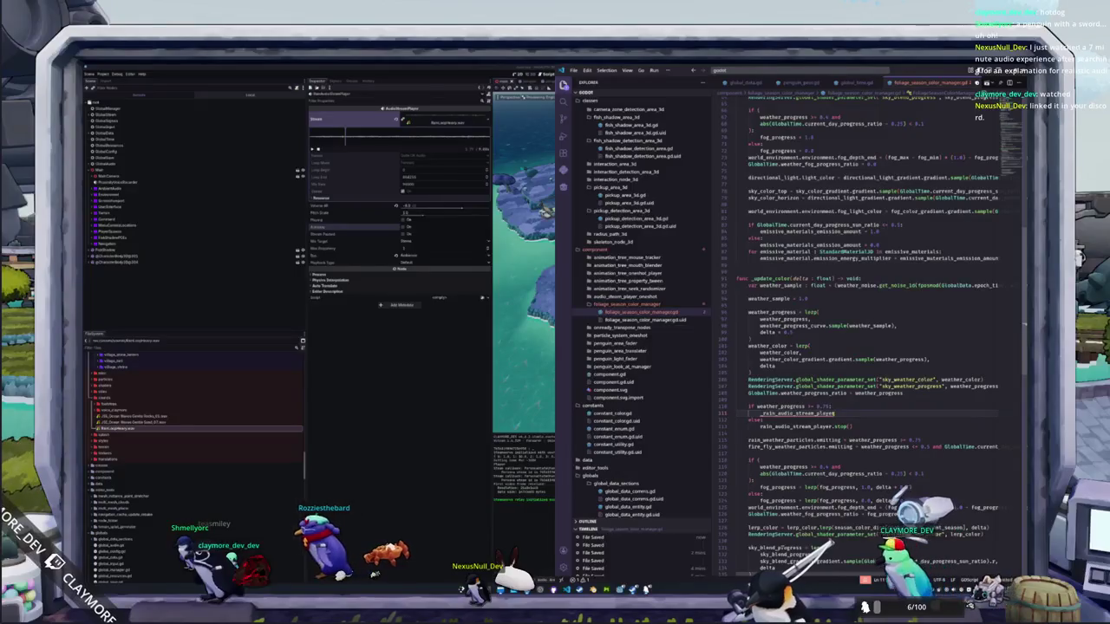
Step: Rewrite lines 111–113 to call the utility class's fade_play and fade_stop on rain_audio_stream_player
{"action": "type", "text": "_plade_"}
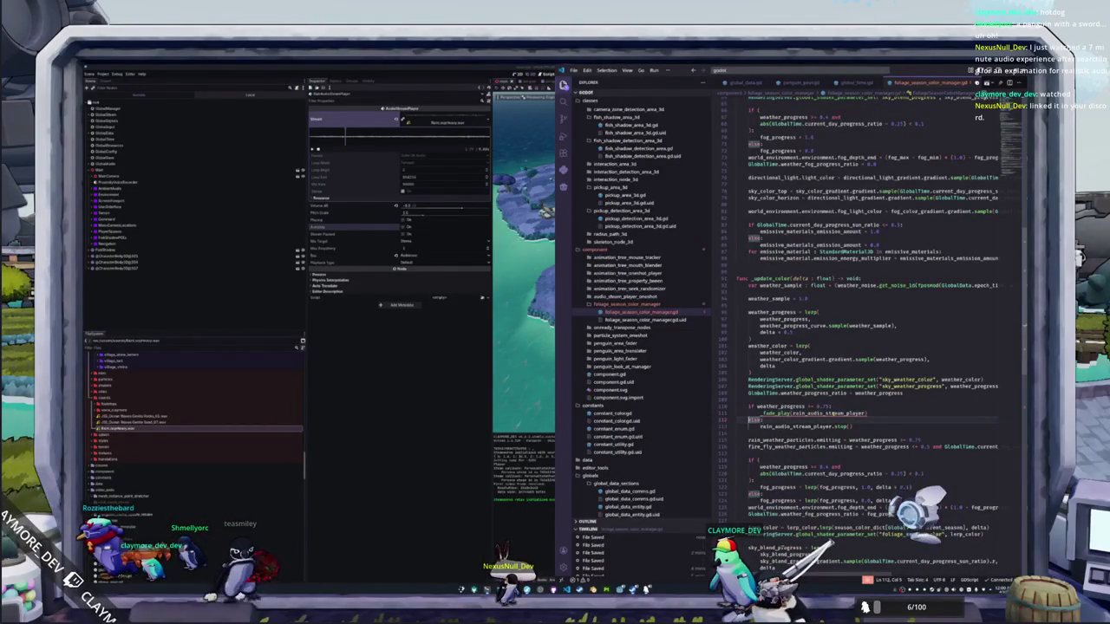
{"action": "type", "text": "_fade_stop("}
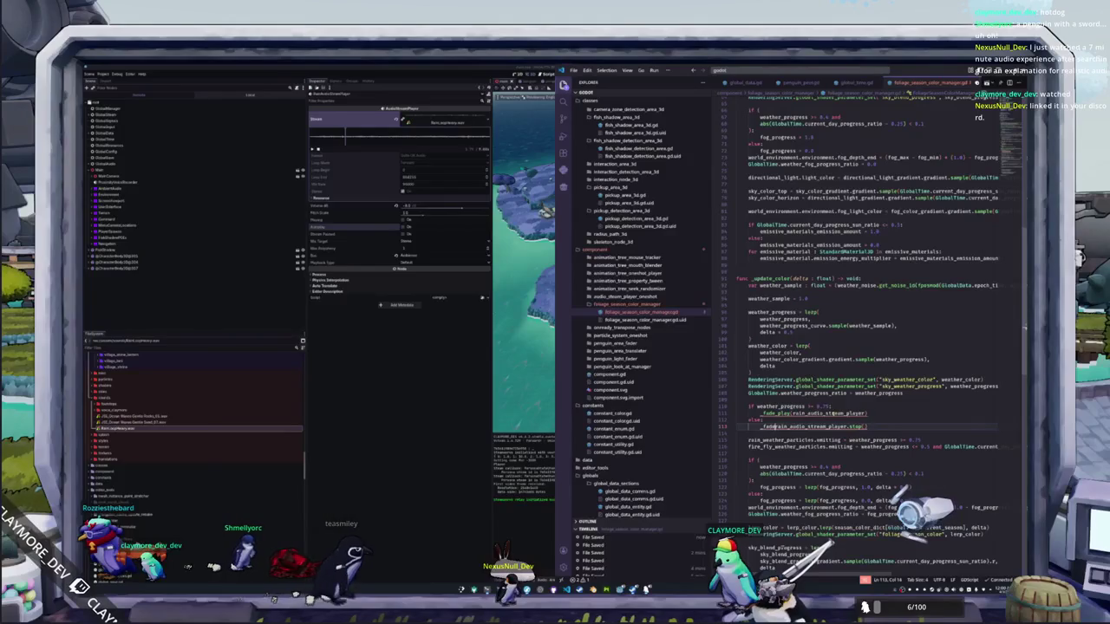
{"action": "double_click", "coordinate": [873, 427]}
{"action": "type", "text": ")"}
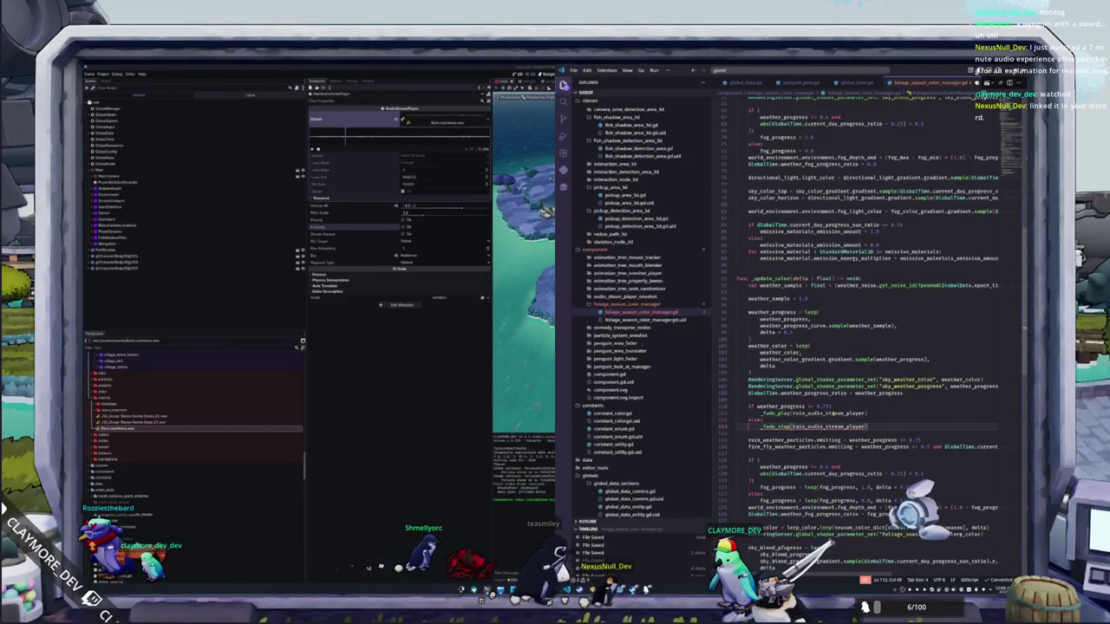
{"action": "double_click", "coordinate": [816, 426]}
{"action": "double_click", "coordinate": [828, 414]}
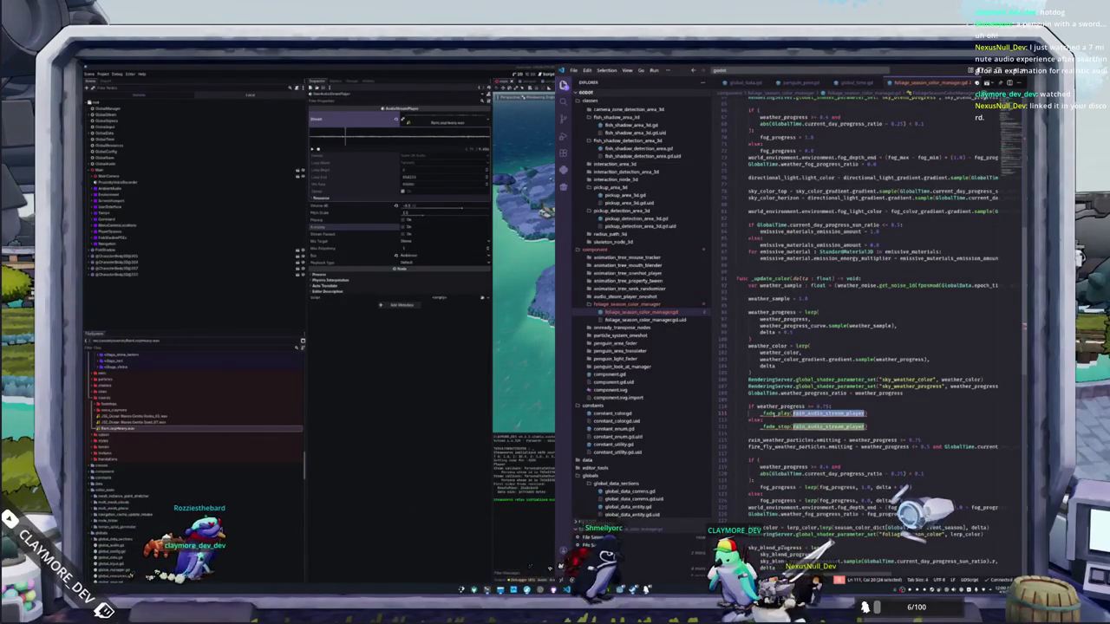
{"action": "left_click", "coordinate": [776, 413]}
{"action": "type", "text": "Constants."}
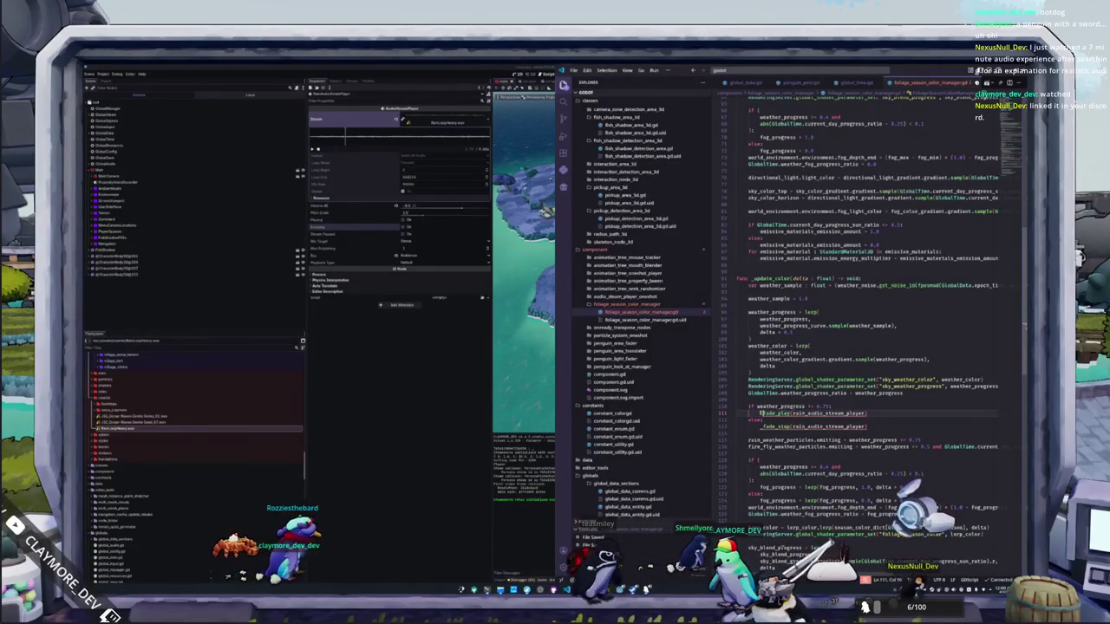
{"action": "type", "text": "tils."}
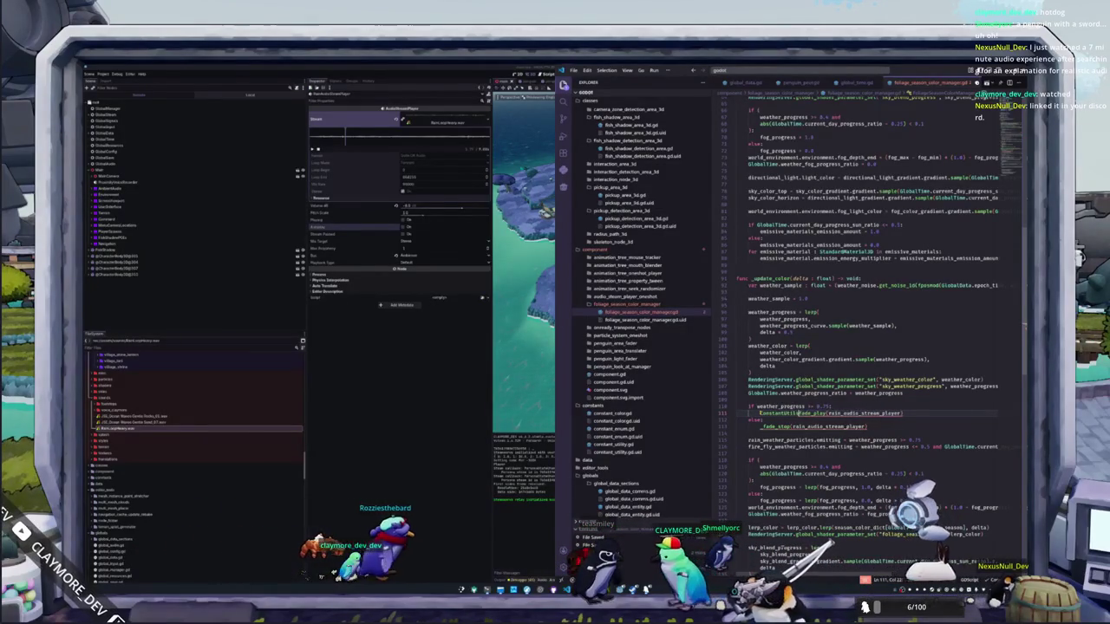
{"action": "left_click", "coordinate": [763, 427]}
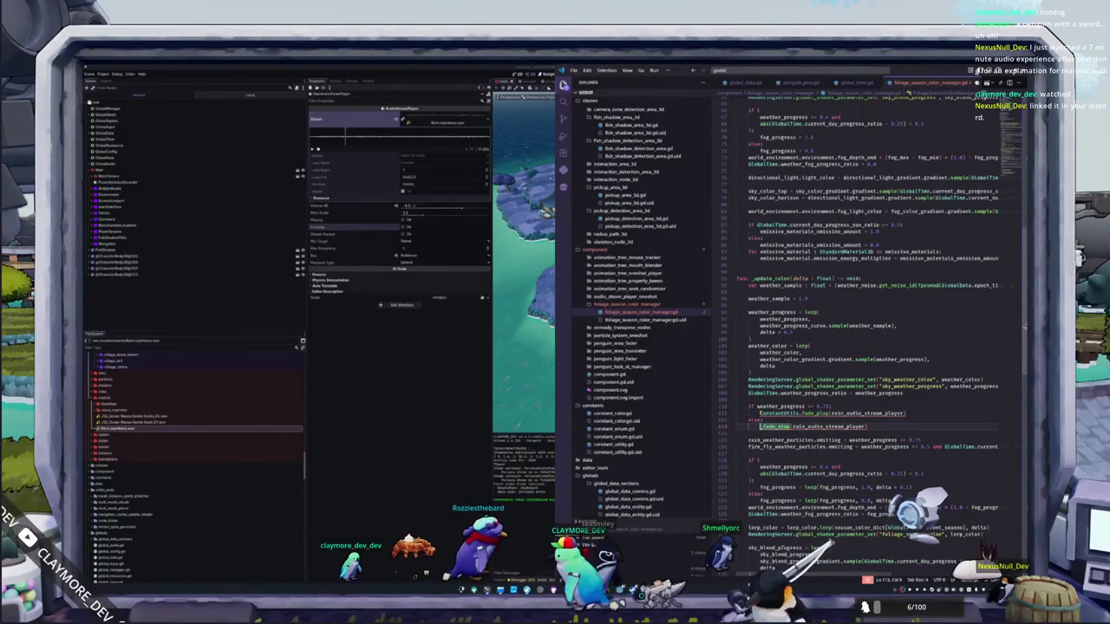
{"action": "type", "text": "ConstantUtils."}
{"action": "mouse_move", "coordinate": [763, 426]}
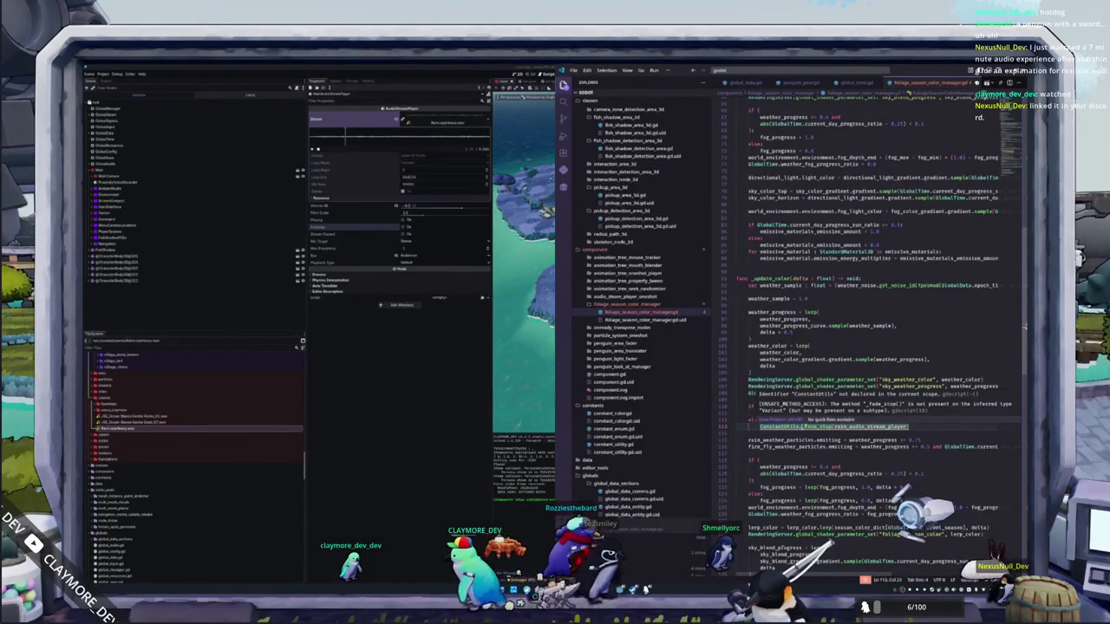
{"action": "key", "text": "Delete"}
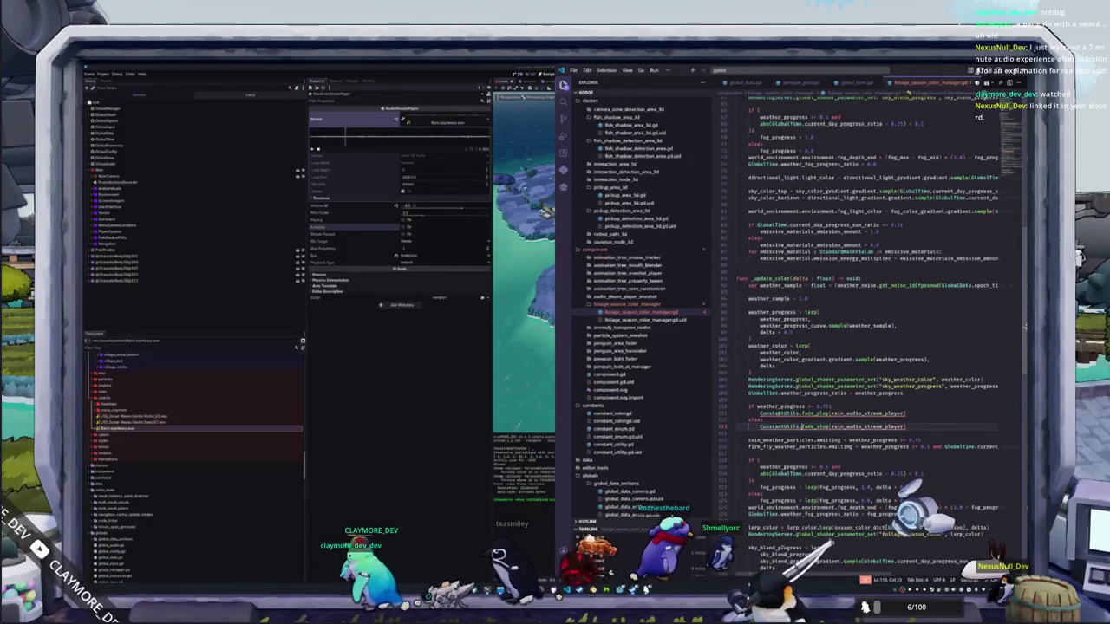
Step: Rename the class prefix on both rain calls to ConstUtils with multi-cursor and save
{"action": "double_click", "coordinate": [779, 414]}
{"action": "key", "text": "ctrl+d"}
{"action": "type", "text": "Cu"}
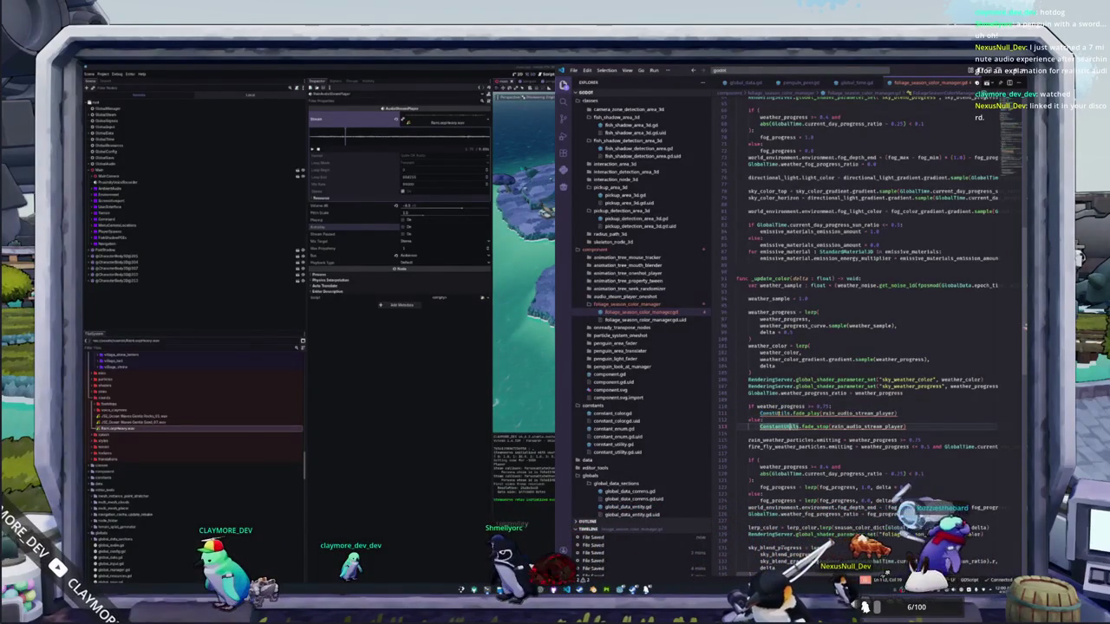
{"action": "type", "text": "ConstUtils"}
{"action": "mouse_move", "coordinate": [780, 413]}
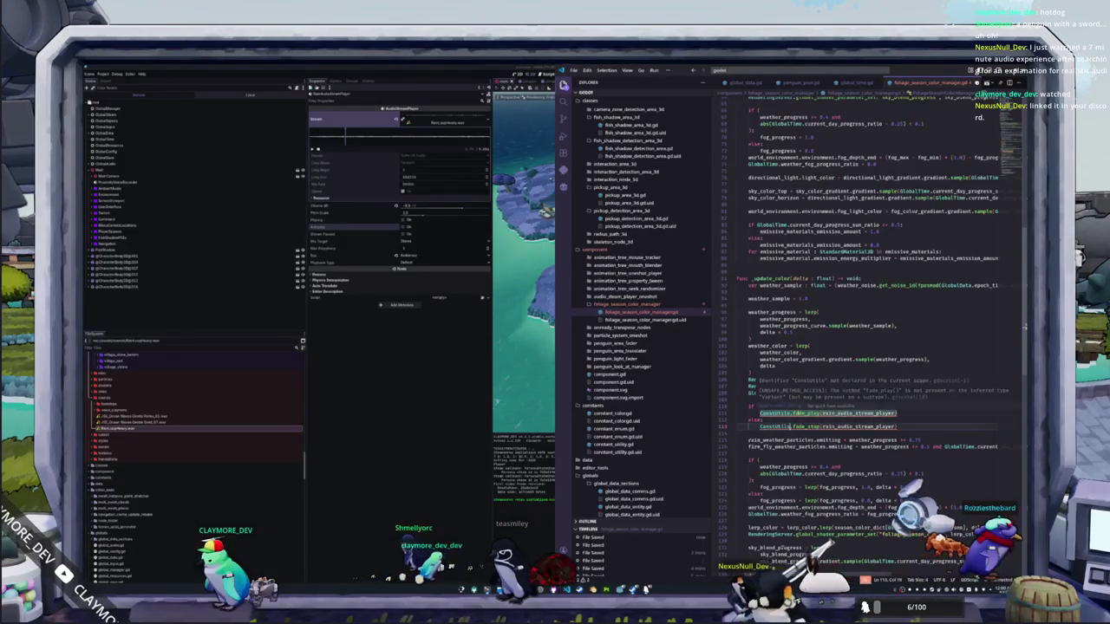
{"action": "left_click", "coordinate": [759, 421]}
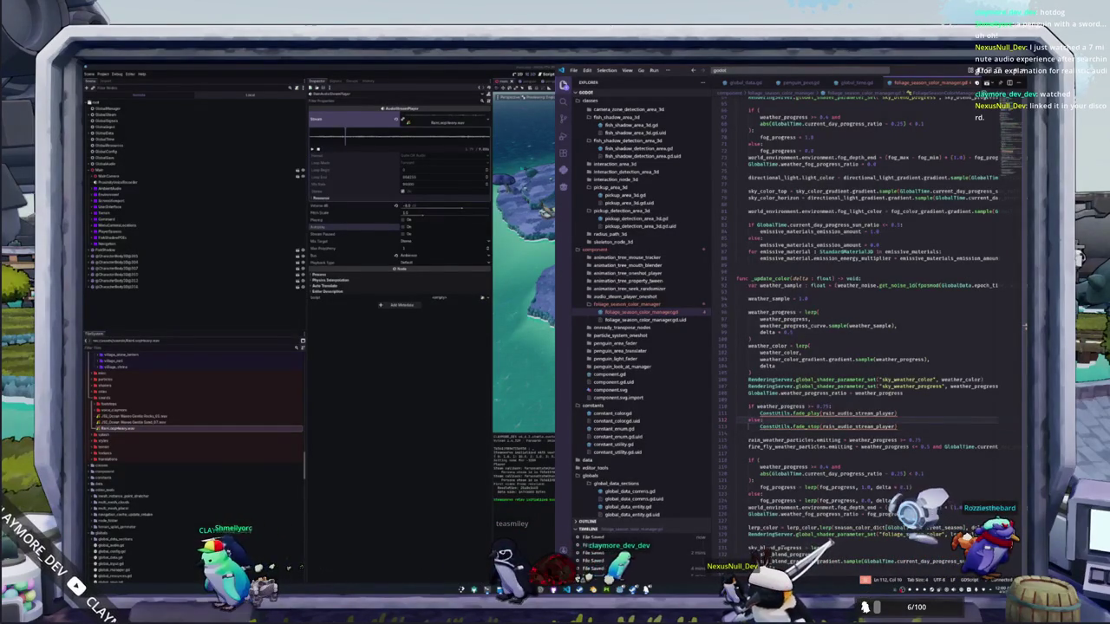
{"action": "key", "text": "alt+Tab"}
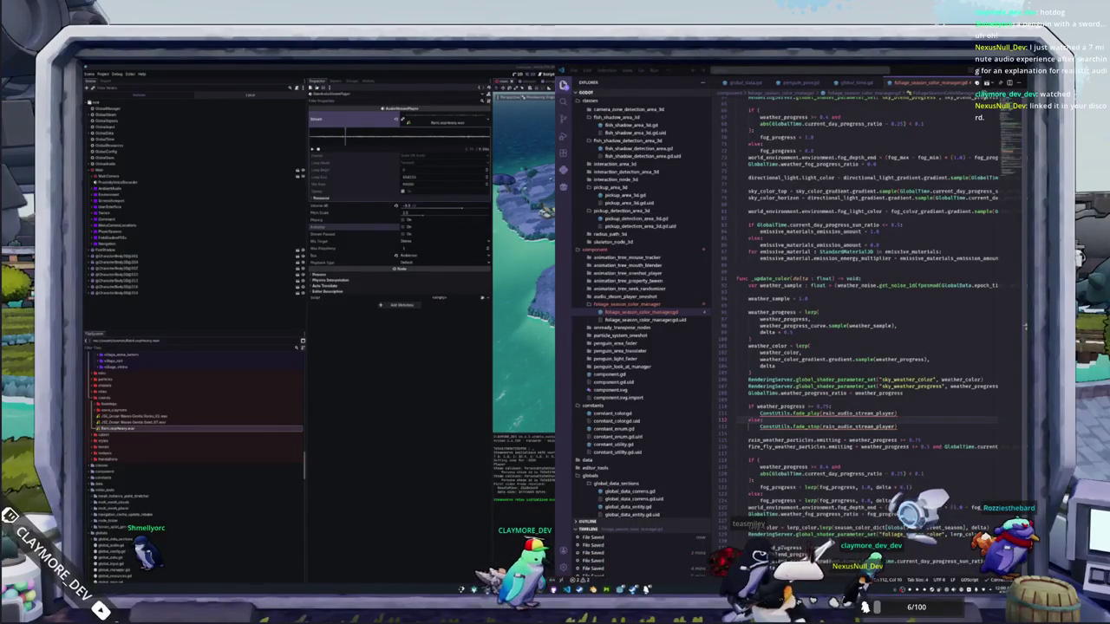
Step: Play the 3D audio video shared in the Fish Tank server's general channel on Discord
{"action": "left_click", "coordinate": [903, 595]}
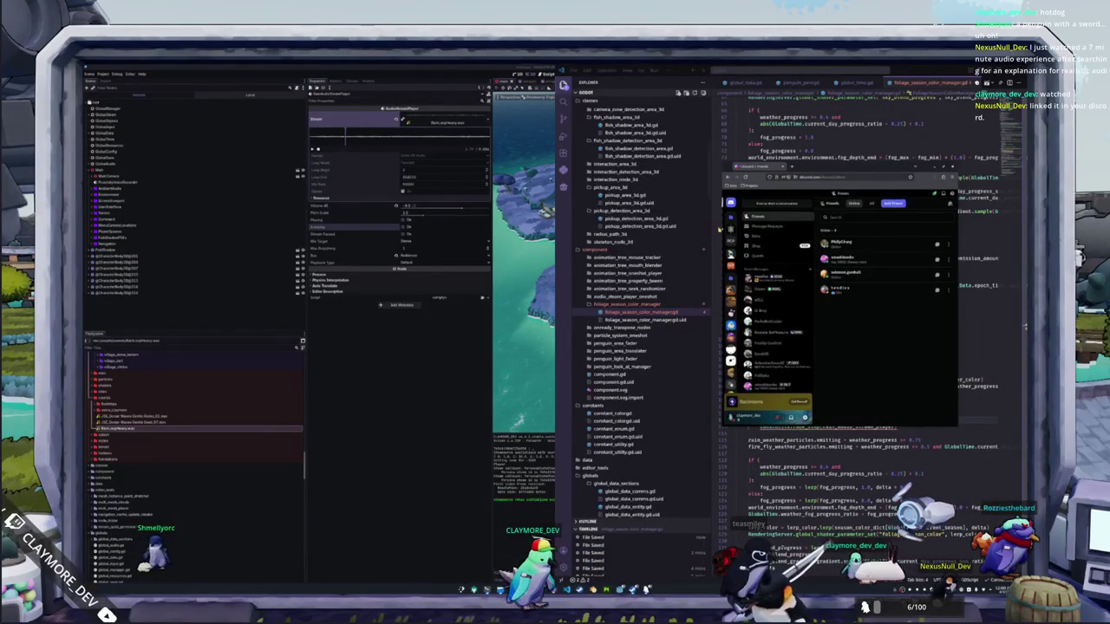
{"action": "left_click", "coordinate": [758, 228]}
{"action": "scroll", "coordinate": [769, 322], "scroll_direction": "down", "scroll_amount": 3}
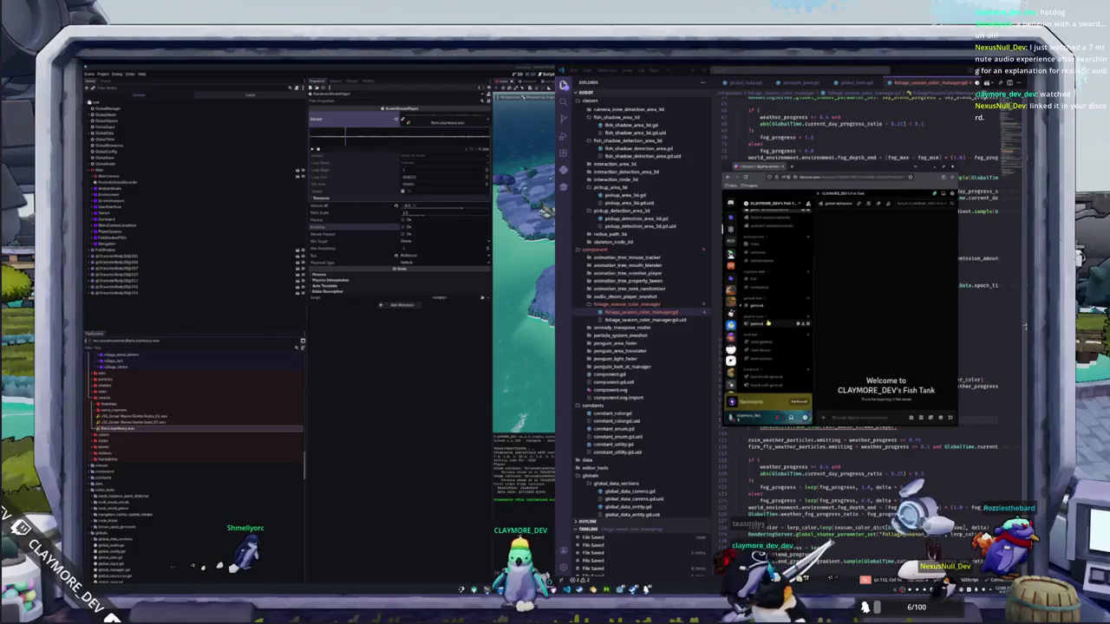
{"action": "left_click", "coordinate": [769, 307]}
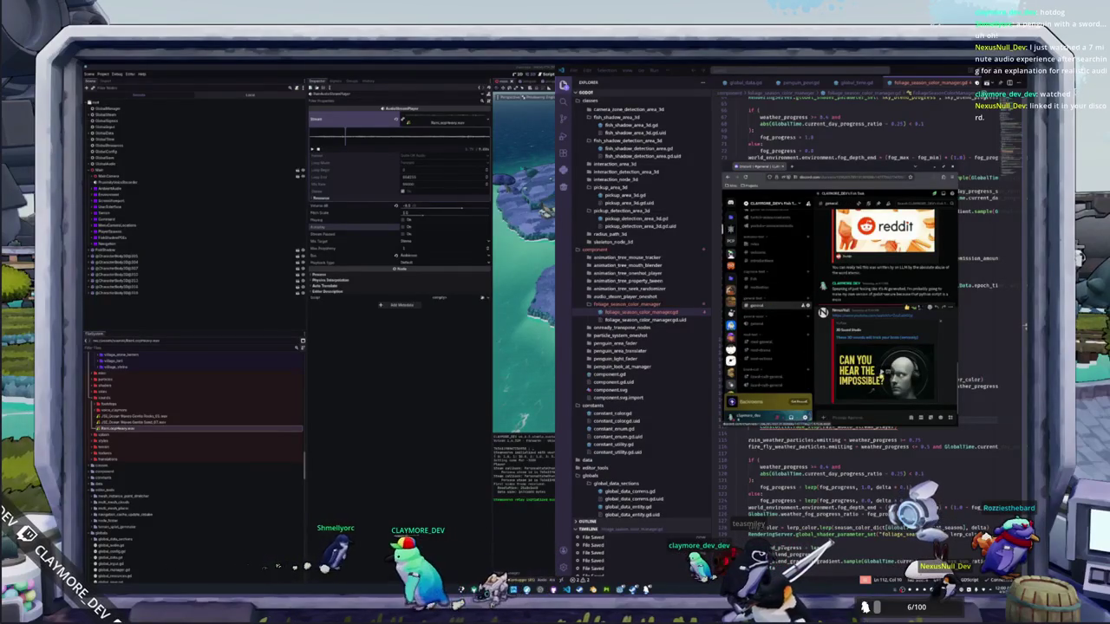
{"action": "left_click", "coordinate": [883, 372]}
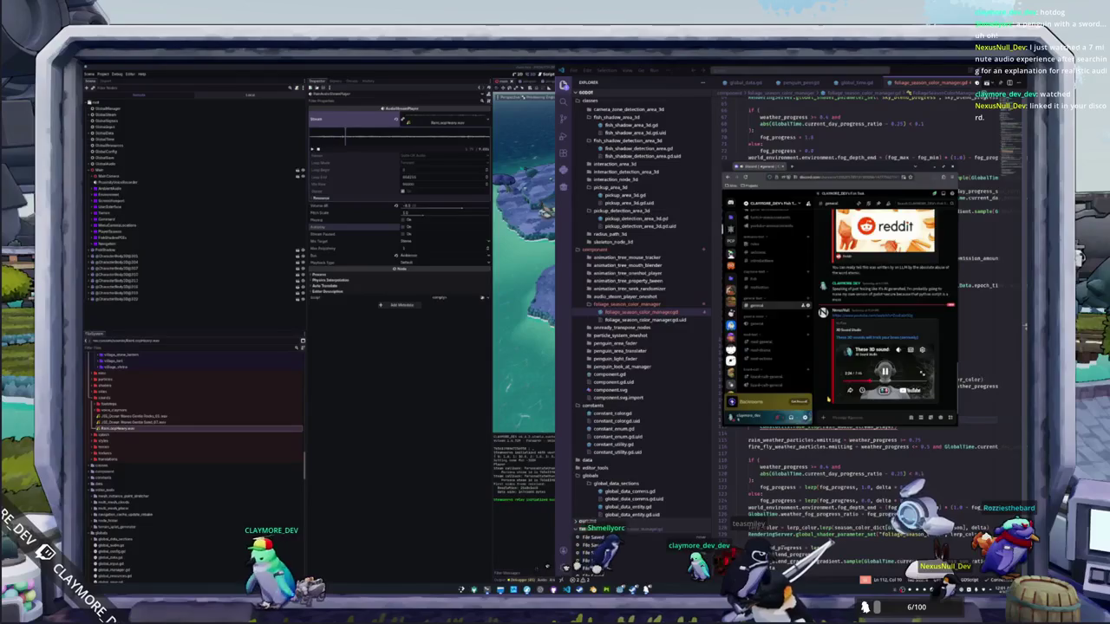
{"action": "mouse_move", "coordinate": [924, 376]}
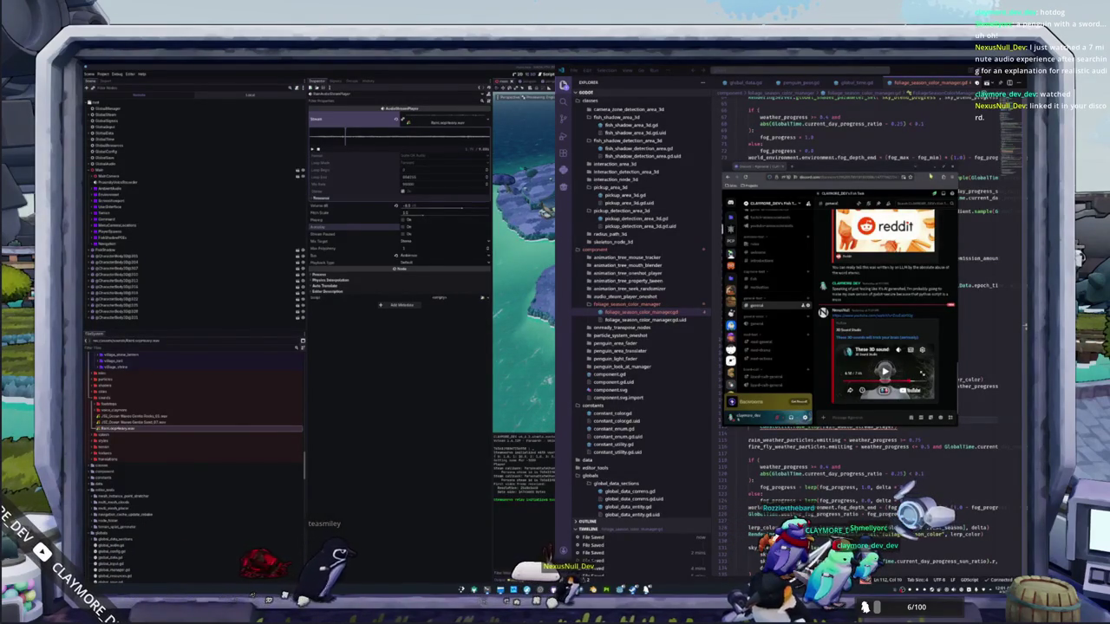
{"action": "key", "text": "alt+Tab"}
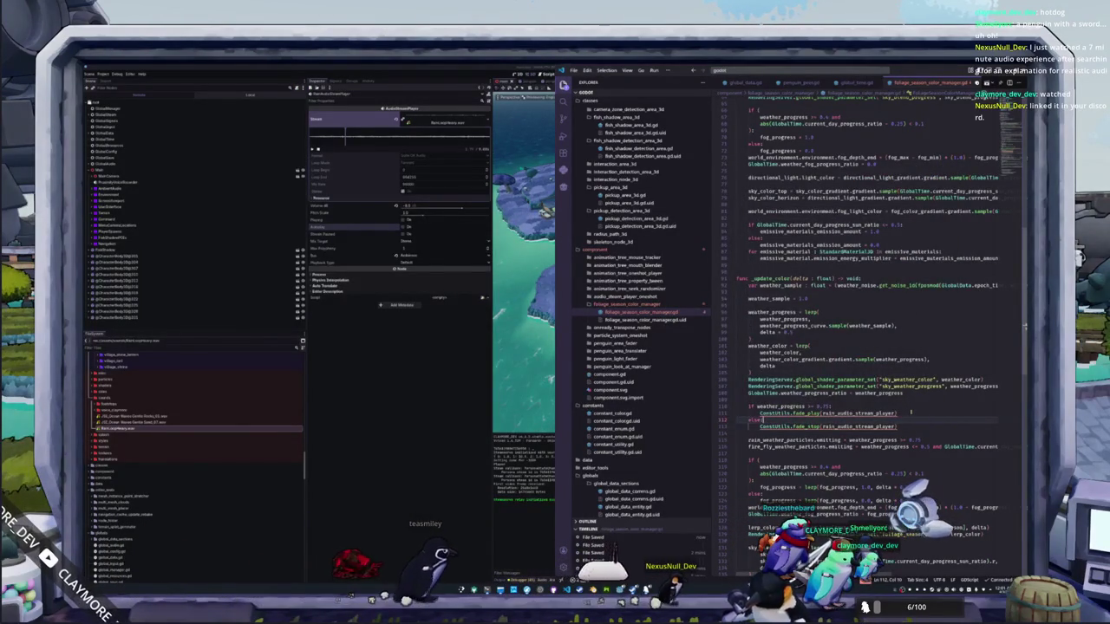
Step: Replace the ConstUtils prefix on the rain fade calls with ConstantUtility using code completion
{"action": "left_click", "coordinate": [912, 414]}
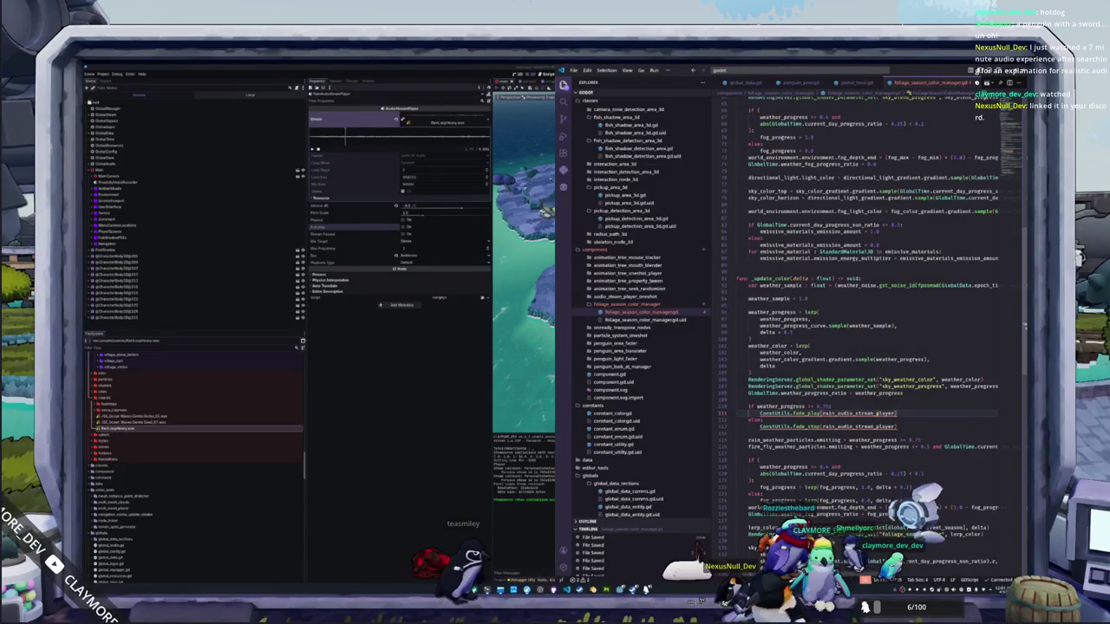
{"action": "mouse_move", "coordinate": [896, 413]}
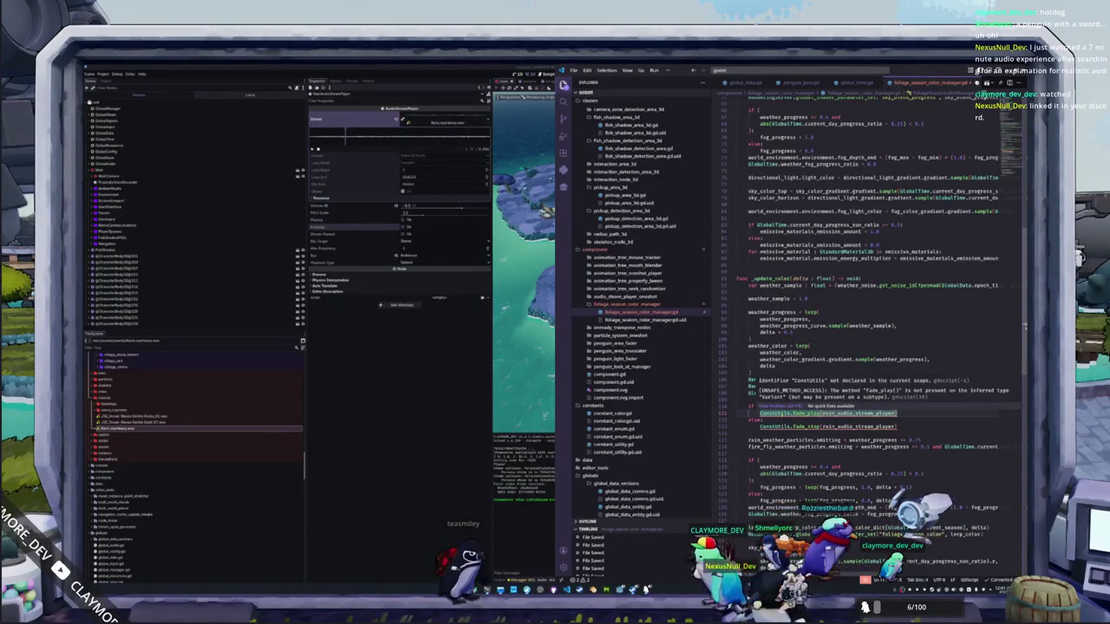
{"action": "type", "text": "C"}
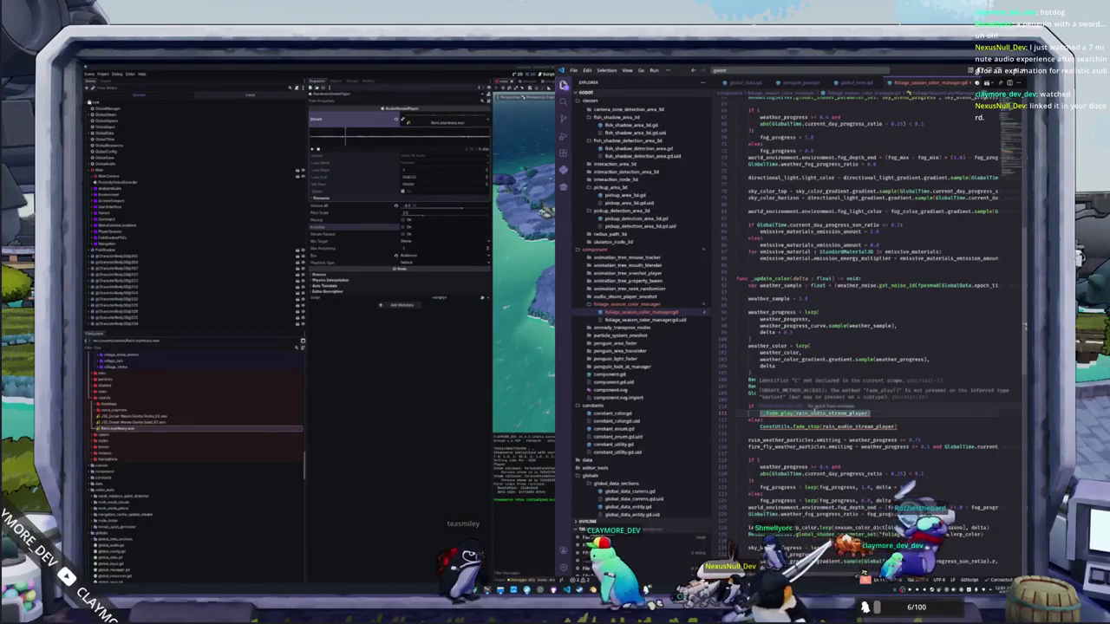
{"action": "key", "text": "ctrl+space"}
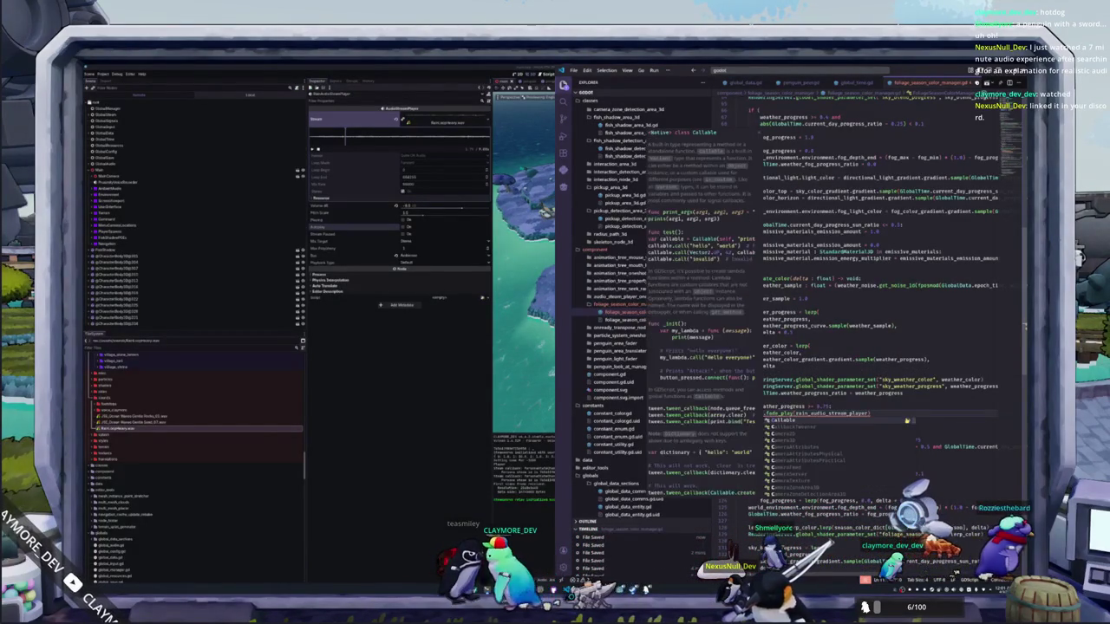
{"action": "type", "text": "onsta"}
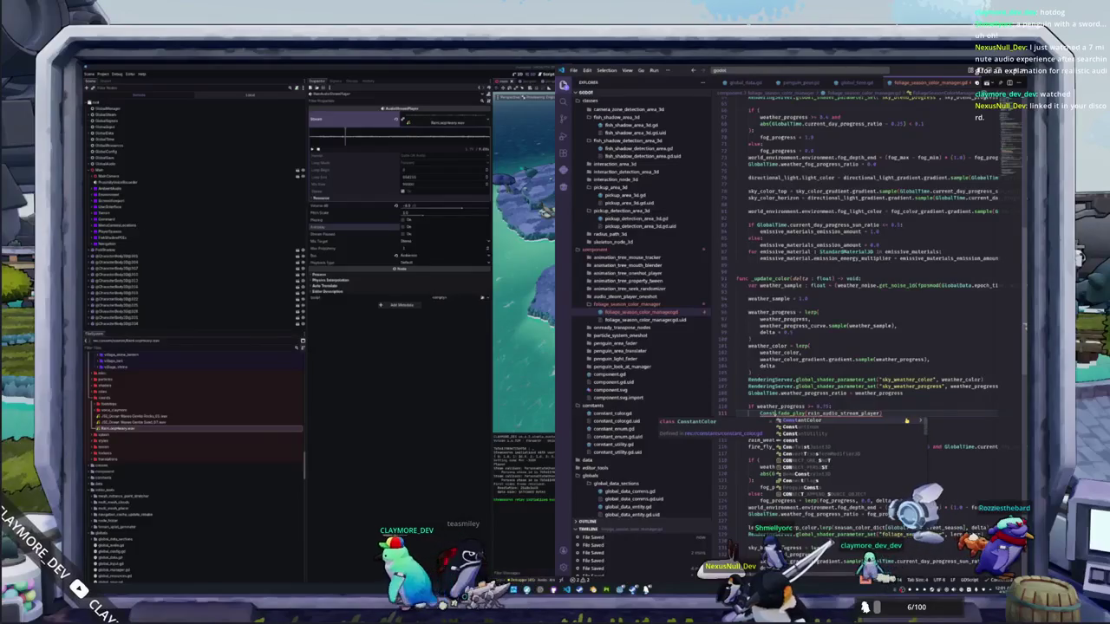
{"action": "type", "text": "ntU"}
{"action": "key", "text": "Return"}
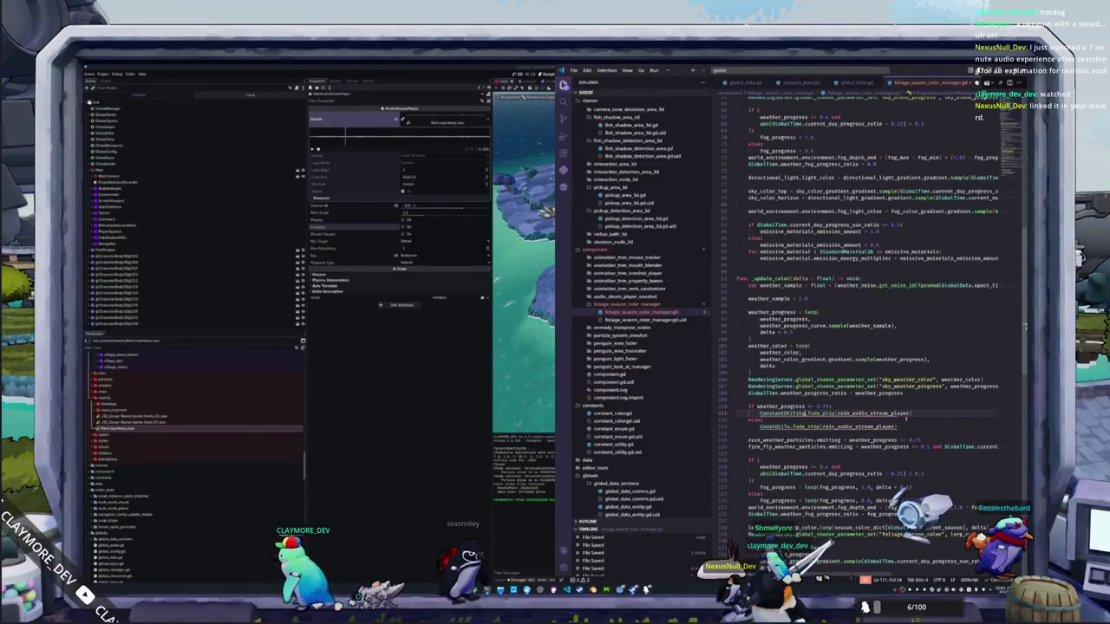
{"action": "double_click", "coordinate": [774, 425]}
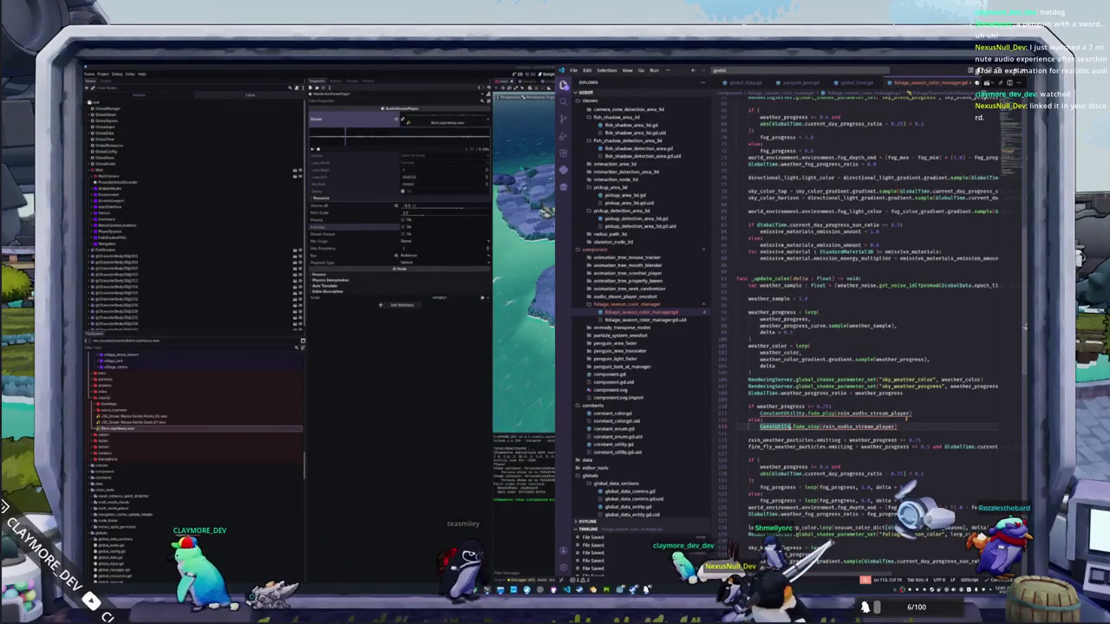
{"action": "double_click", "coordinate": [821, 413]}
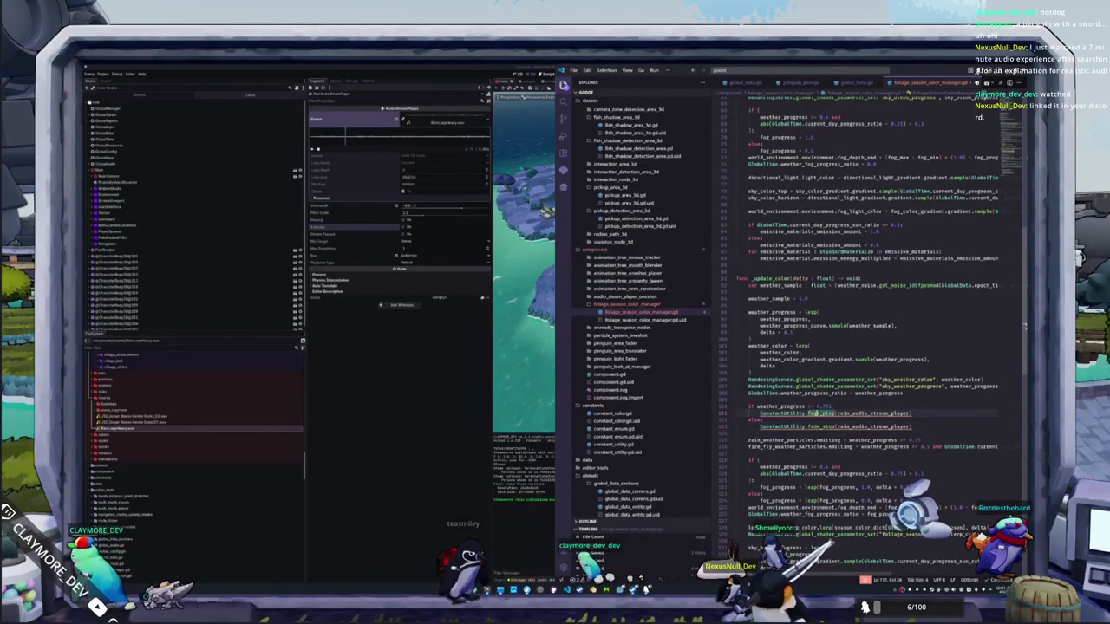
{"action": "left_click", "coordinate": [785, 413], "text": "ctrl"}
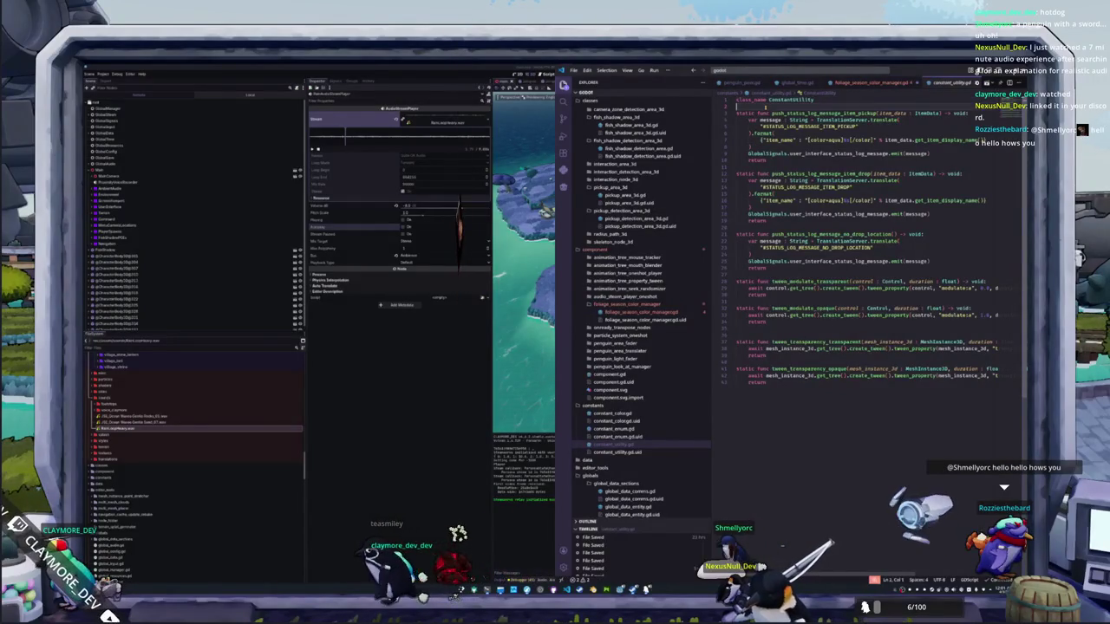
Step: Add static fade_play and fade_stop stubs taking an AudioStreamPlayer and returning void
{"action": "key", "text": "Return"}
{"action": "key", "text": "Return"}
{"action": "type", "text": "stat"}
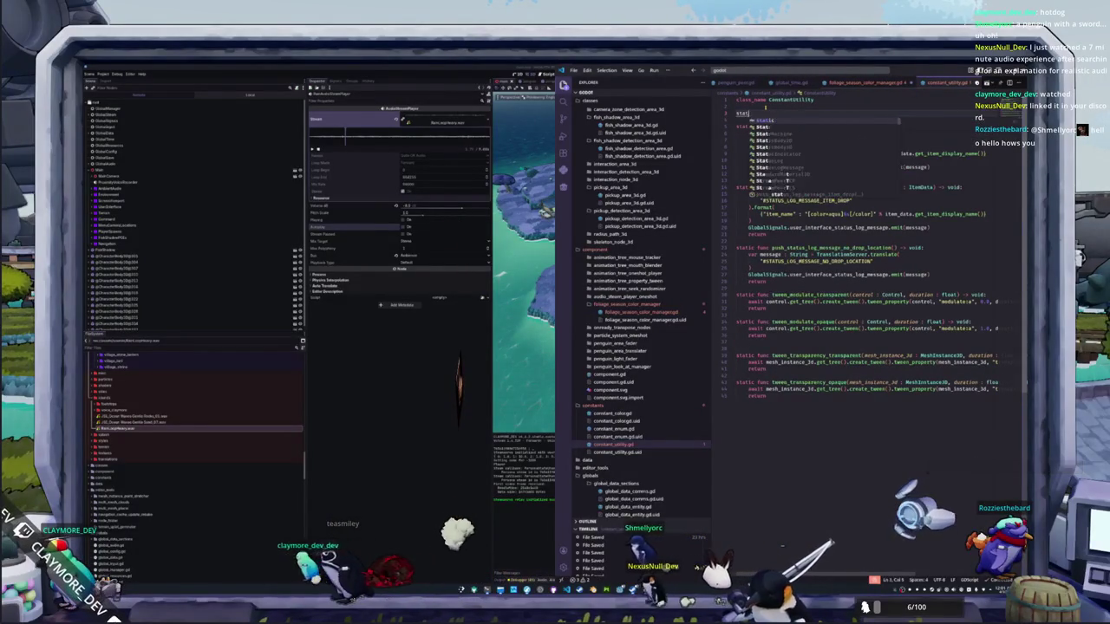
{"action": "type", "text": "ic func "}
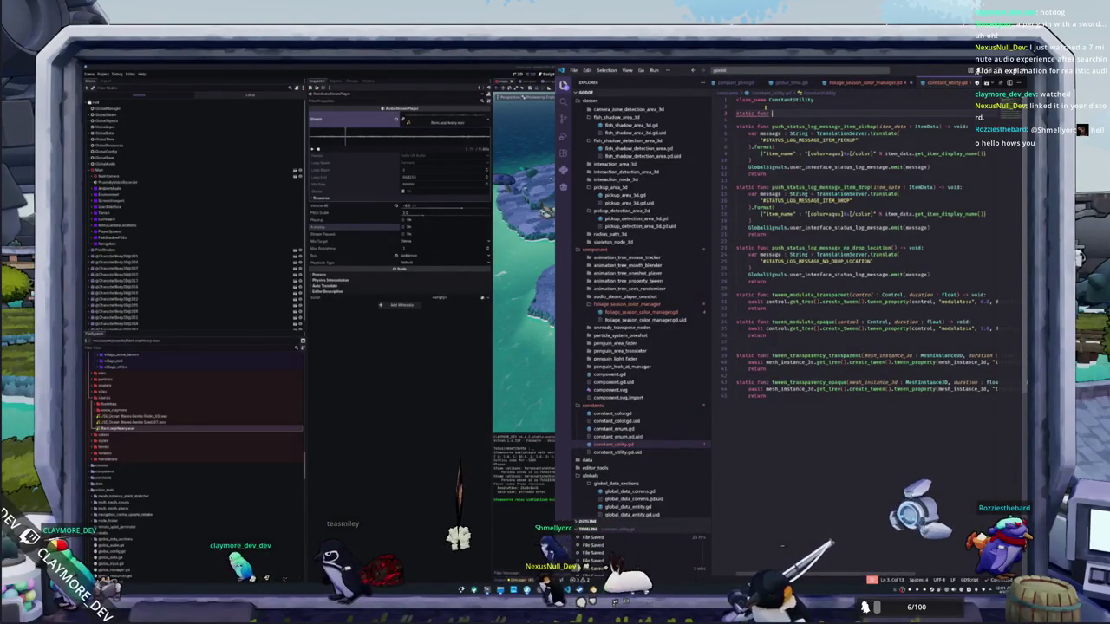
{"action": "type", "text": "fade_play(audio_stream"}
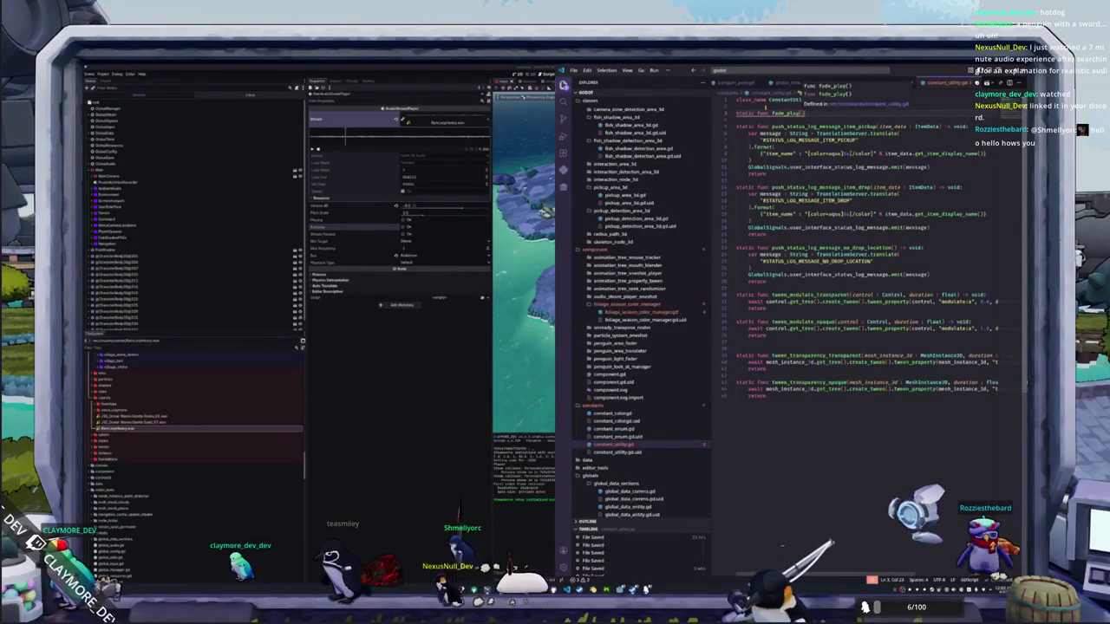
{"action": "type", "text": "_player : "}
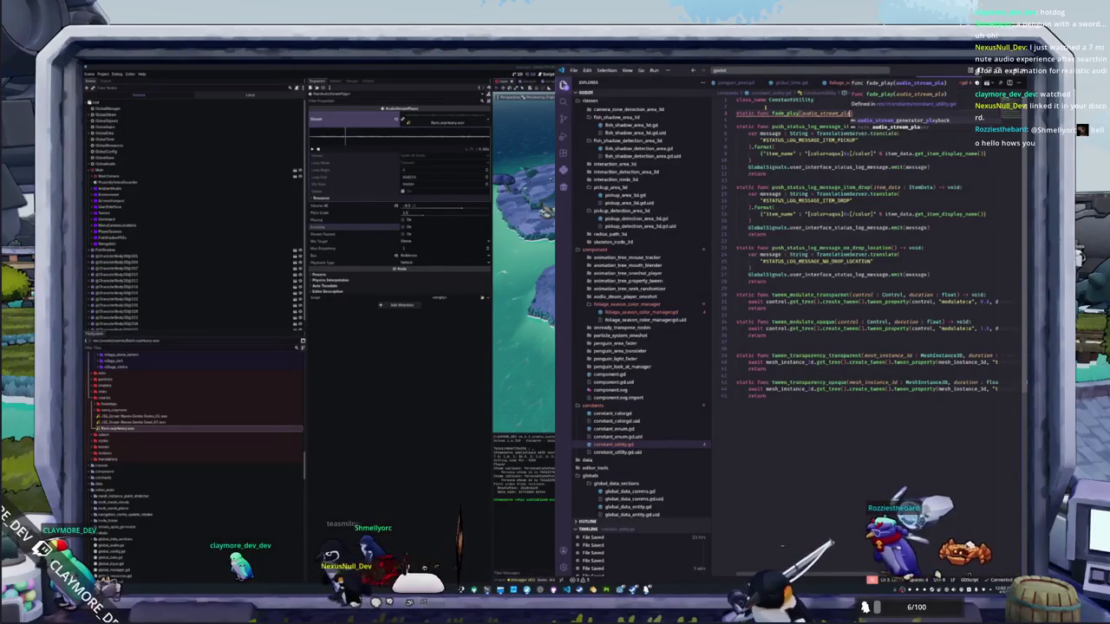
{"action": "type", "text": "Audio"}
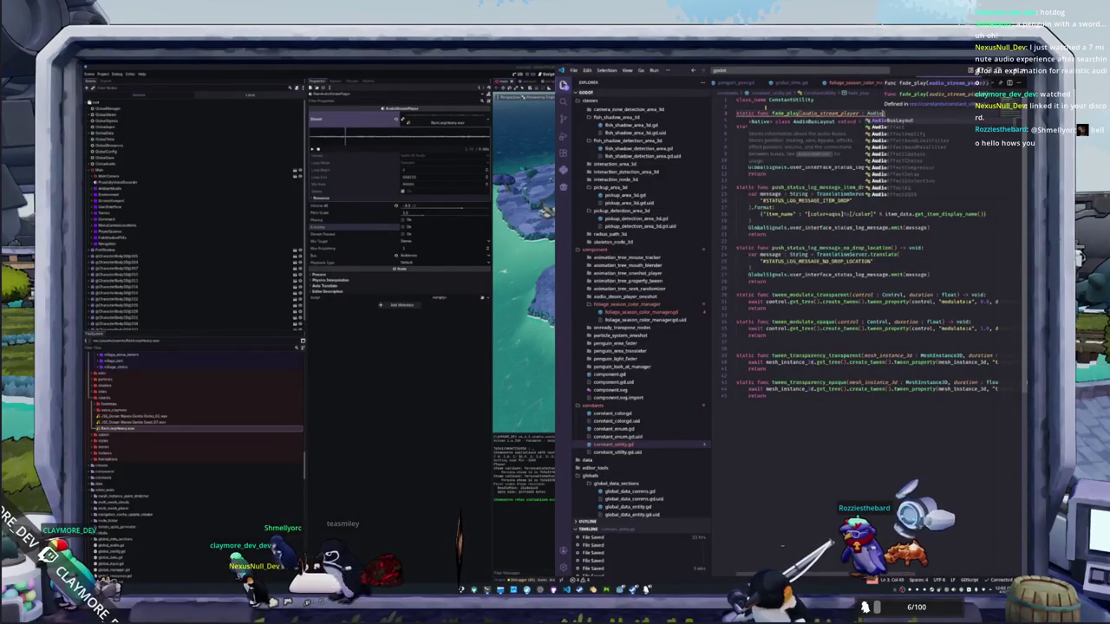
{"action": "type", "text": "StreamPlayer) -"}
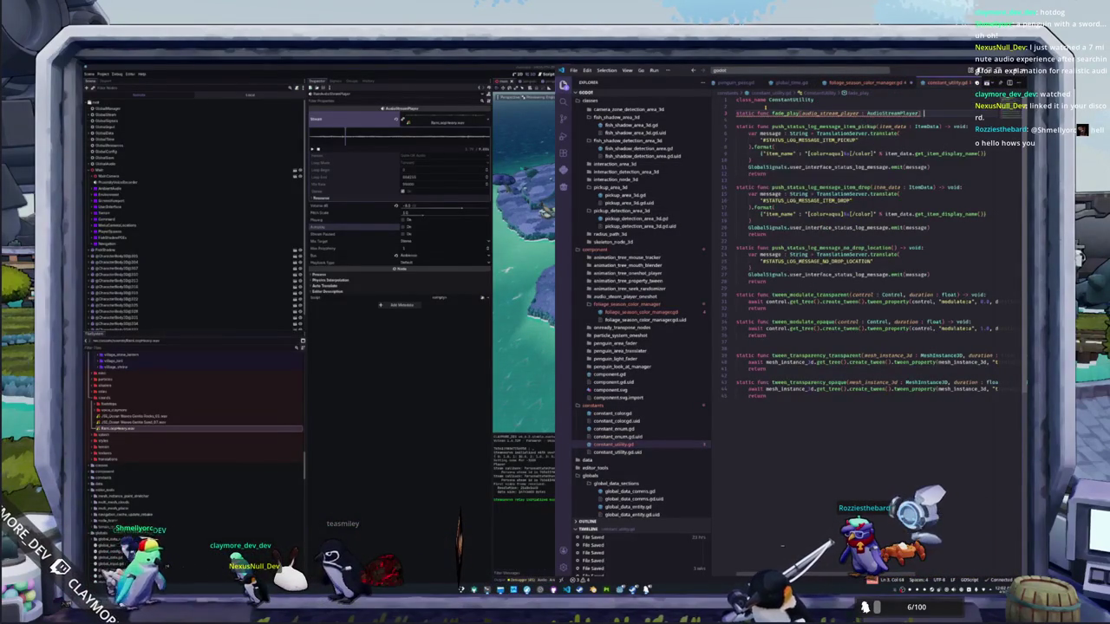
{"action": "type", "text": "> void:"}
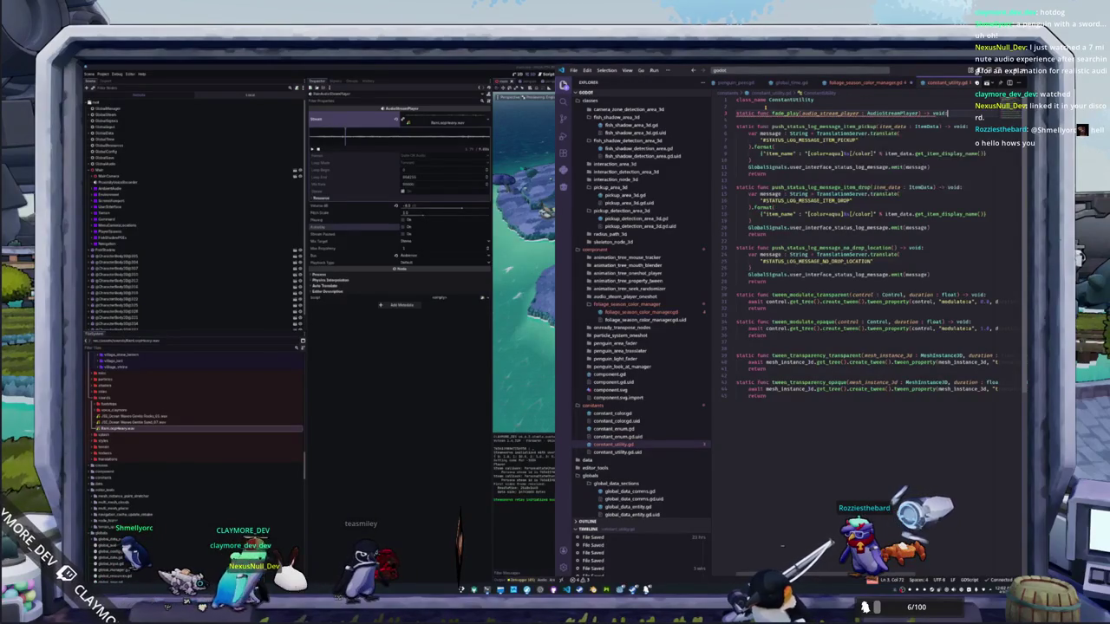
{"action": "key", "text": "Return"}
{"action": "type", "text": "pass"}
{"action": "key", "text": "Return"}
{"action": "key", "text": "Return"}
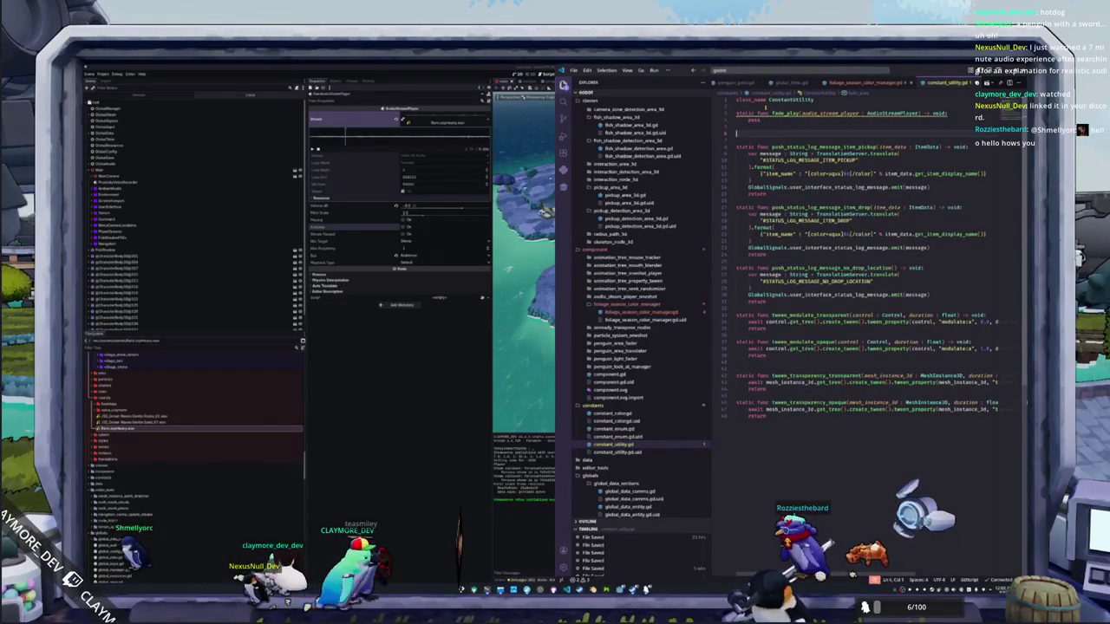
{"action": "mouse_move", "coordinate": [796, 114]}
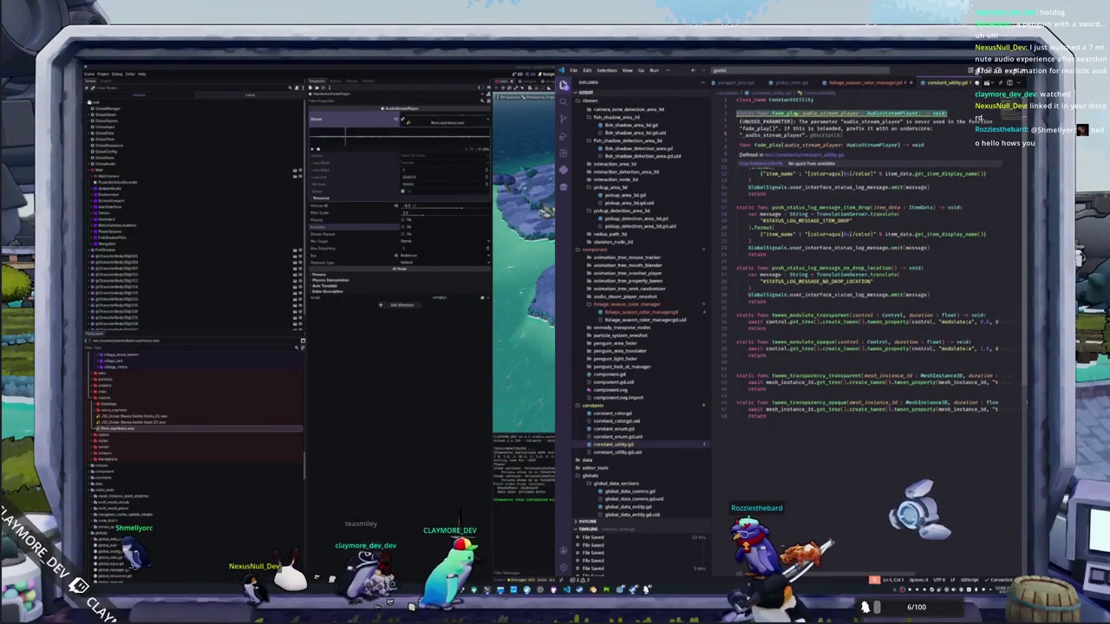
{"action": "type", "text": "stat"}
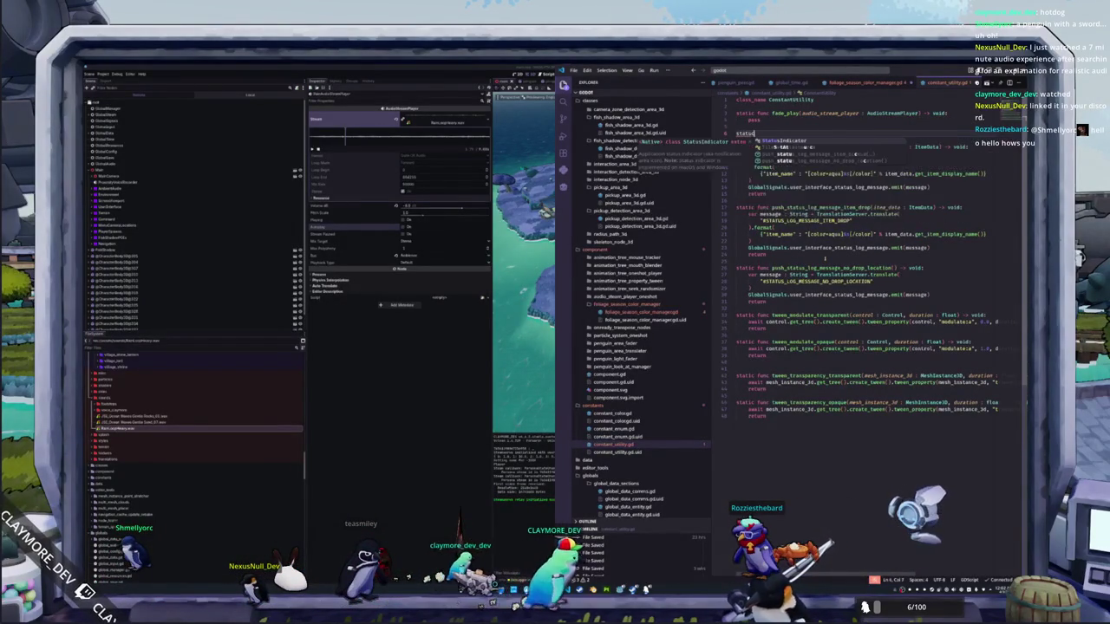
{"action": "type", "text": "ic func f"}
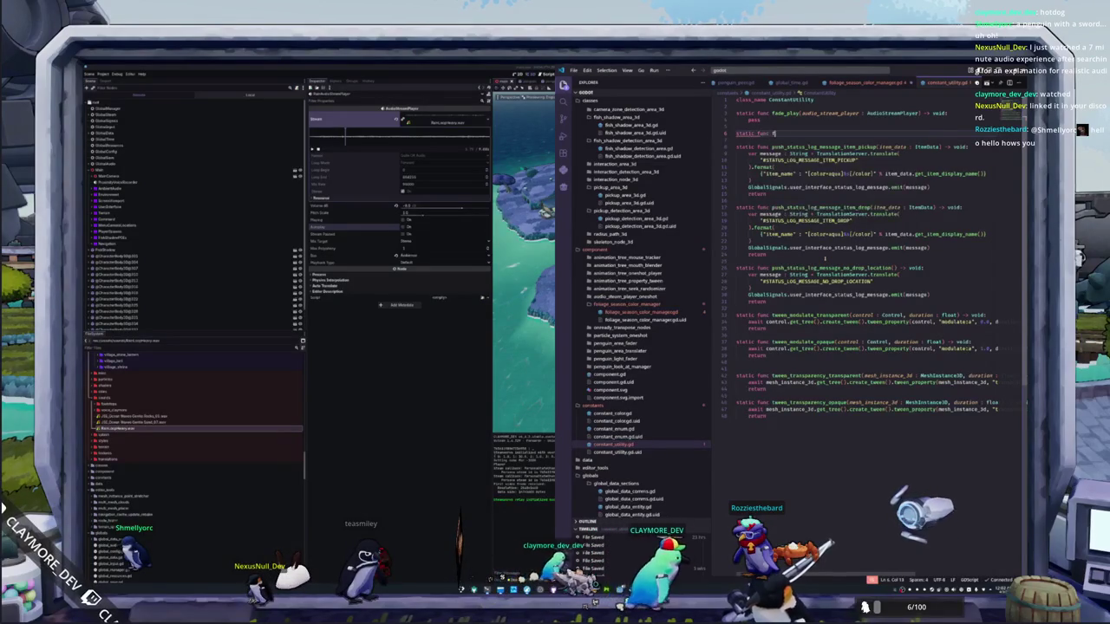
{"action": "type", "text": "ade_stop(aud"}
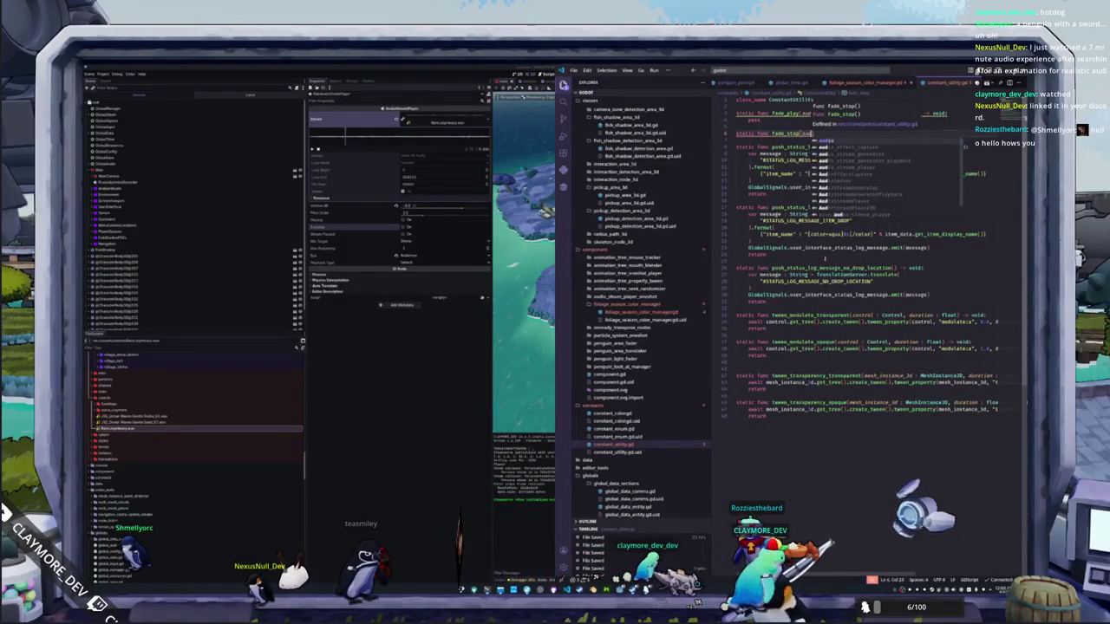
{"action": "type", "text": "io_stream_pl"}
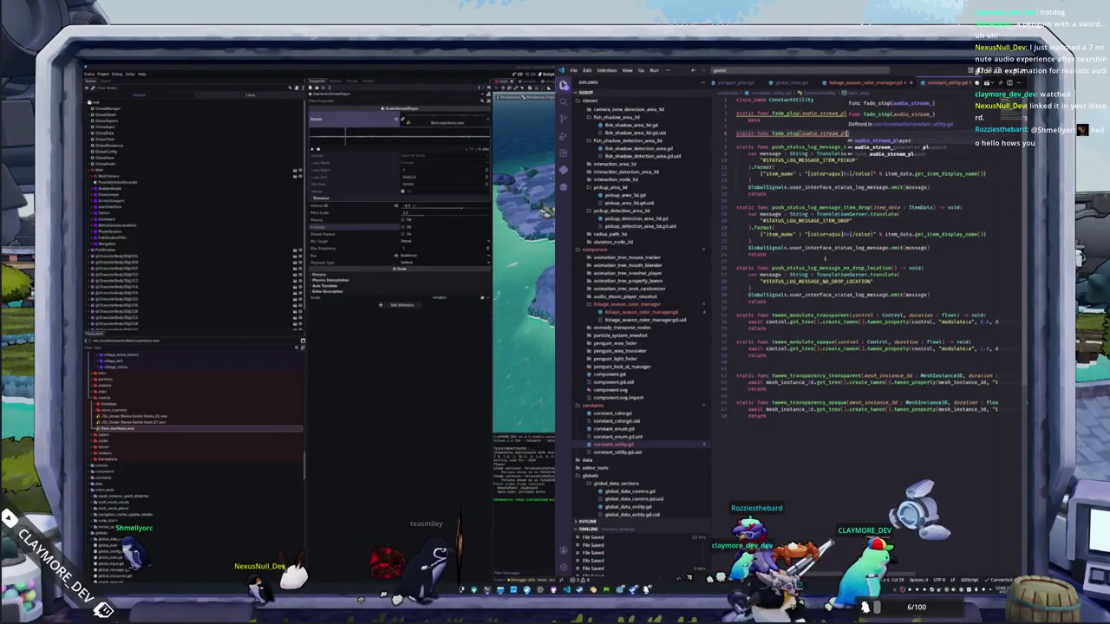
{"action": "type", "text": "ayer : Audi"}
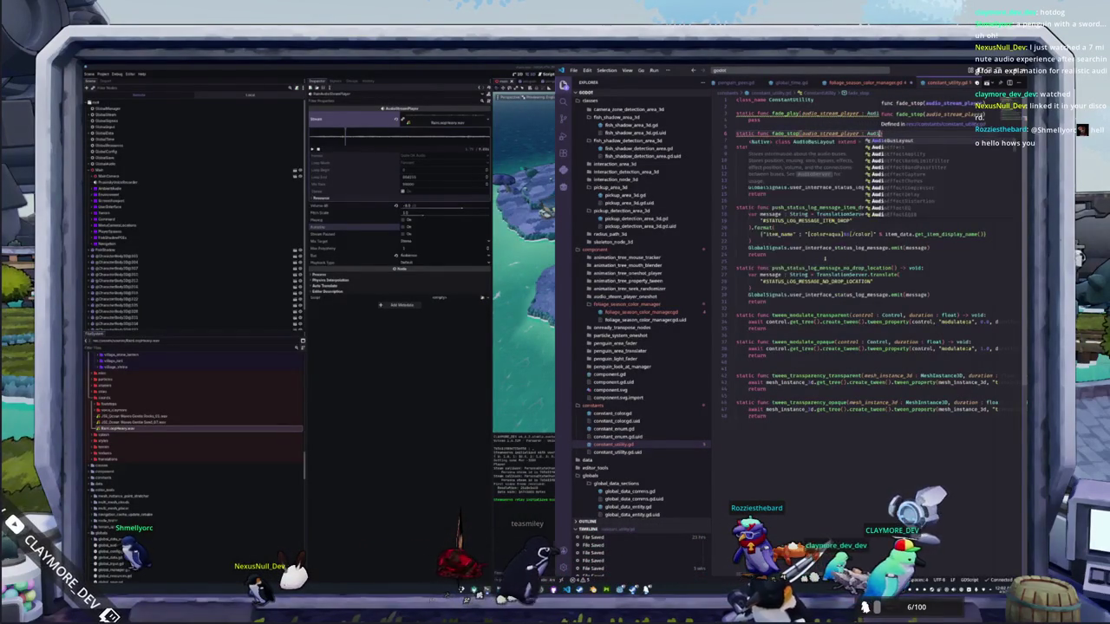
{"action": "type", "text": "oStreamPlayer)"}
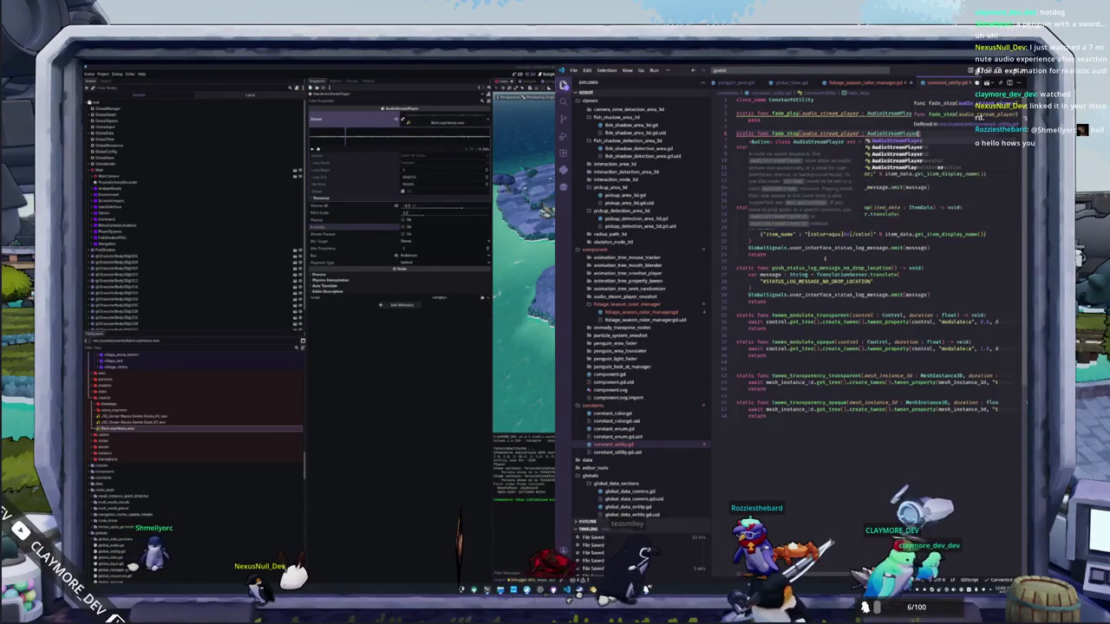
{"action": "type", "text": " -> void:"}
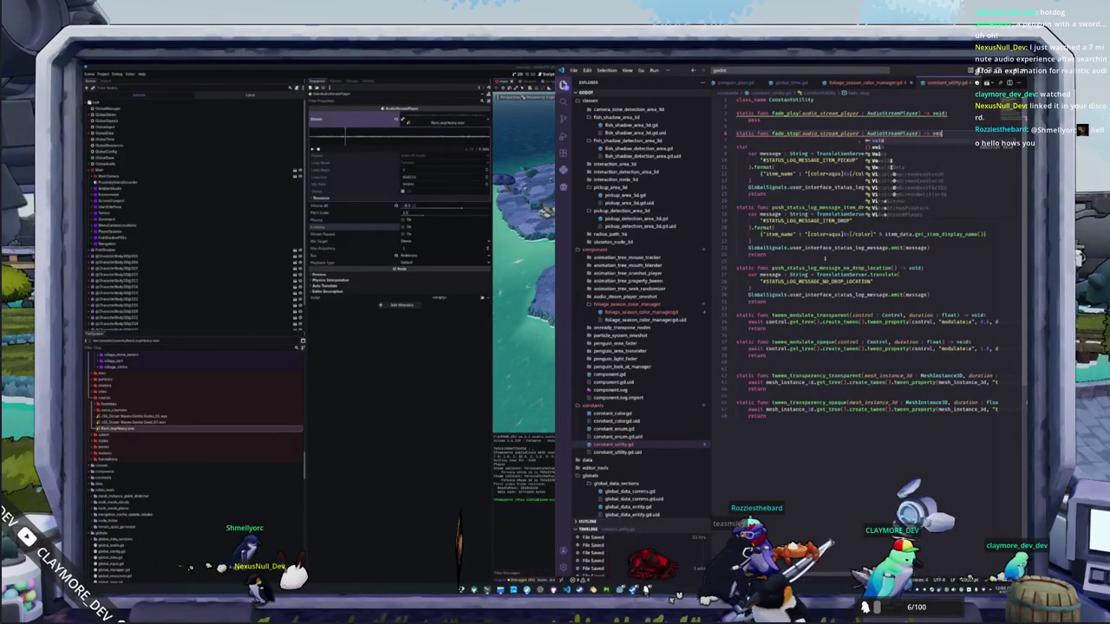
{"action": "key", "text": "Return"}
{"action": "type", "text": "pass"}
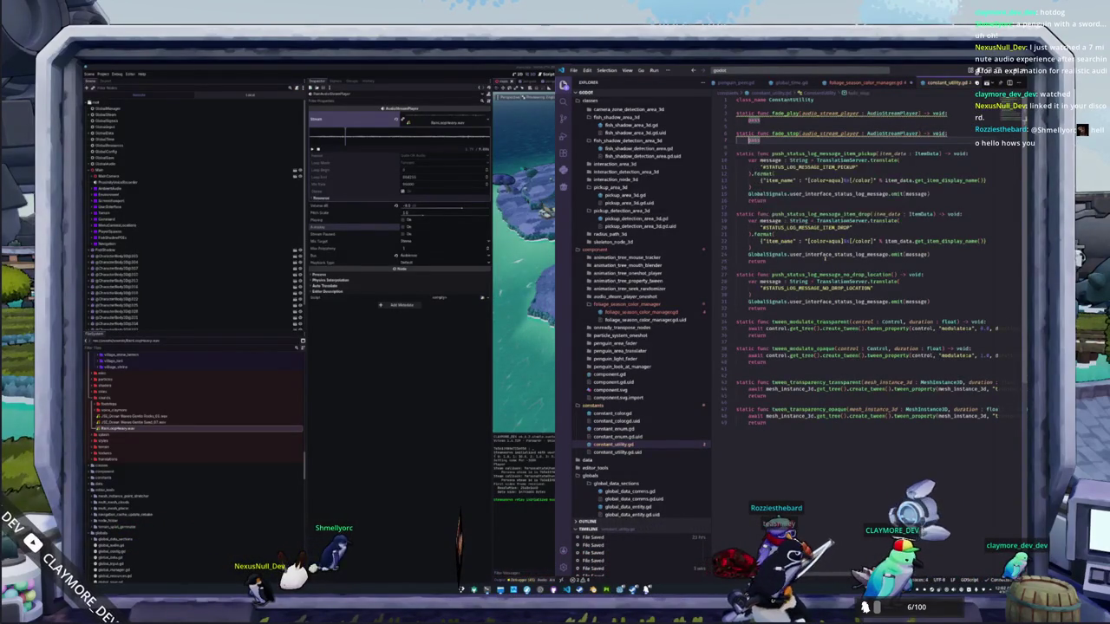
Step: Add early returns: fade_play when already playing, fade_stop when not playing
{"action": "key", "text": "Return"}
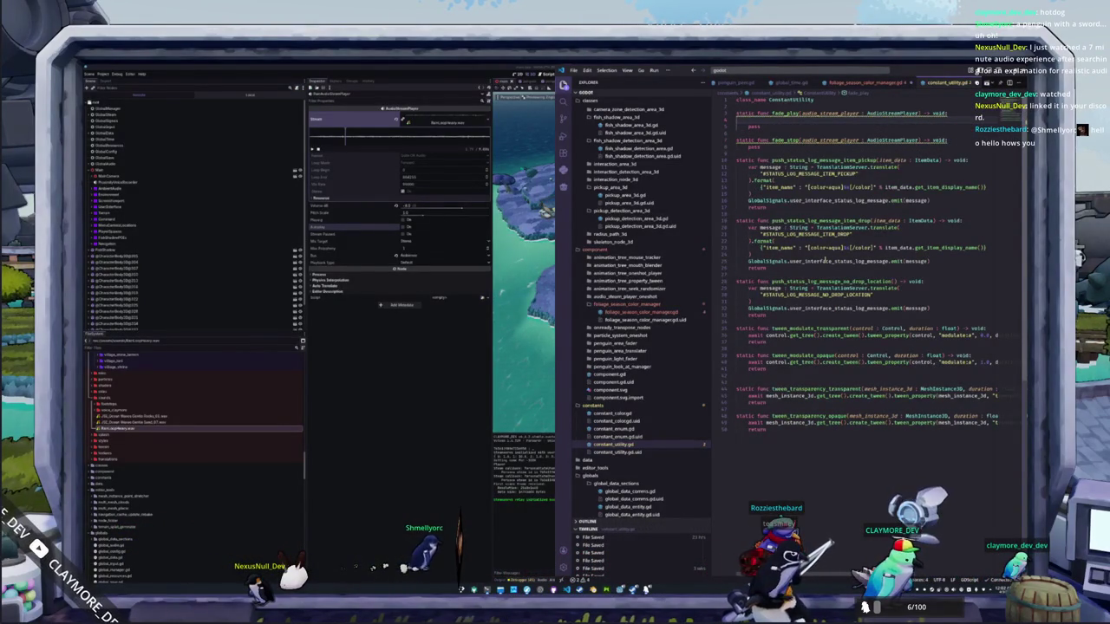
{"action": "type", "text": "if audio_stre"}
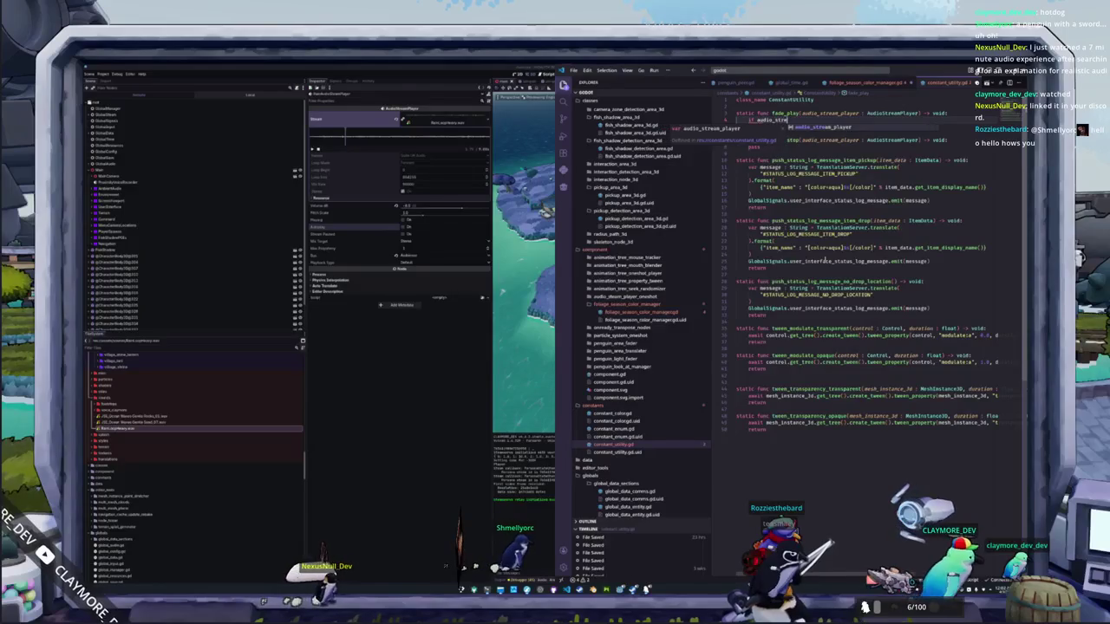
{"action": "type", "text": "am_player.playing"}
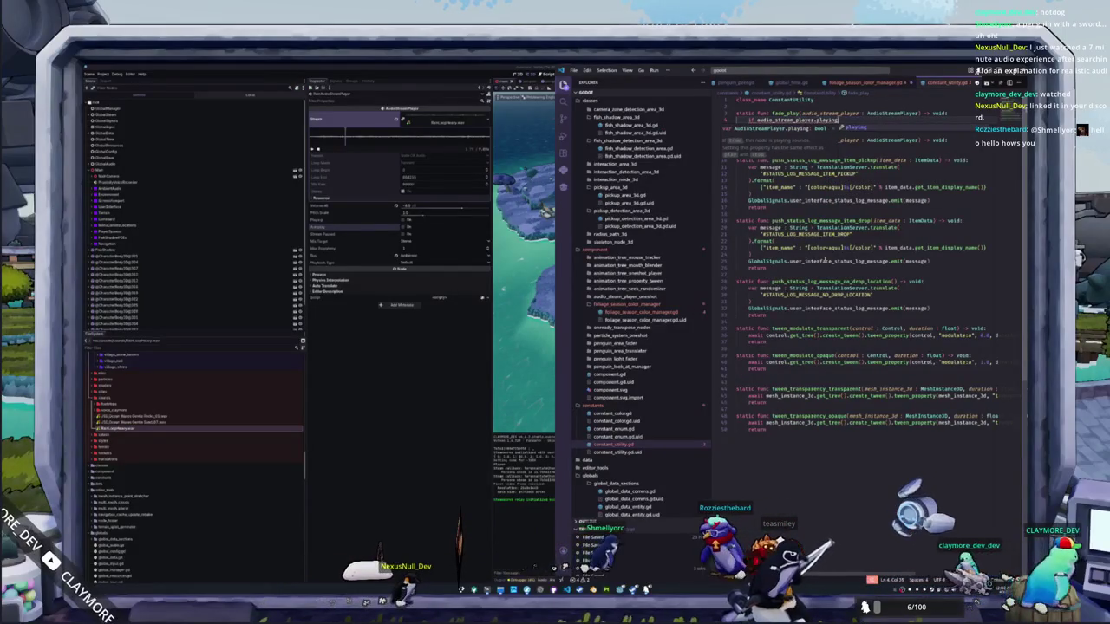
{"action": "type", "text": ":"}
{"action": "key", "text": "Return"}
{"action": "type", "text": "return"}
{"action": "key", "text": "Return"}
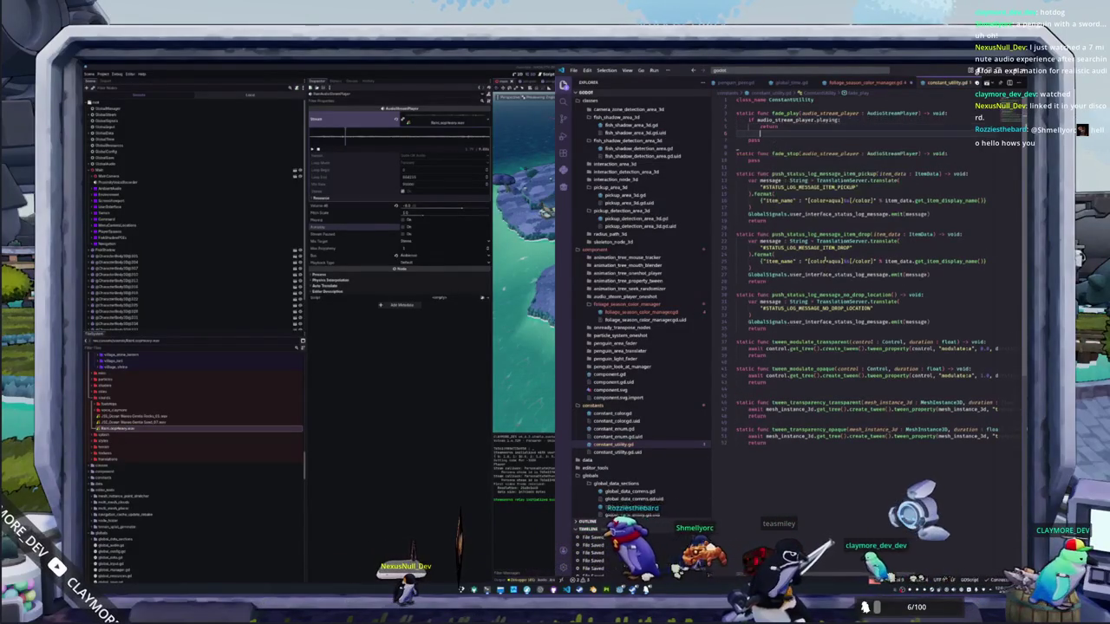
{"action": "key", "text": "Down"}
{"action": "key", "text": "Down"}
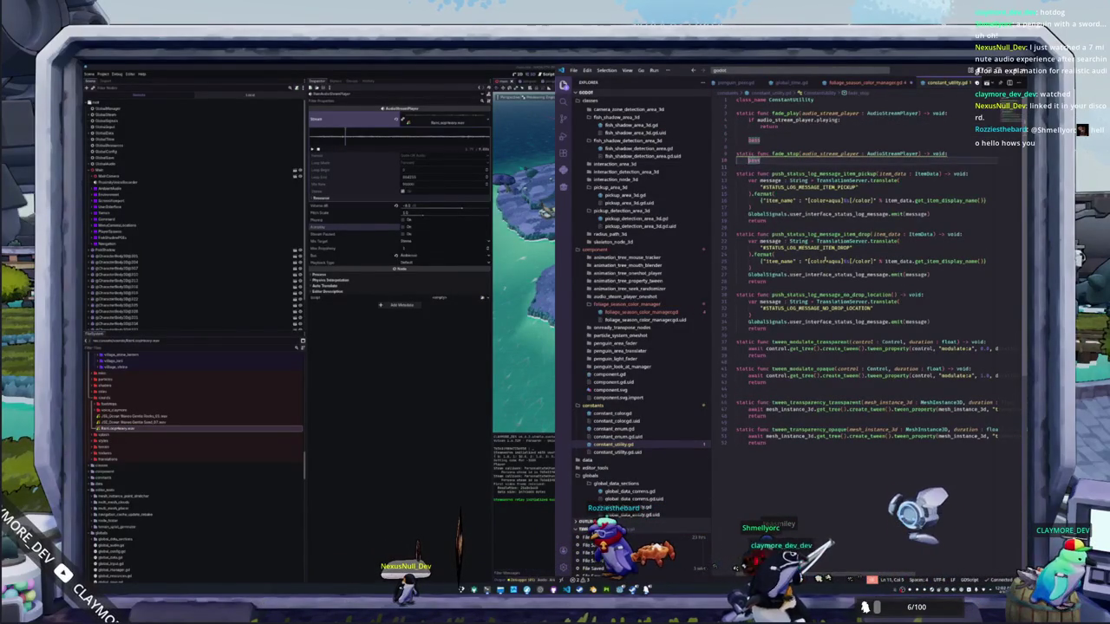
{"action": "type", "text": "if not audio"}
{"action": "key", "text": "Return"}
{"action": "type", "text": ".playing:"}
{"action": "key", "text": "Return"}
{"action": "type", "text": "re"}
{"action": "key", "text": "Return"}
{"action": "key", "text": "Return"}
{"action": "key", "text": "Tab"}
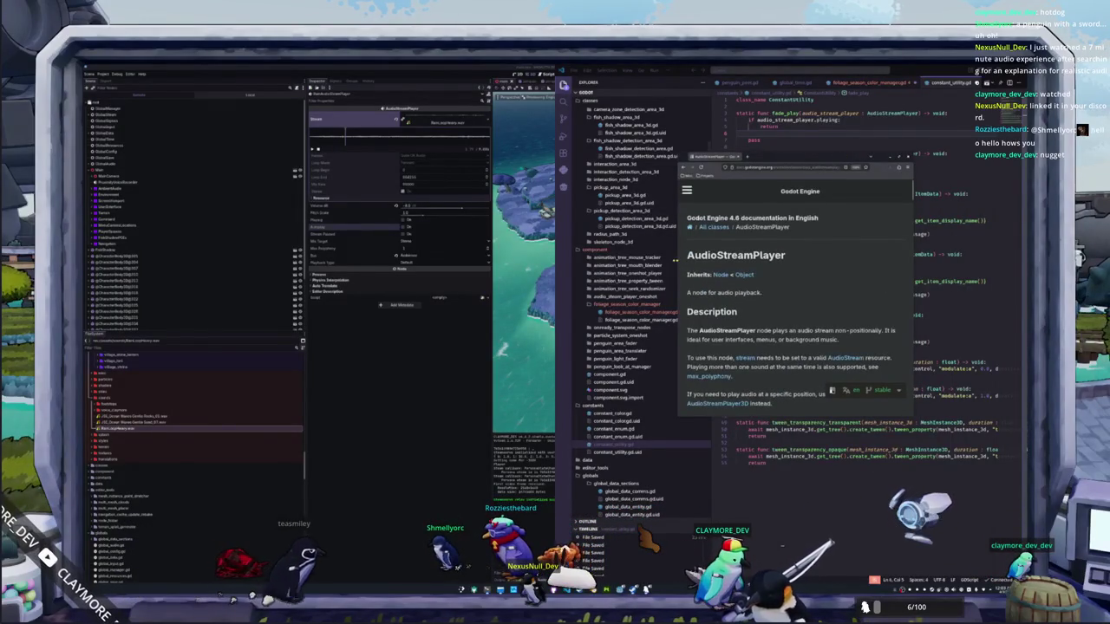
Step: Review AudioStreamPlayer's properties, methods and finished signal in the docs, then return to Godot
{"action": "scroll", "coordinate": [635, 306], "scroll_direction": "down", "scroll_amount": 10}
{"action": "scroll", "coordinate": [613, 299], "scroll_direction": "up", "scroll_amount": 2}
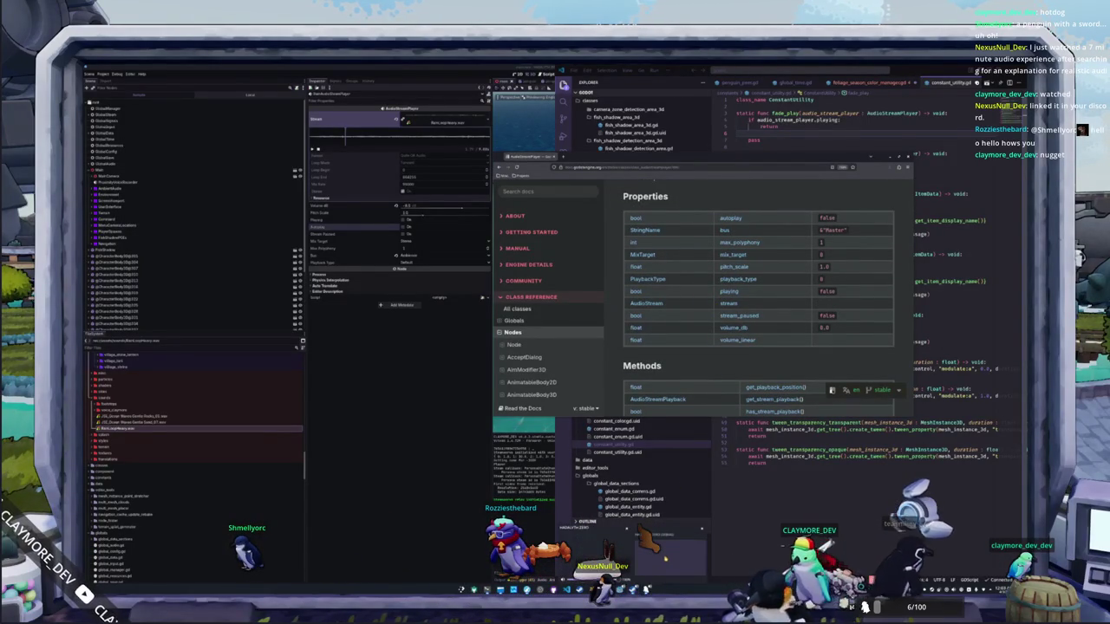
{"action": "key", "text": "alt+Tab"}
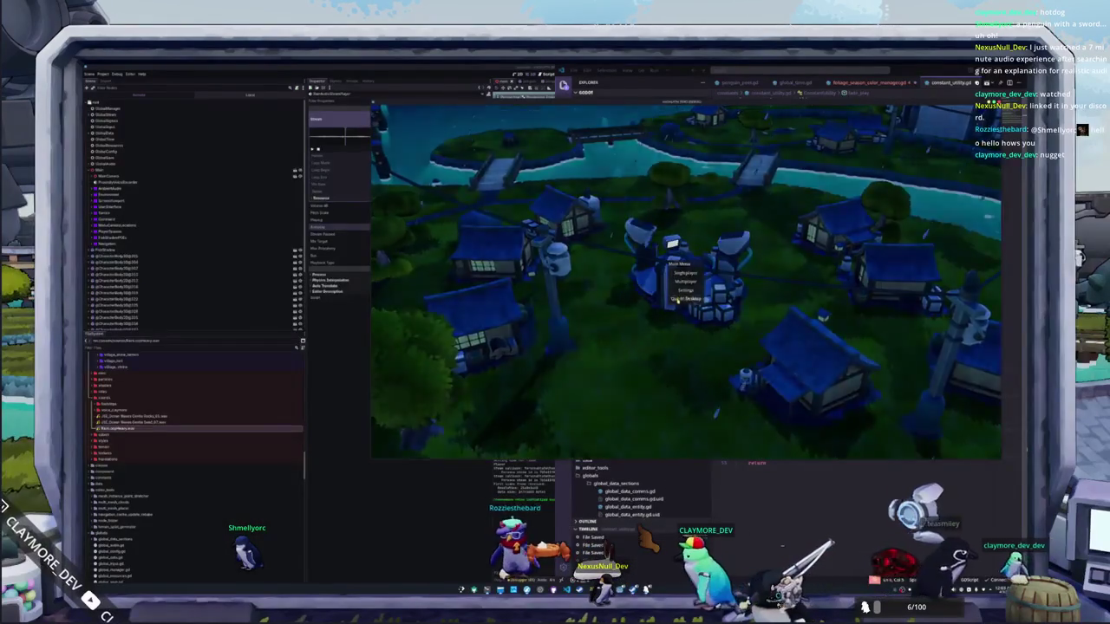
{"action": "scroll", "coordinate": [619, 356], "scroll_direction": "down", "scroll_amount": 3}
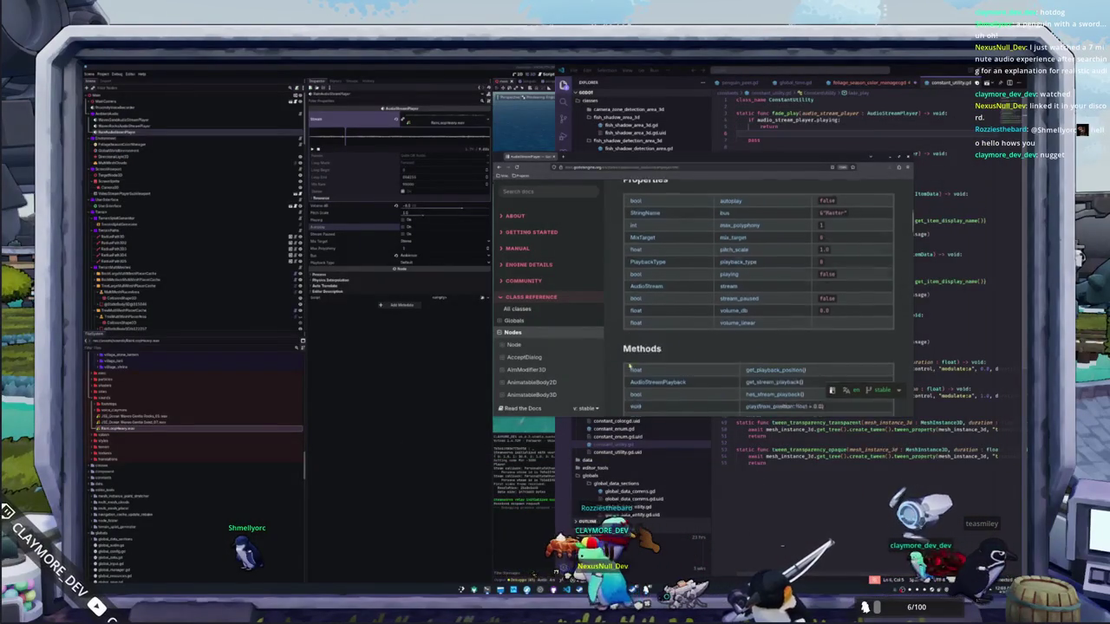
{"action": "scroll", "coordinate": [619, 354], "scroll_direction": "down", "scroll_amount": 5}
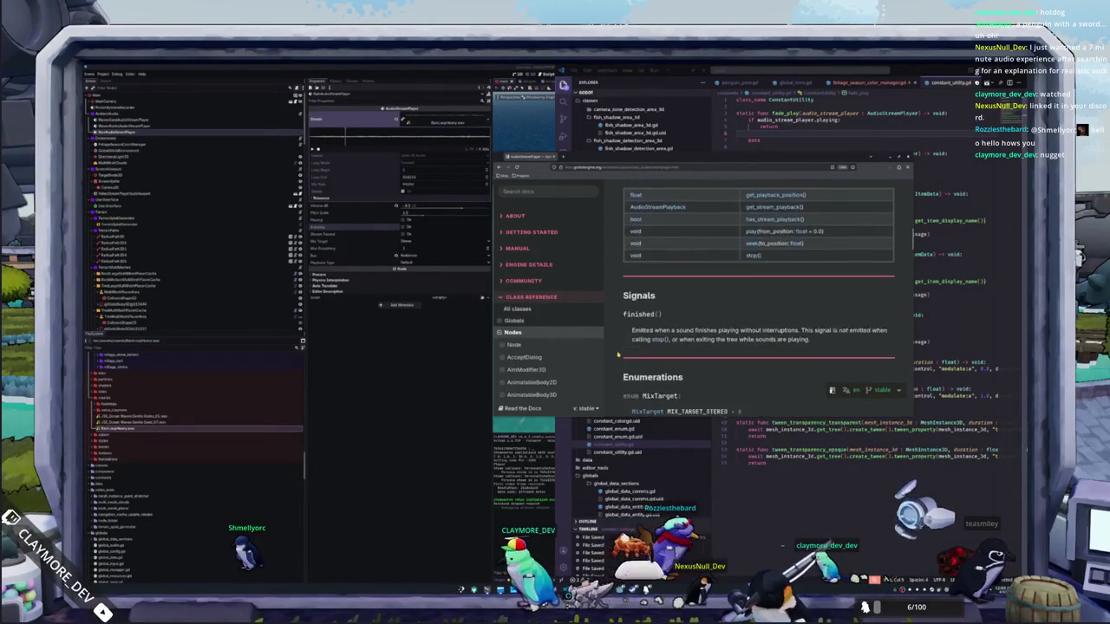
{"action": "scroll", "coordinate": [618, 354], "scroll_direction": "down", "scroll_amount": 3}
{"action": "left_click", "coordinate": [428, 484]}
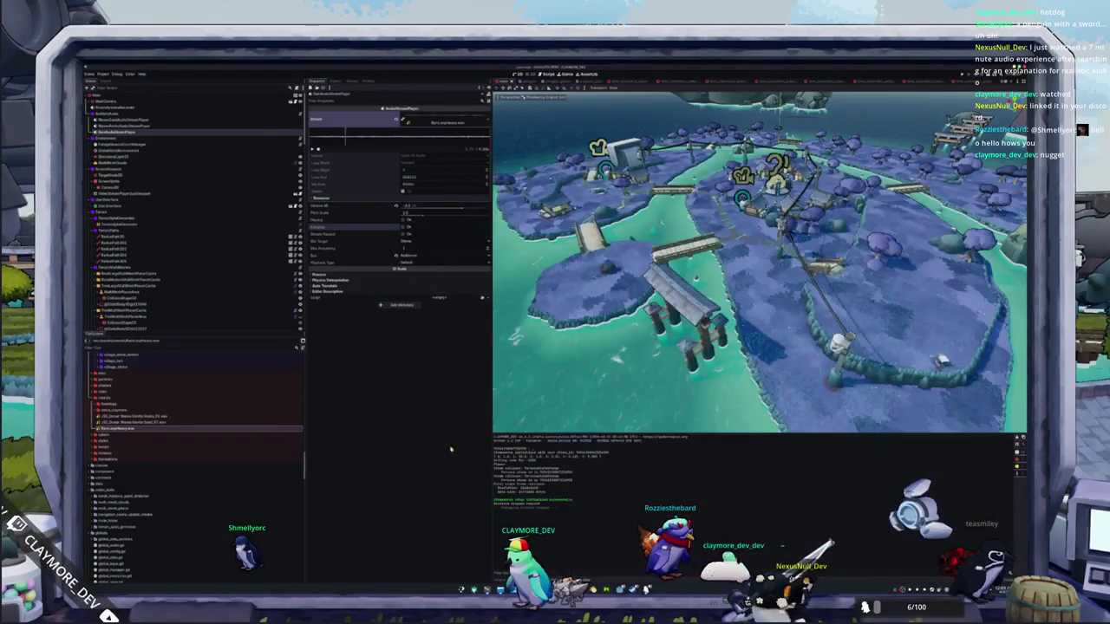
Step: Create a new 'audio' folder in the project file tree
{"action": "left_click", "coordinate": [113, 403]}
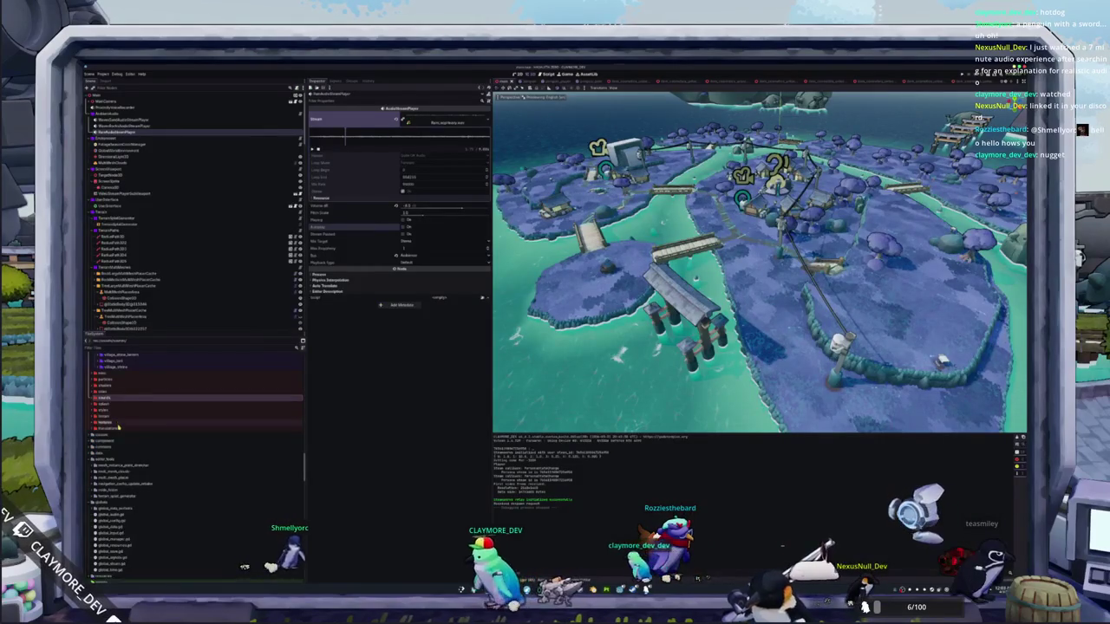
{"action": "scroll", "coordinate": [111, 401], "scroll_direction": "down", "scroll_amount": 2}
{"action": "right_click", "coordinate": [110, 406]}
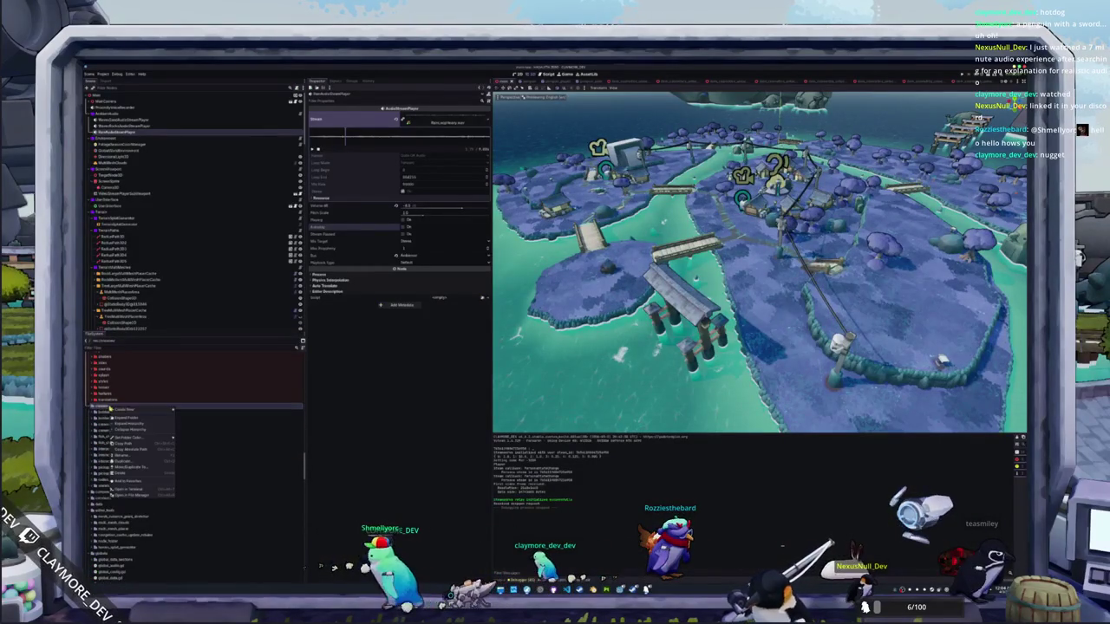
{"action": "left_click", "coordinate": [186, 410]}
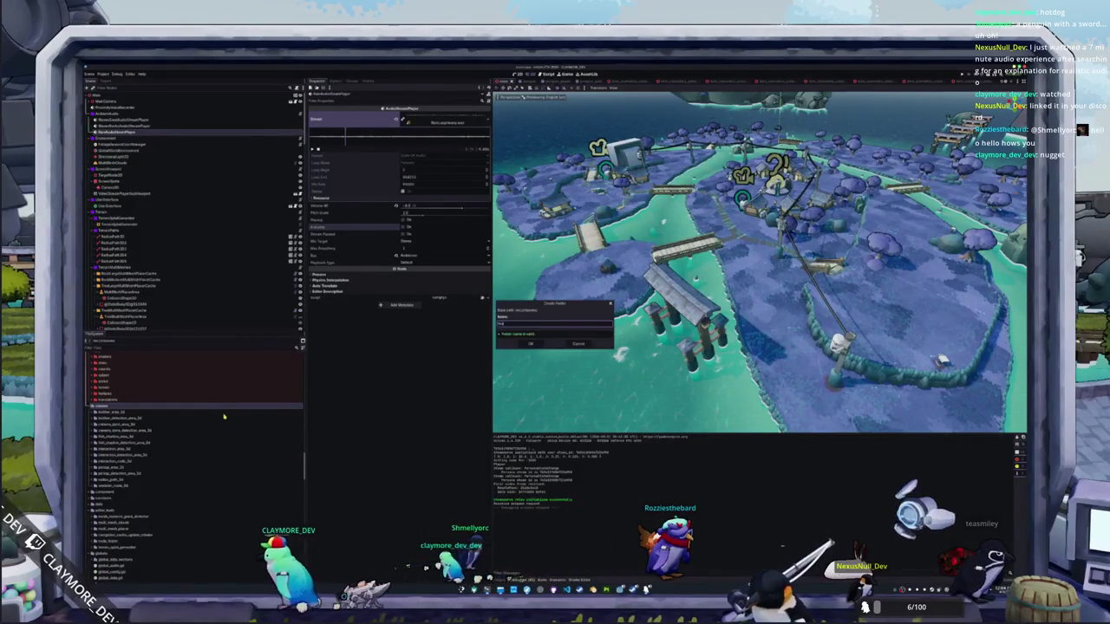
{"action": "type", "text": "audio"}
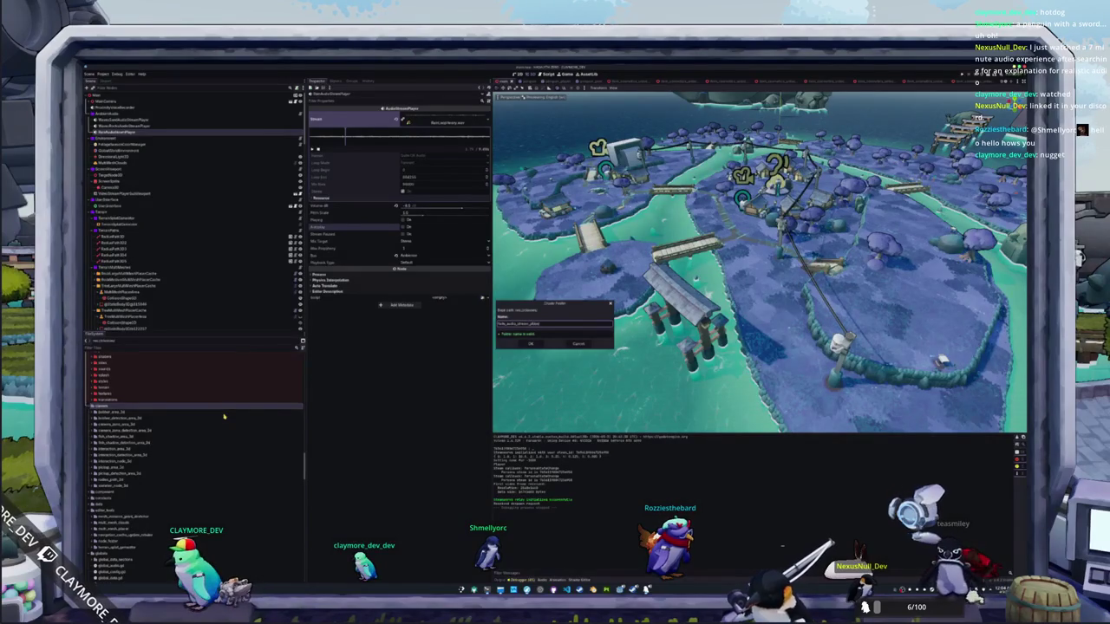
{"action": "key", "text": "Return"}
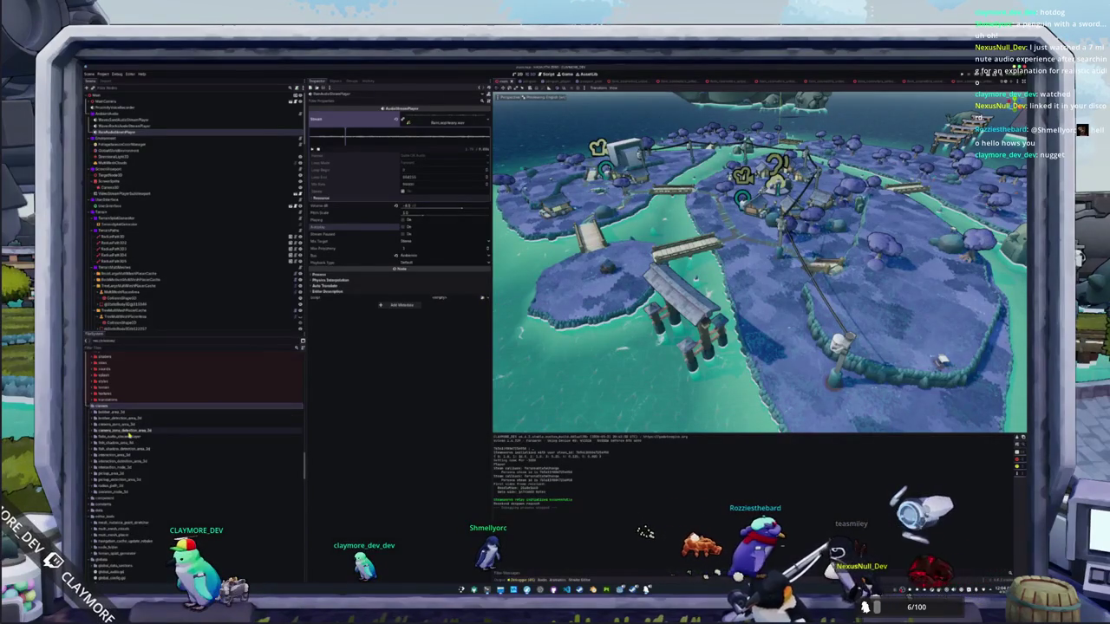
Step: Create and attach fade_audio_stream_player.gd inheriting AudioStreamPlayer
{"action": "right_click", "coordinate": [129, 437]}
{"action": "left_click", "coordinate": [210, 450]}
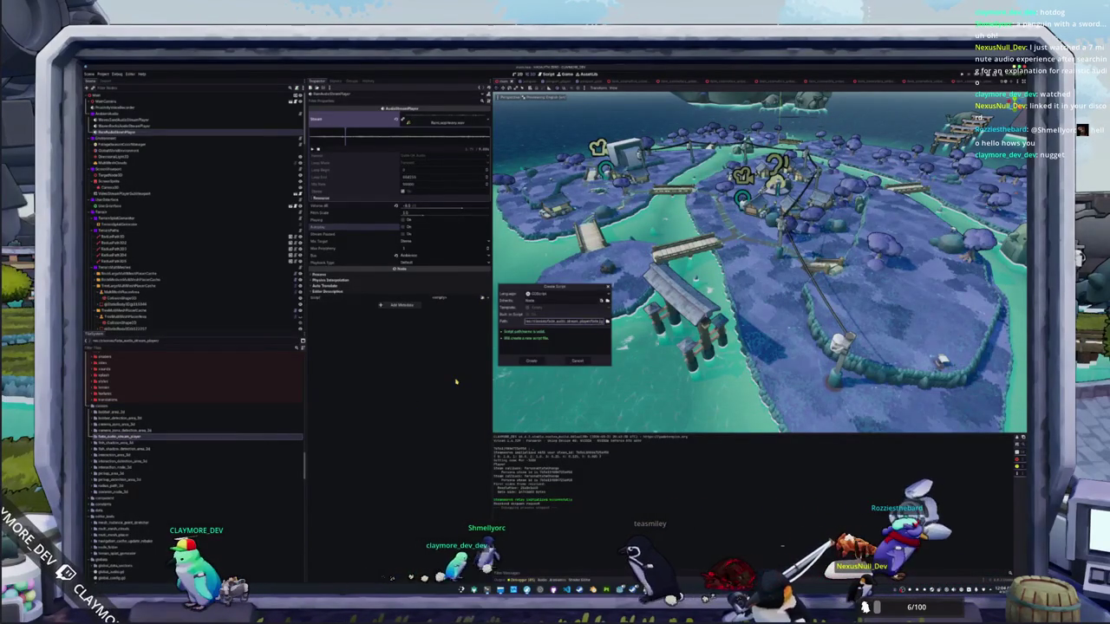
{"action": "key", "text": "End"}
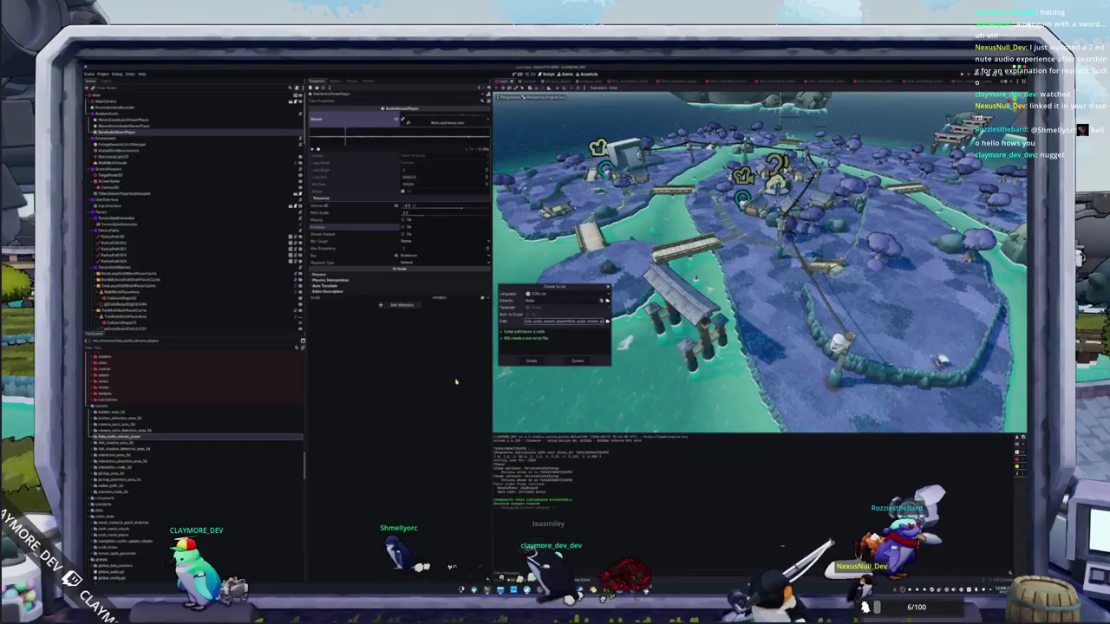
{"action": "double_click", "coordinate": [539, 301]}
{"action": "type", "text": "Audi"}
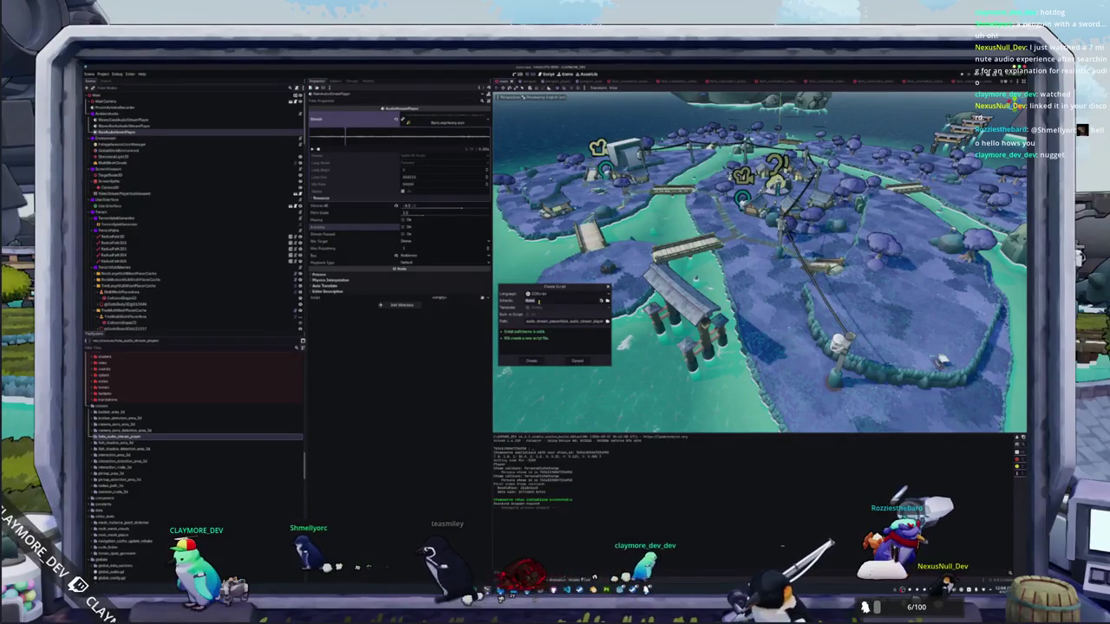
{"action": "type", "text": "oStreamPlayer"}
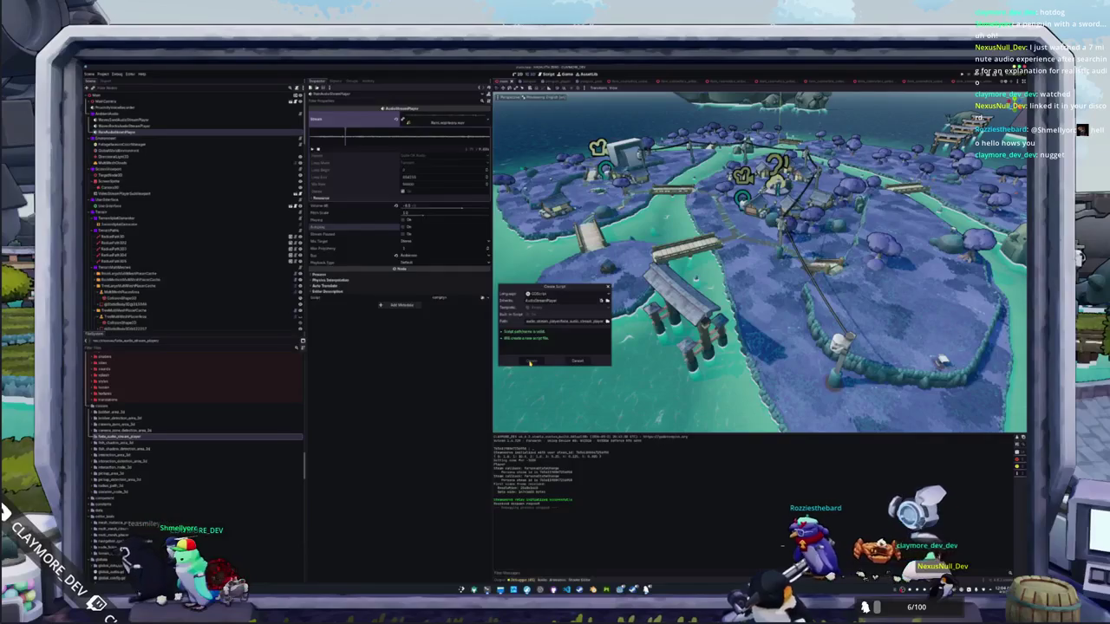
{"action": "left_click", "coordinate": [531, 361]}
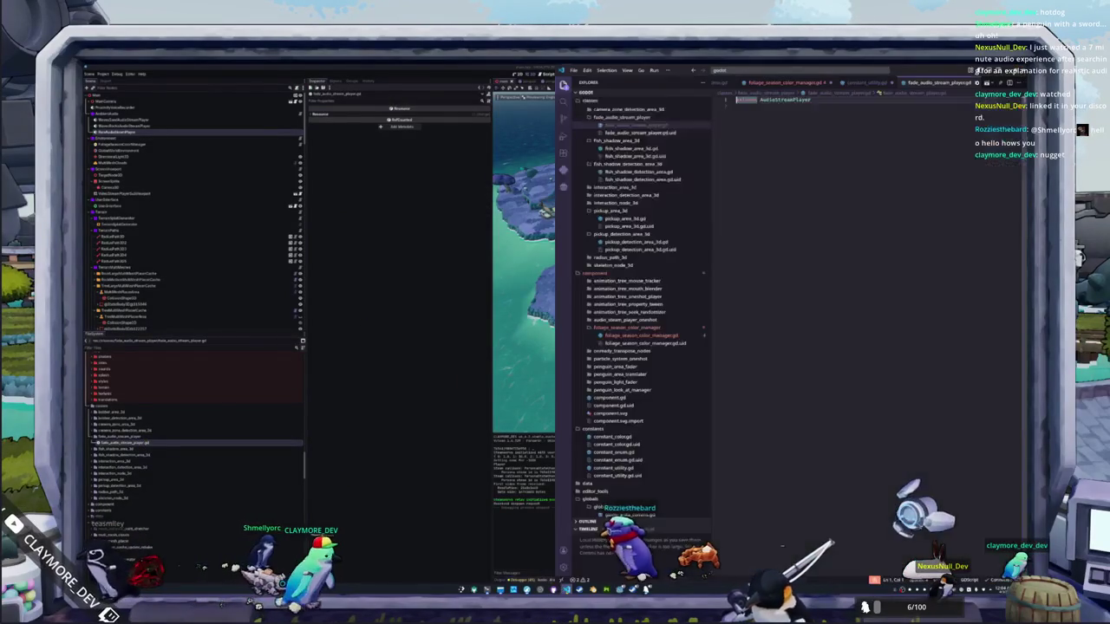
{"action": "key", "text": "Return"}
{"action": "type", "text": "@export var volume_linear"}
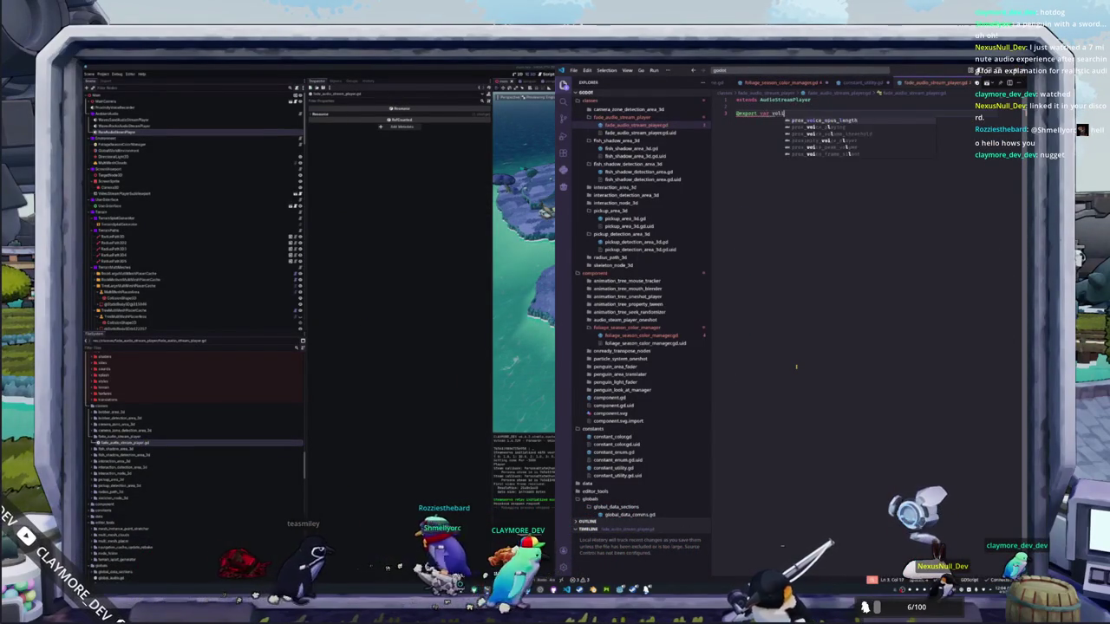
{"action": "type", "text": " : float = 0"}
{"action": "key", "text": "BackSpace"}
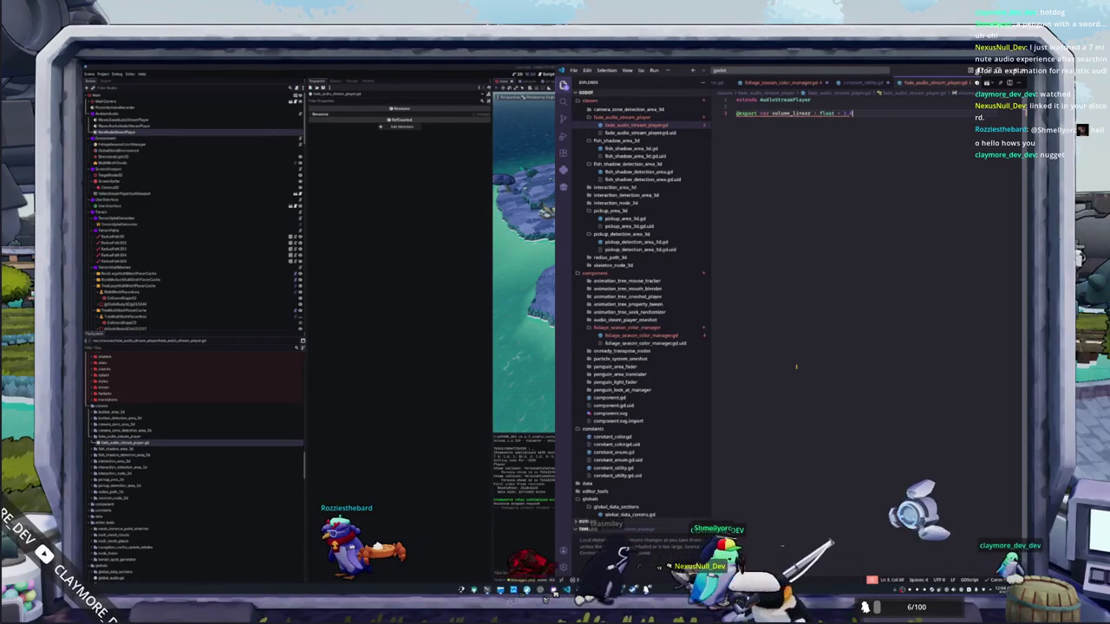
{"action": "type", "text": "fade_"}
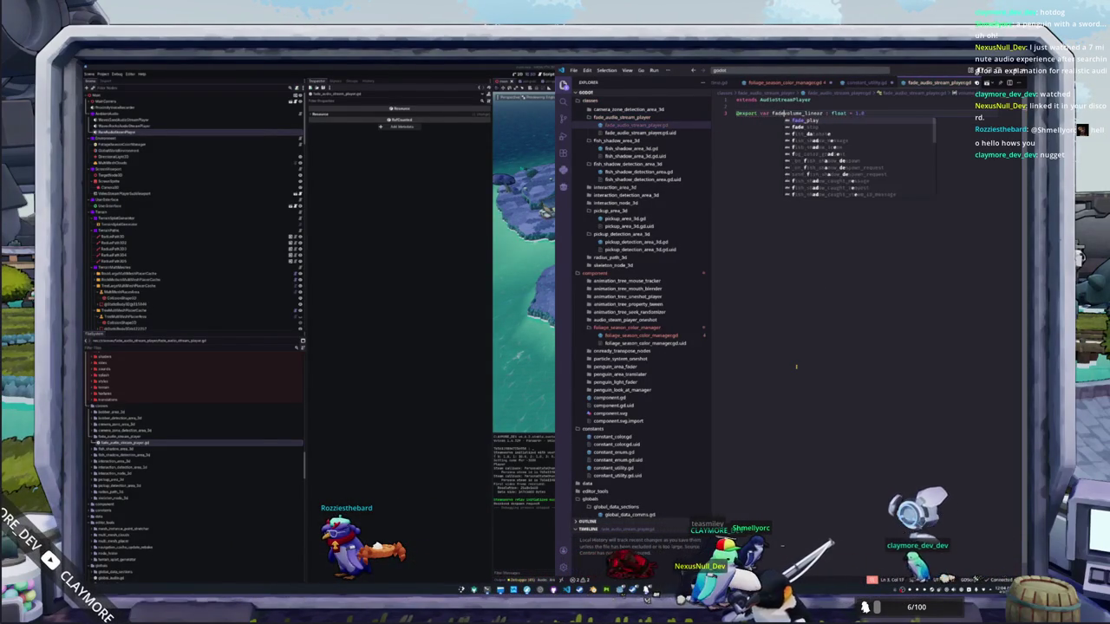
{"action": "key", "text": "Escape"}
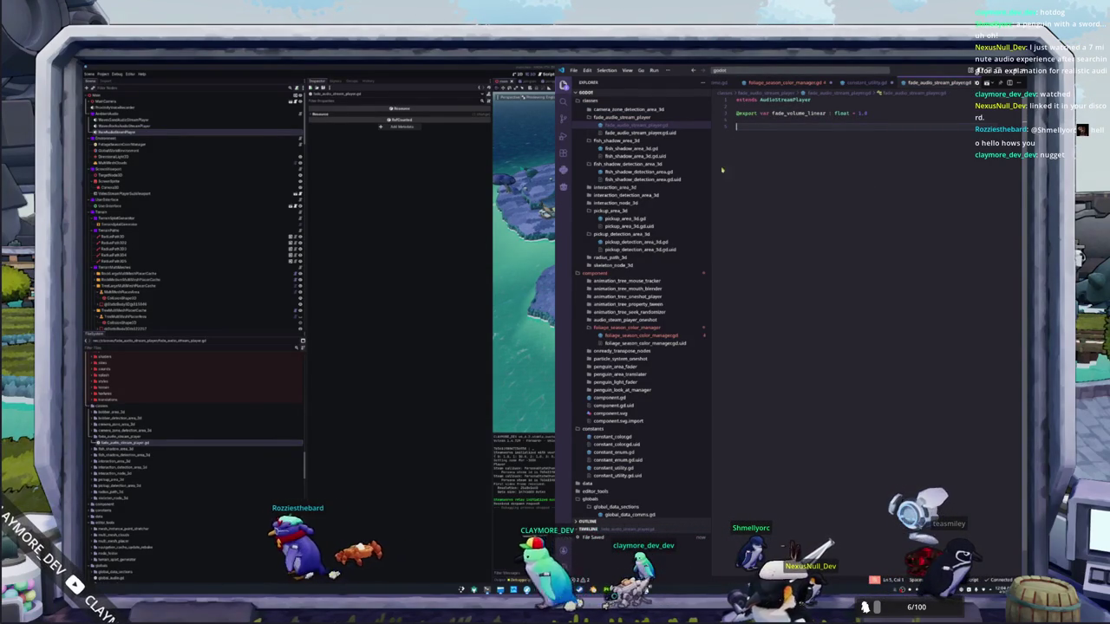
{"action": "left_click", "coordinate": [797, 113]}
{"action": "double_click", "coordinate": [797, 114]}
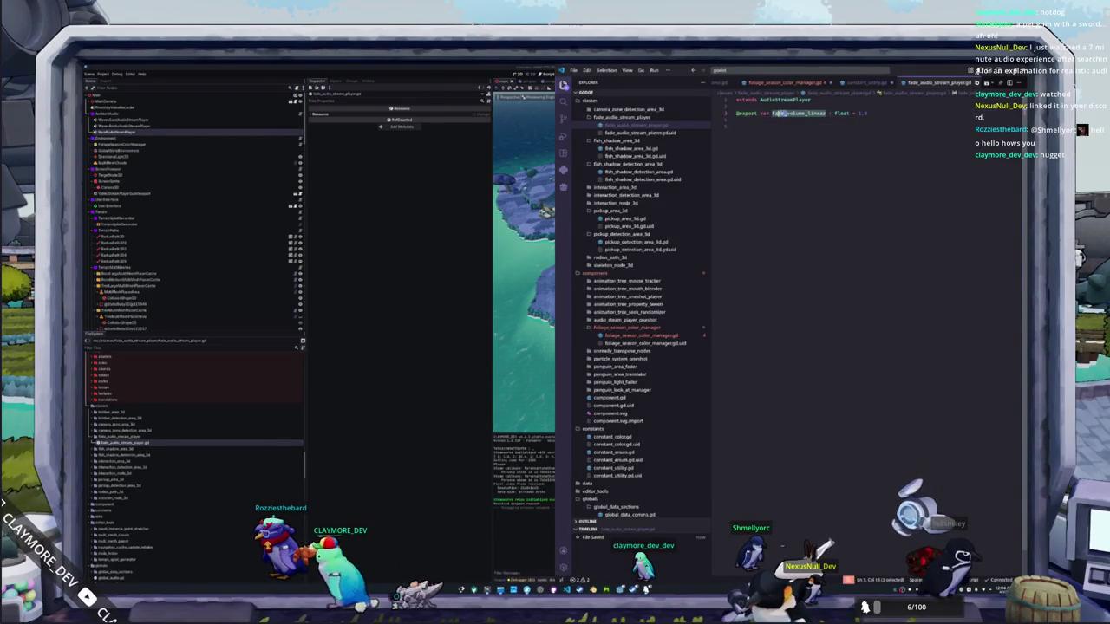
{"action": "type", "text": "peak_"}
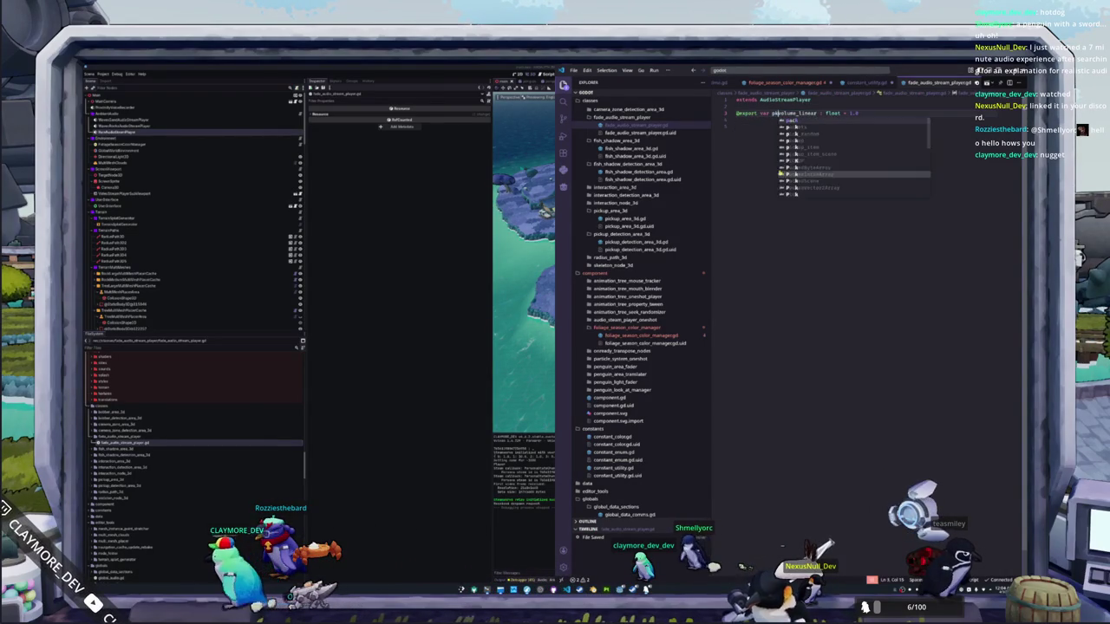
{"action": "key", "text": "Escape"}
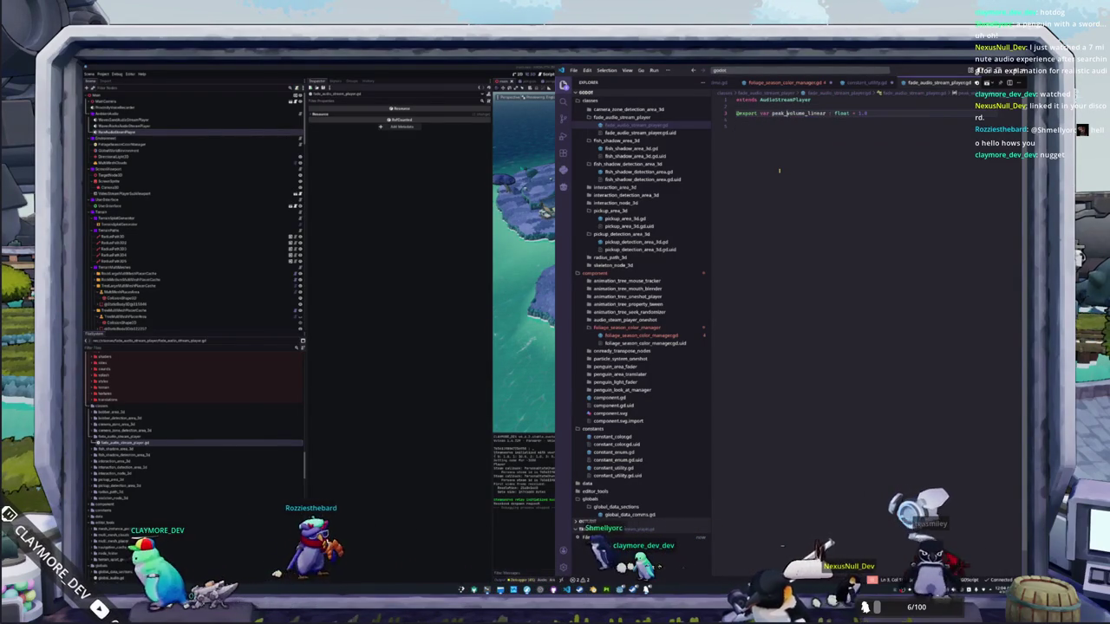
{"action": "key", "text": "End"}
{"action": "key", "text": "BackSpace"}
{"action": "key", "text": "BackSpace"}
{"action": "key", "text": "BackSpace"}
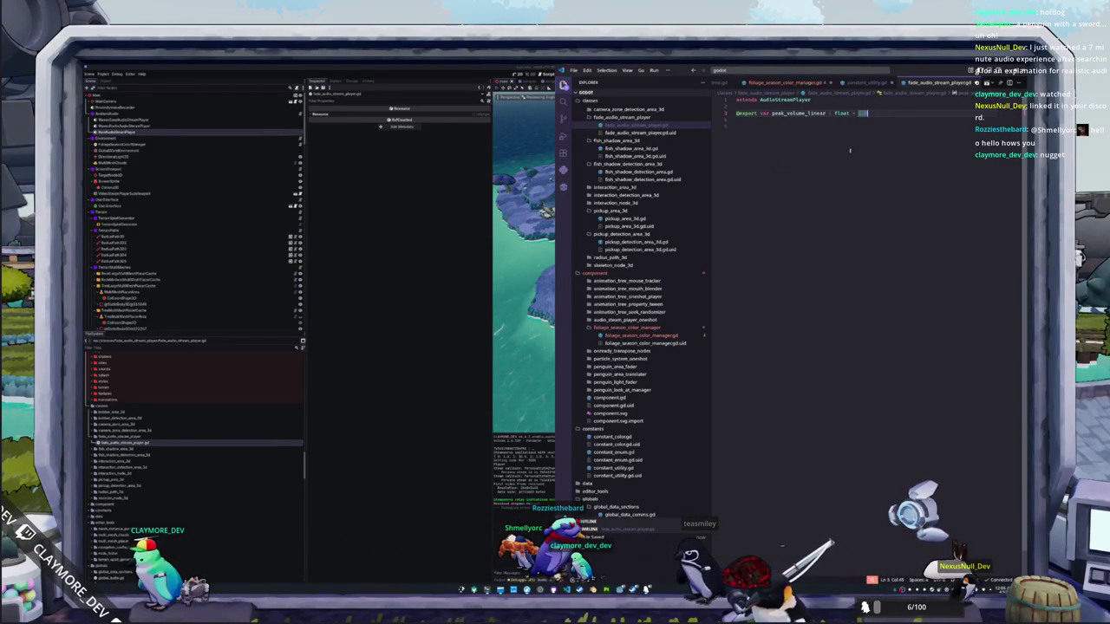
{"action": "key", "text": "ctrl+Tab"}
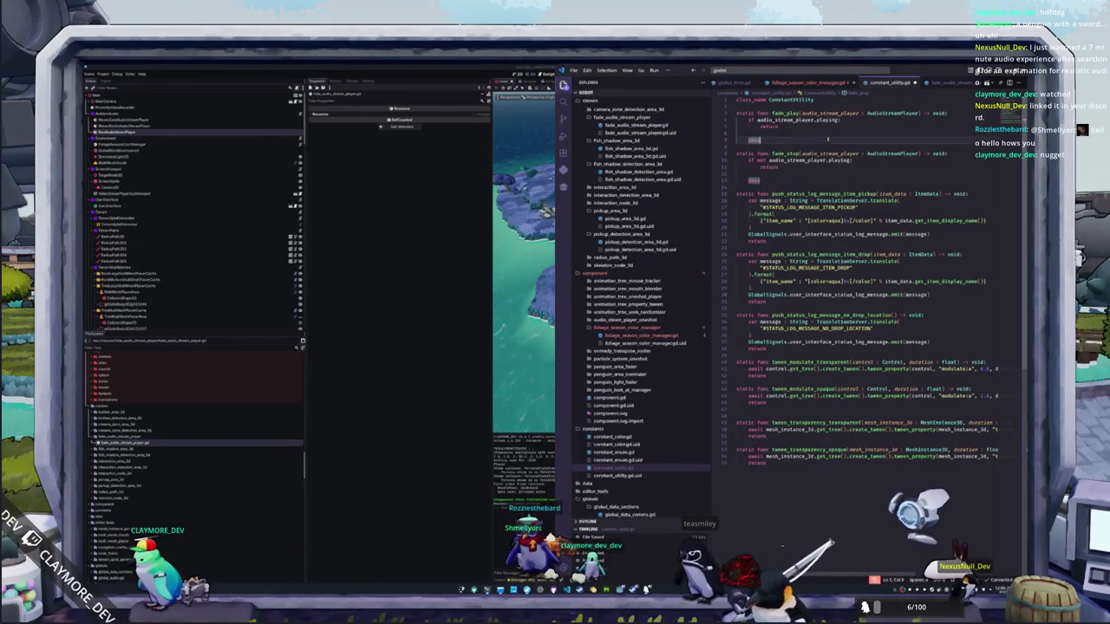
Step: Rename the fade_play and fade_stop parameter and its uses to fade_audio_stream_player
{"action": "key", "text": "ctrl+Tab"}
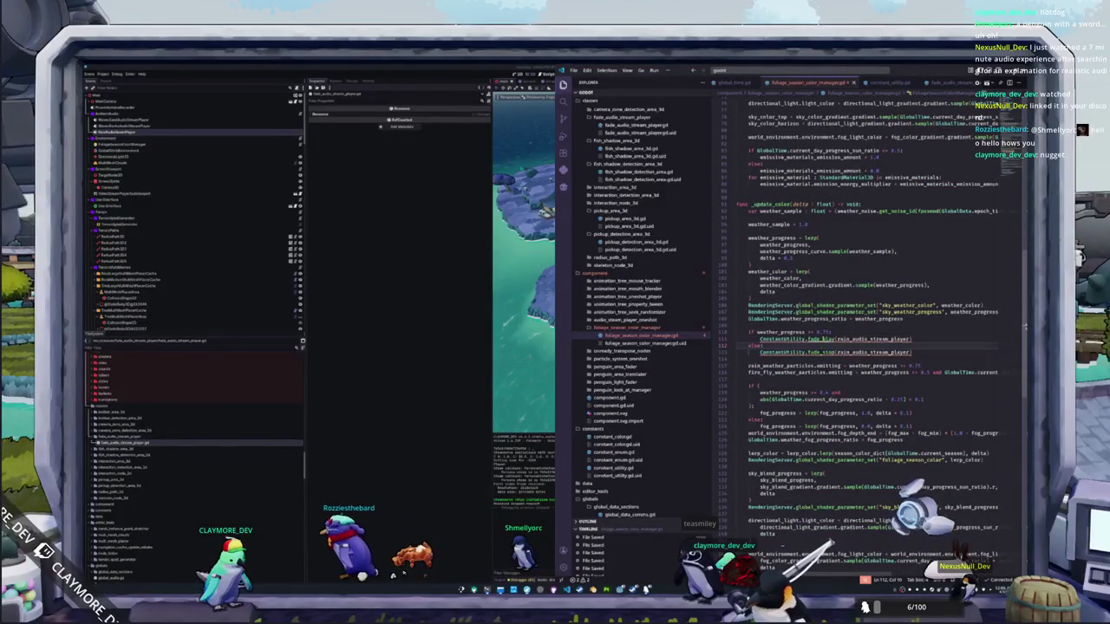
{"action": "left_click", "coordinate": [822, 340], "text": "ctrl"}
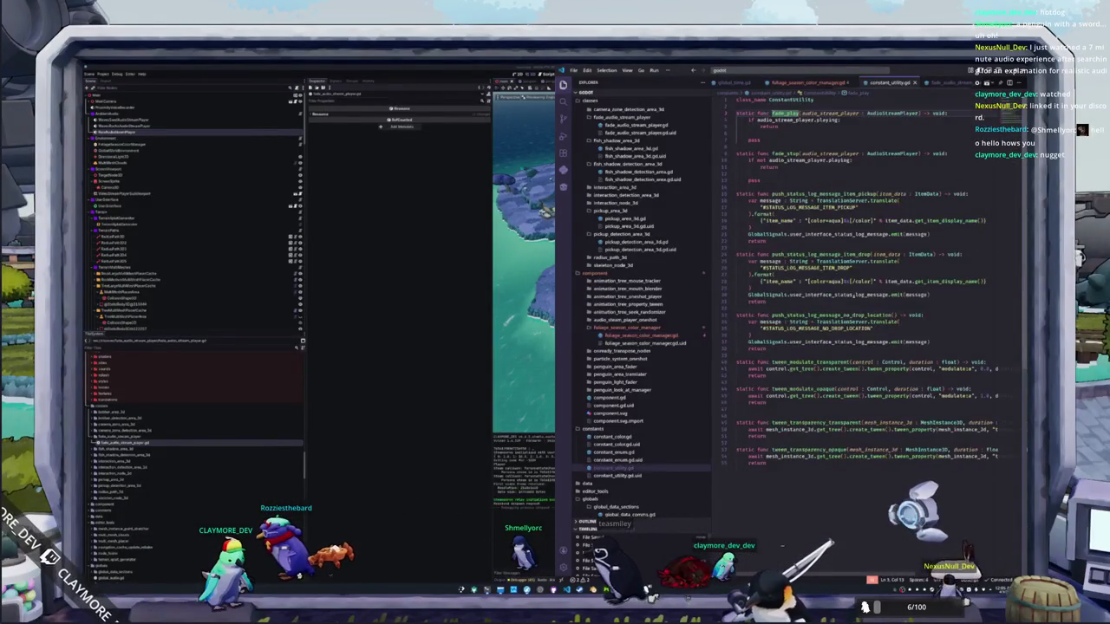
{"action": "left_click", "coordinate": [803, 113]}
{"action": "type", "text": "fade_"}
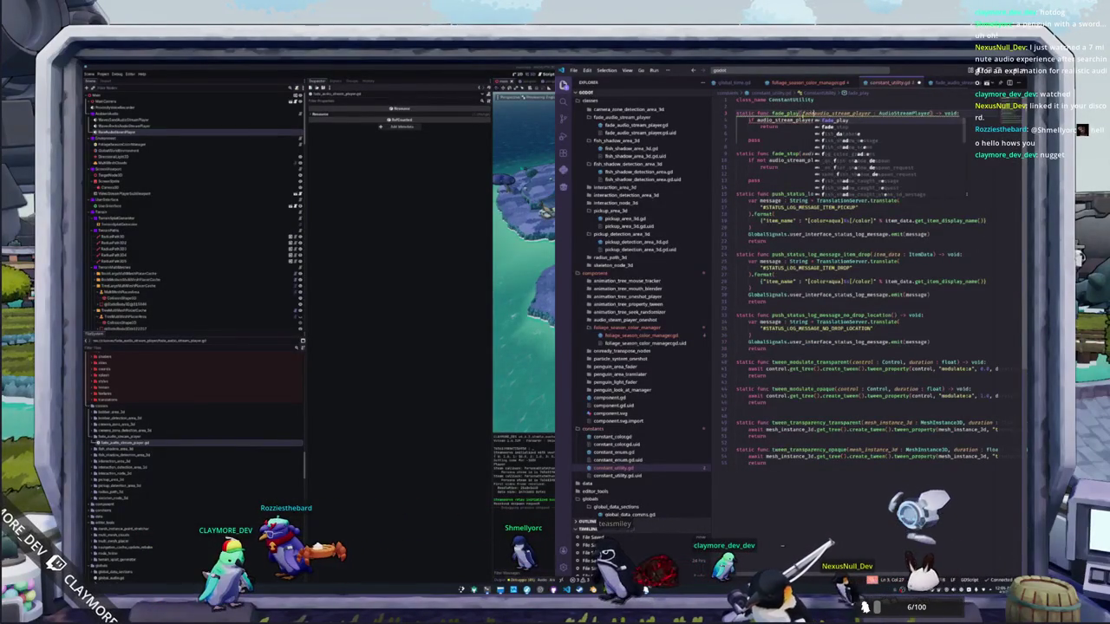
{"action": "key", "text": "Escape"}
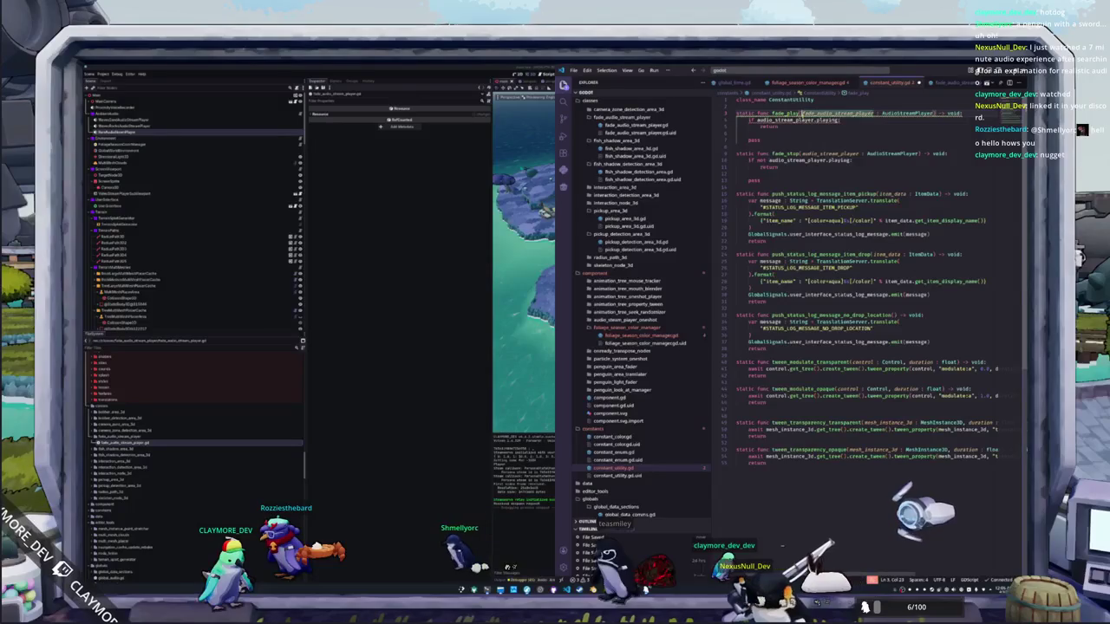
{"action": "left_click", "coordinate": [771, 153]}
{"action": "type", "text": "fade_"}
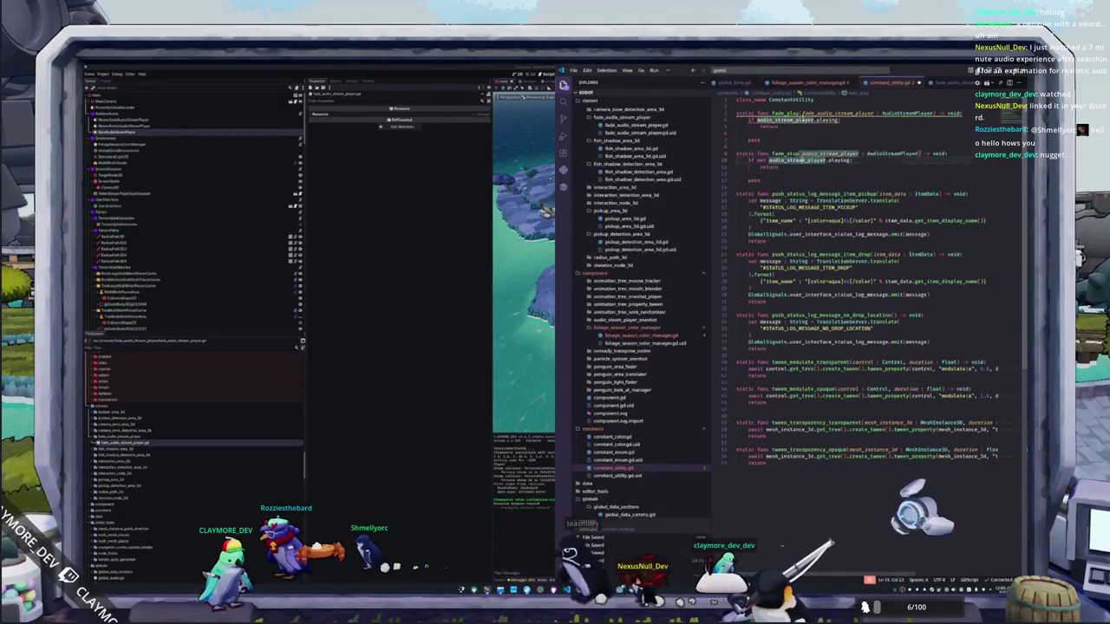
{"action": "double_click", "coordinate": [840, 161]}
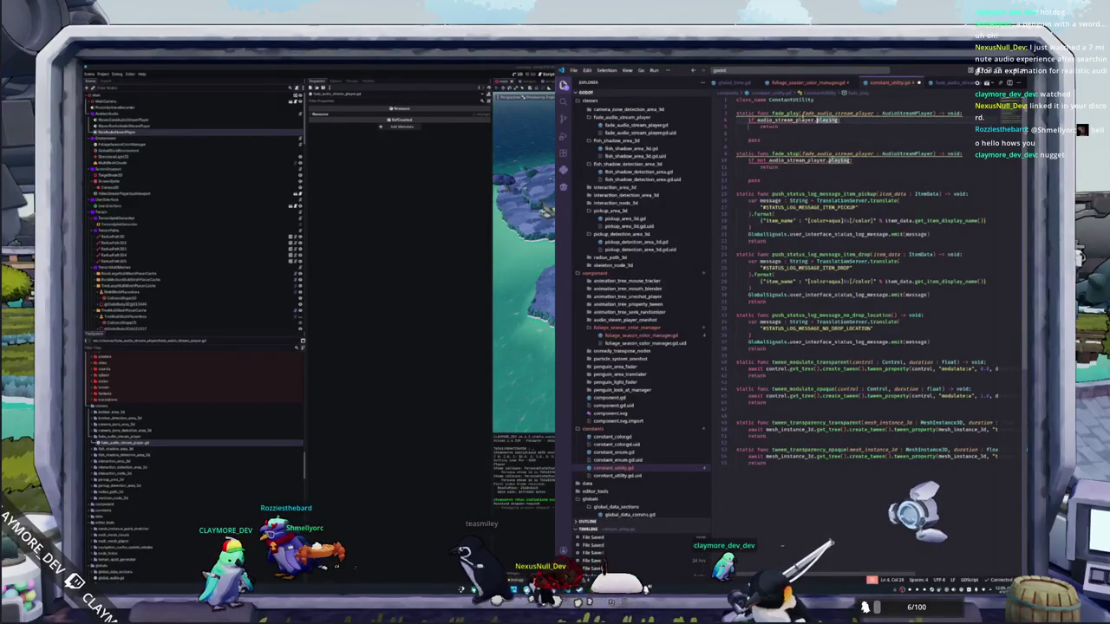
{"action": "type", "text": "fade_audio_stream_player"}
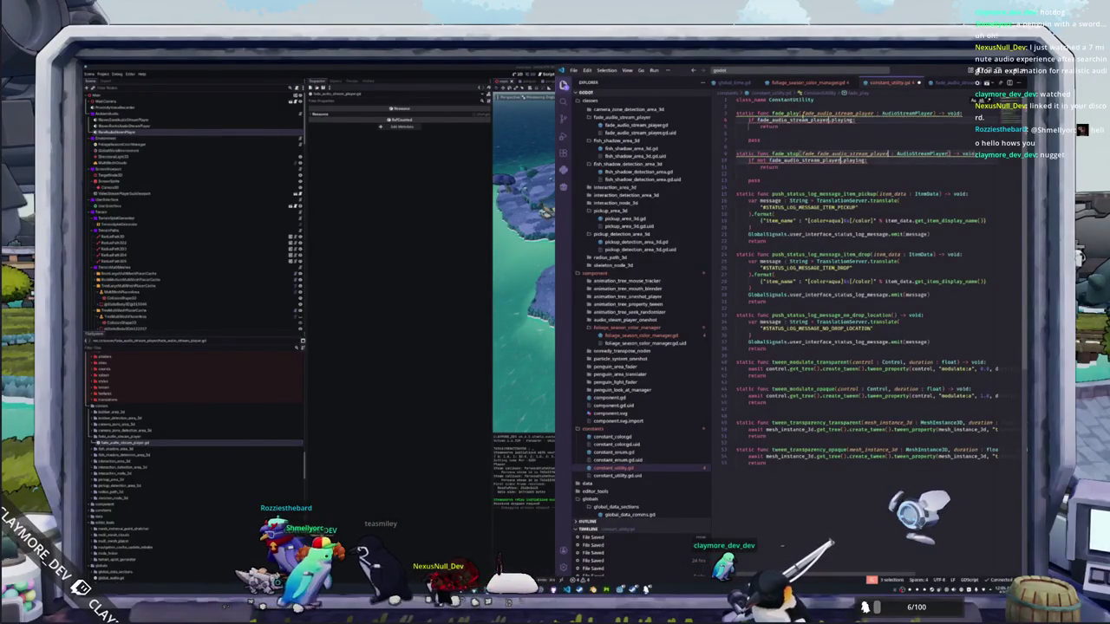
{"action": "double_click", "coordinate": [754, 139]}
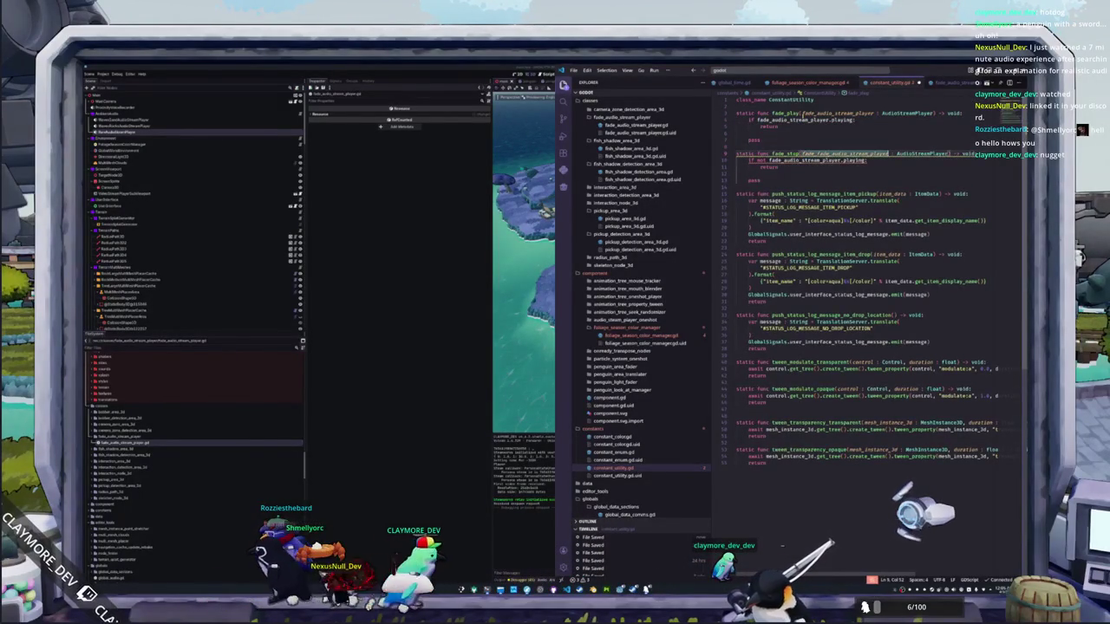
{"action": "key", "text": "Escape"}
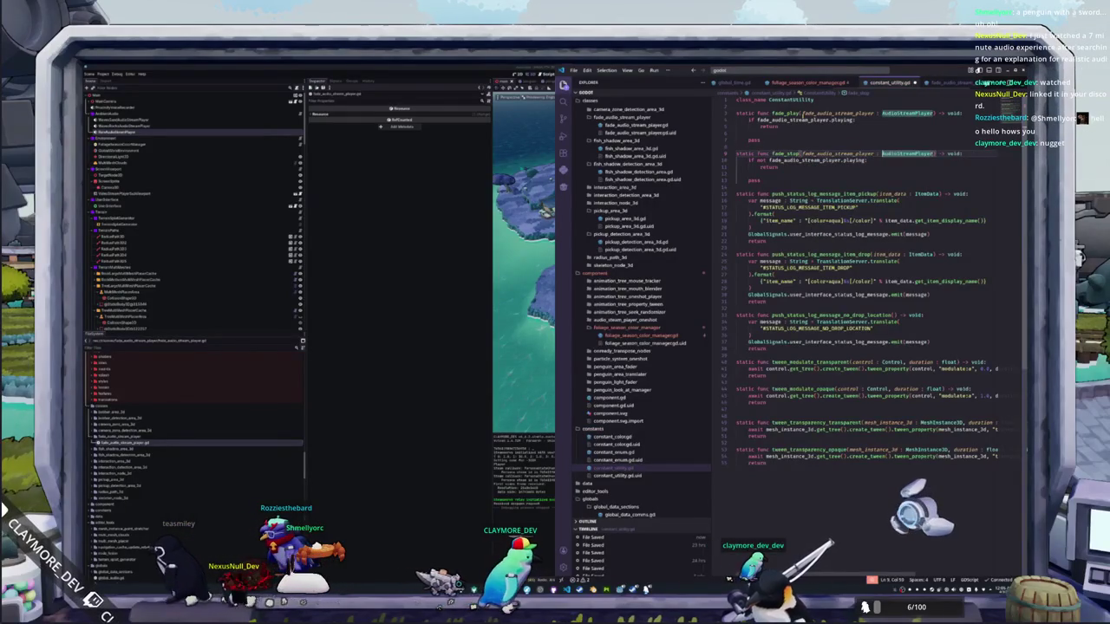
Step: Change both fade functions' parameter type to FadeAudioStreamPlayer
{"action": "type", "text": "Fade"}
{"action": "key", "text": "Return"}
{"action": "double_click", "coordinate": [761, 127]}
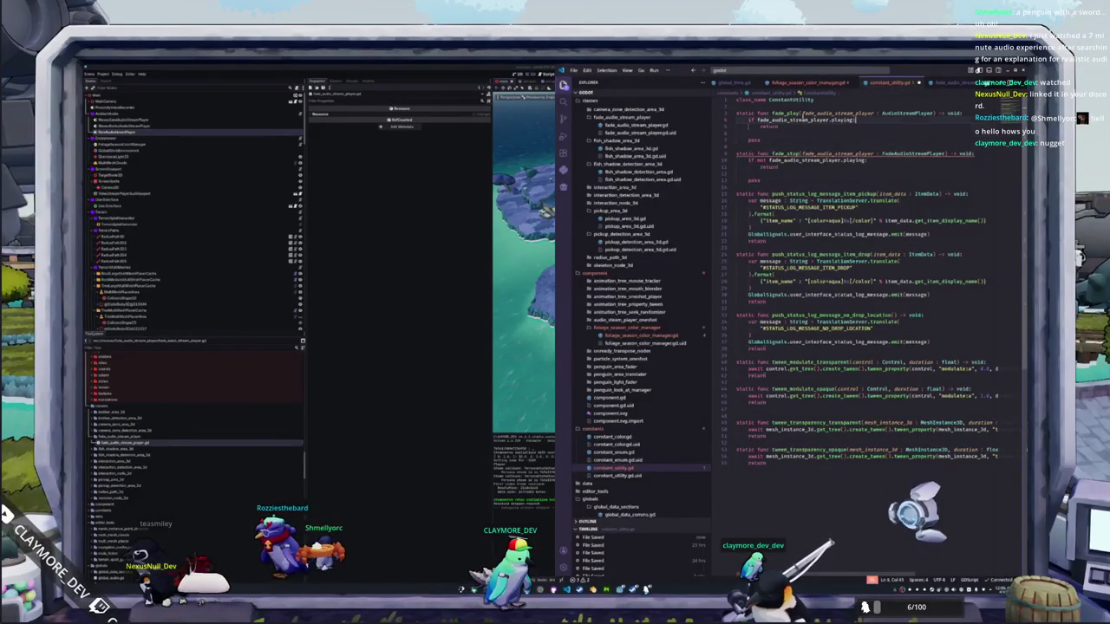
{"action": "type", "text": "Fade"}
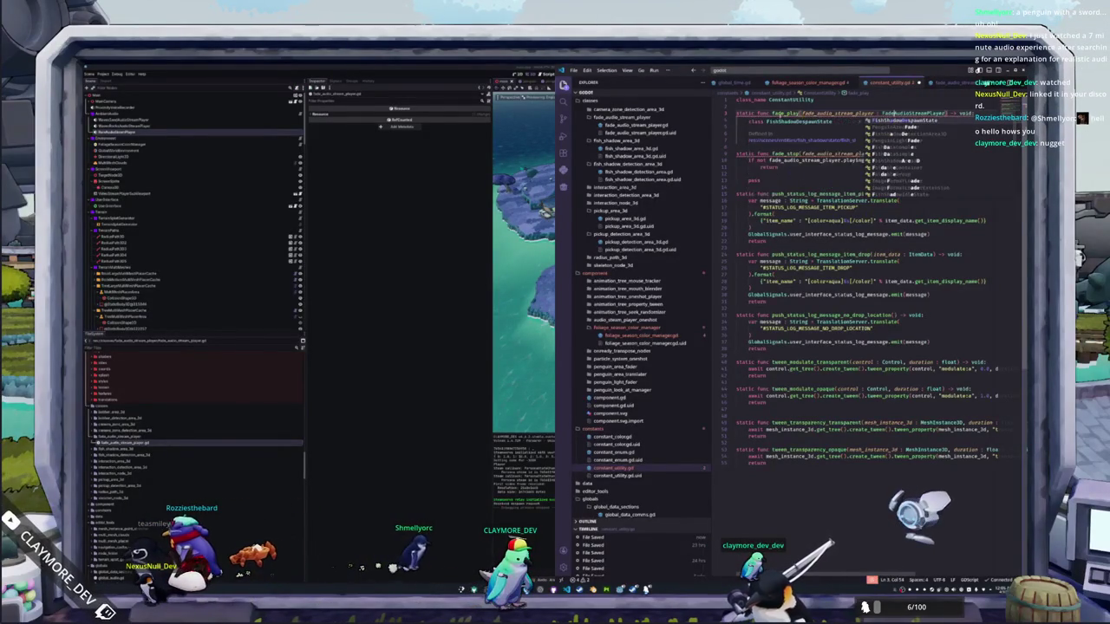
{"action": "left_click", "coordinate": [815, 295]}
{"action": "left_click", "coordinate": [382, 443]}
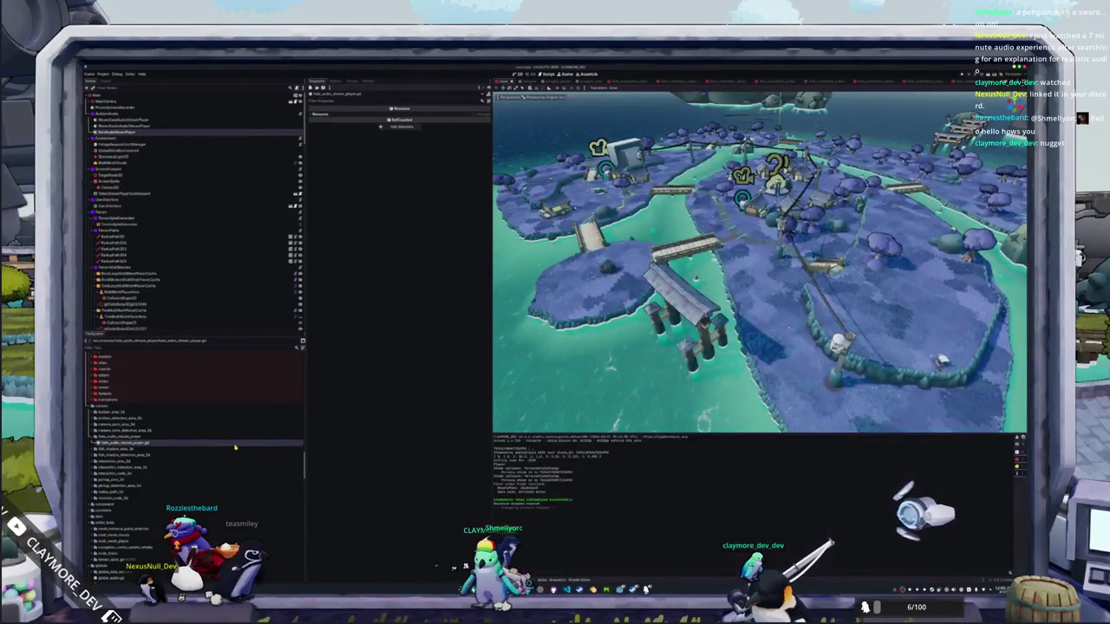
Step: Declare 'class_name FadeAudioStreamPlayer' on line 2 of fade_audio_stream_player.gd
{"action": "key", "text": "alt+Tab"}
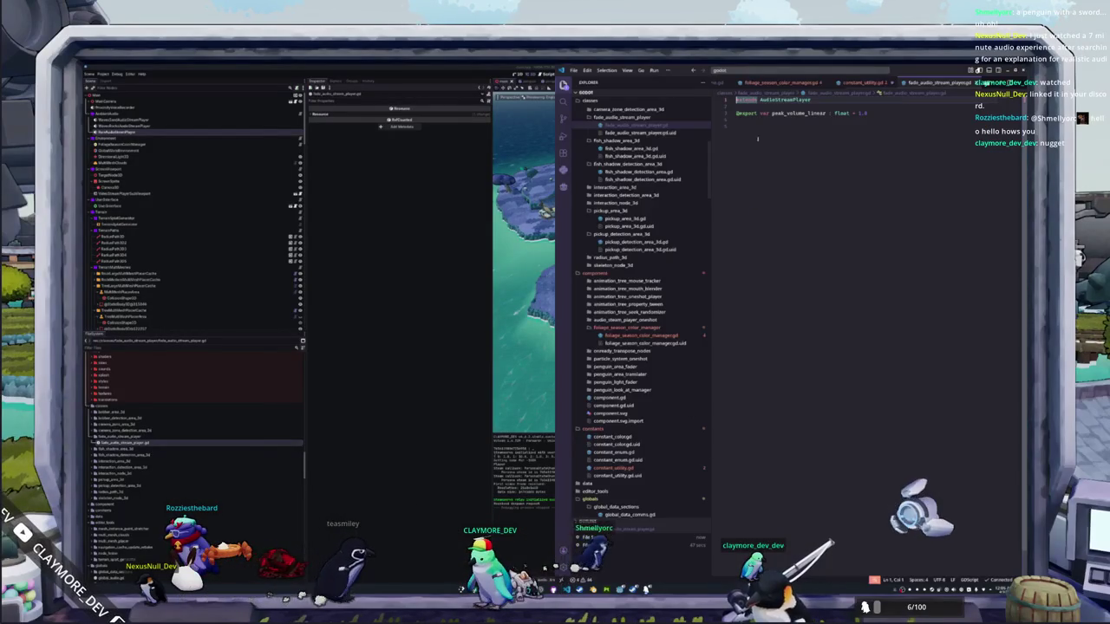
{"action": "type", "text": "class_name FadeAudioStreamPlayer"}
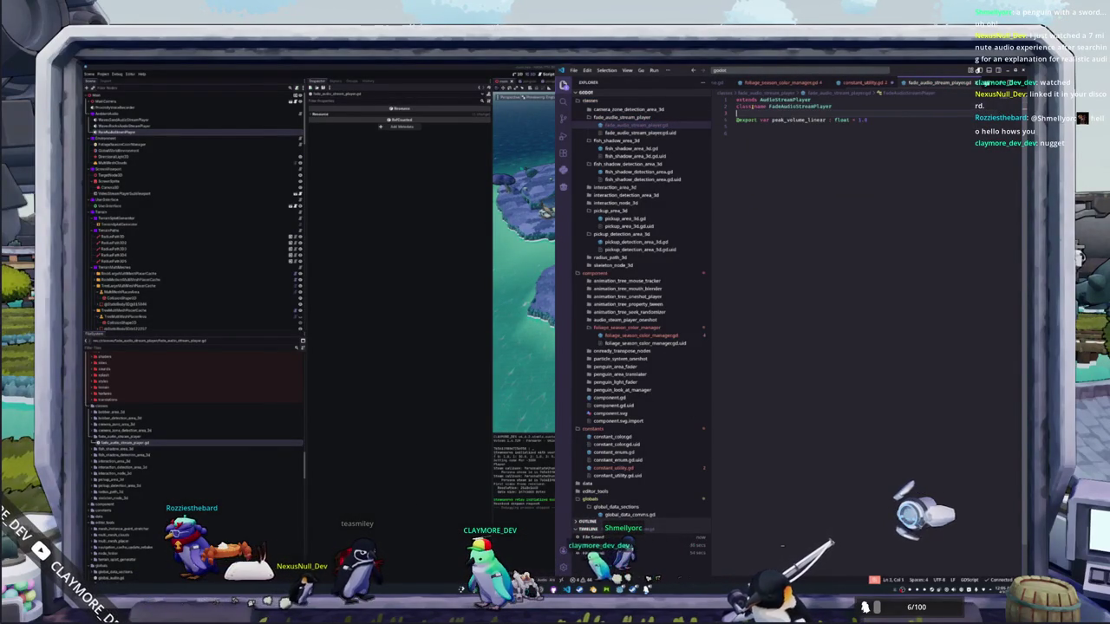
{"action": "key", "text": "alt+Tab"}
{"action": "right_click", "coordinate": [136, 134]}
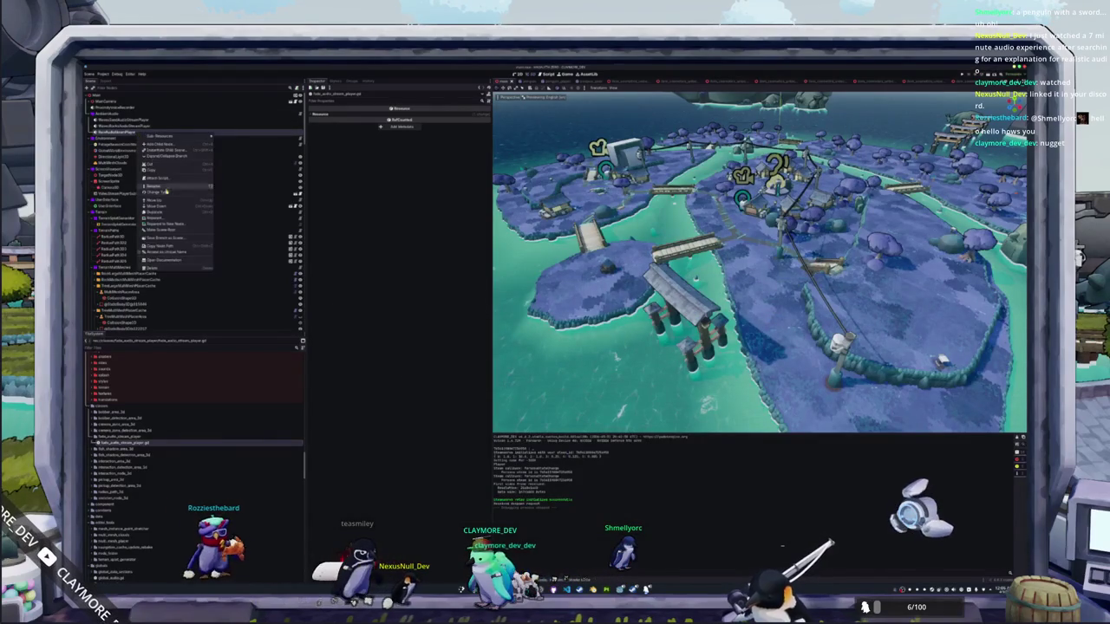
Step: Change the audio player node's type to FadeAudioStreamPlayer, exposing Peak Volume Linear 1.0
{"action": "left_click", "coordinate": [167, 193]}
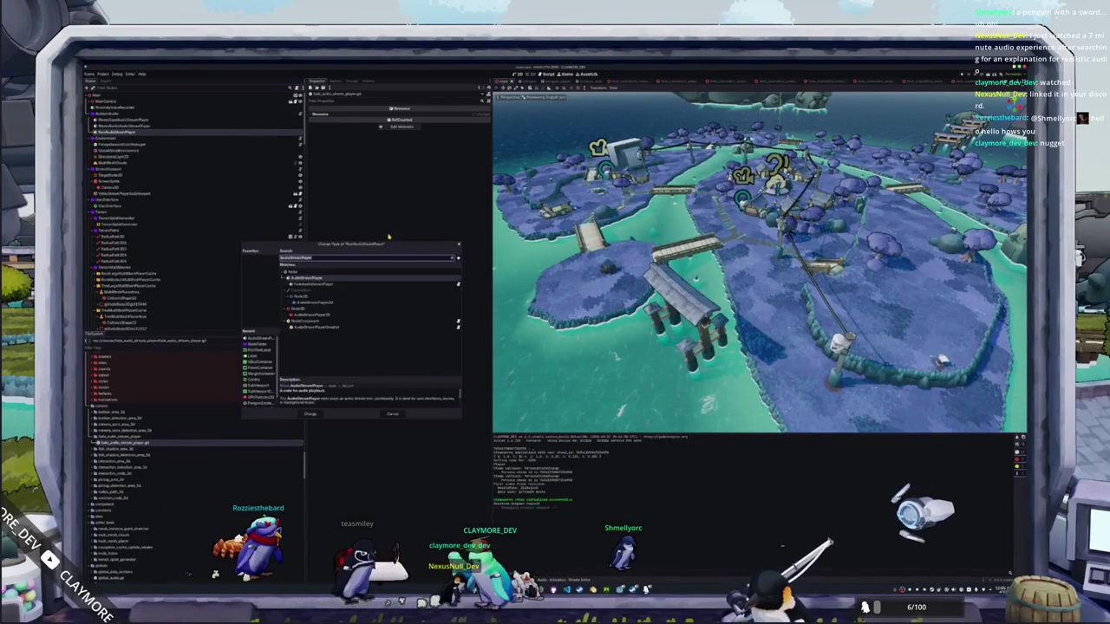
{"action": "double_click", "coordinate": [324, 285]}
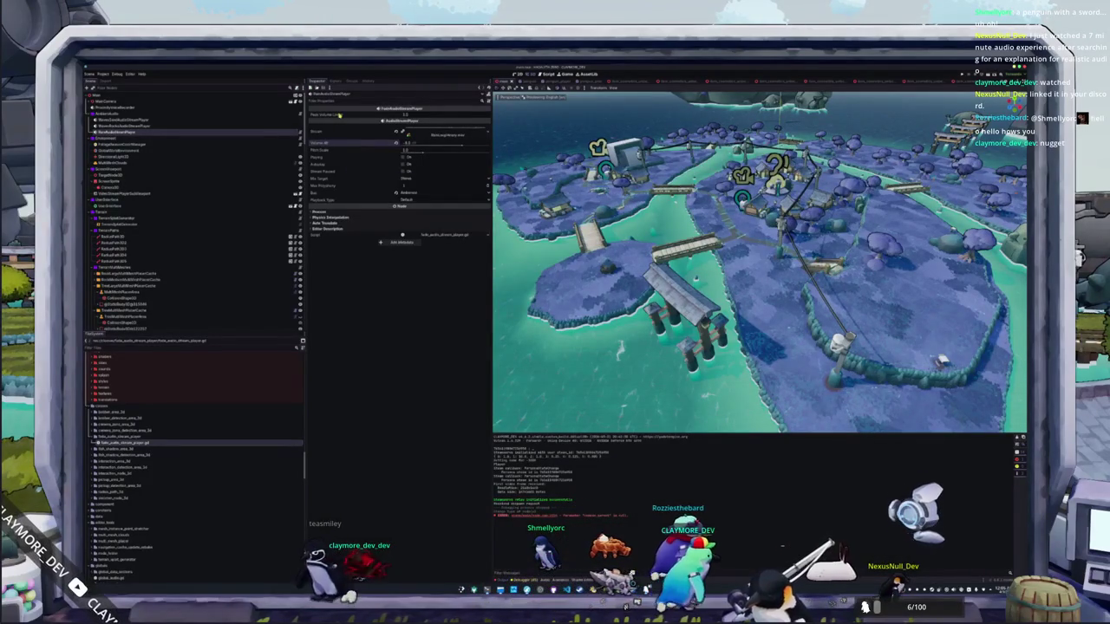
{"action": "key", "text": "alt+Tab"}
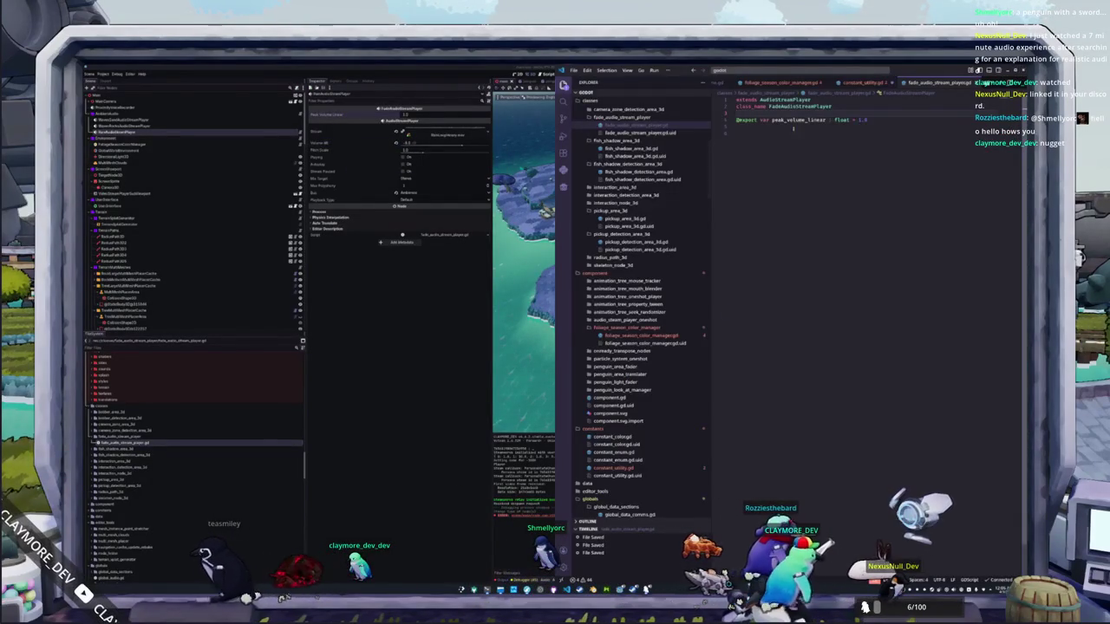
Step: Rename the exported variable peak_volume_linear to peak_volume_db in fade_audio_stream_player.gd
{"action": "double_click", "coordinate": [798, 120]}
{"action": "mouse_move", "coordinate": [798, 120]}
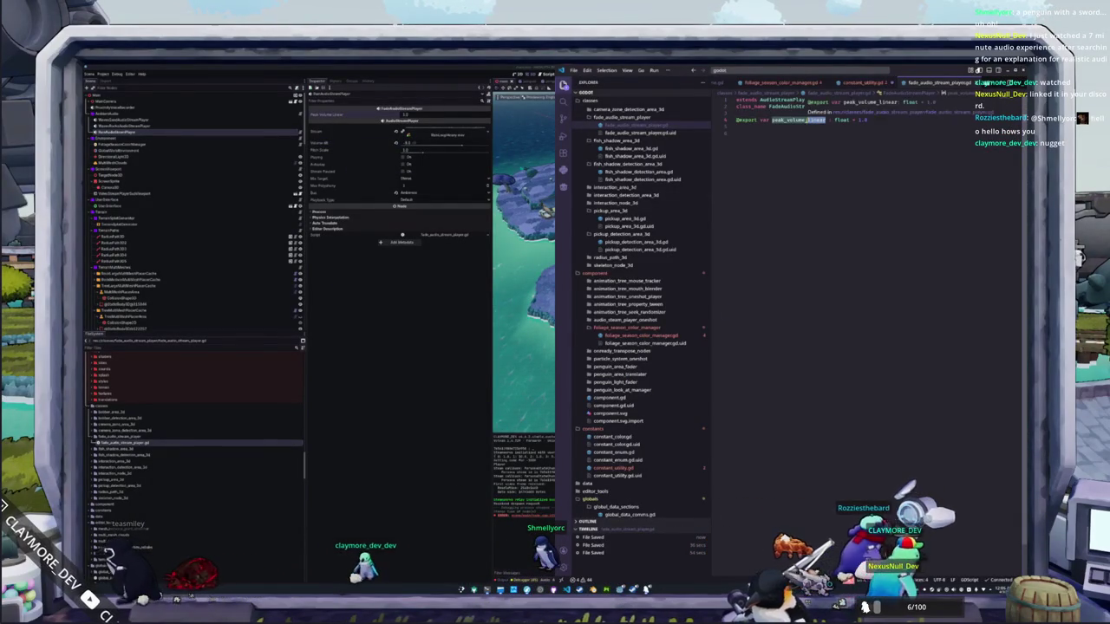
{"action": "type", "text": "db"}
{"action": "left_click", "coordinate": [793, 148]}
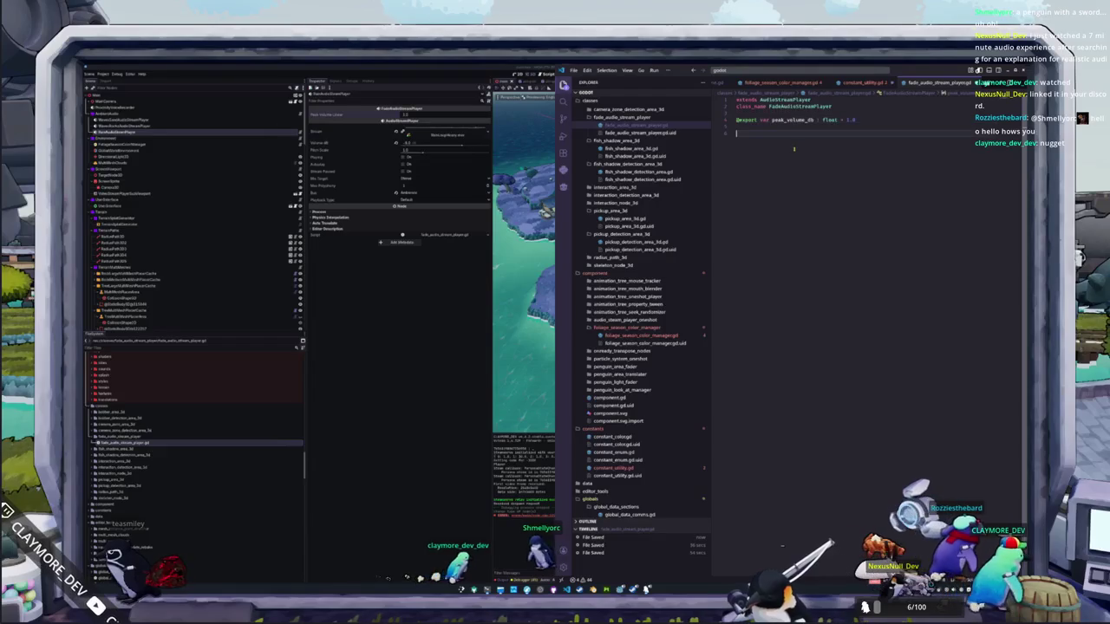
{"action": "left_click", "coordinate": [826, 127]}
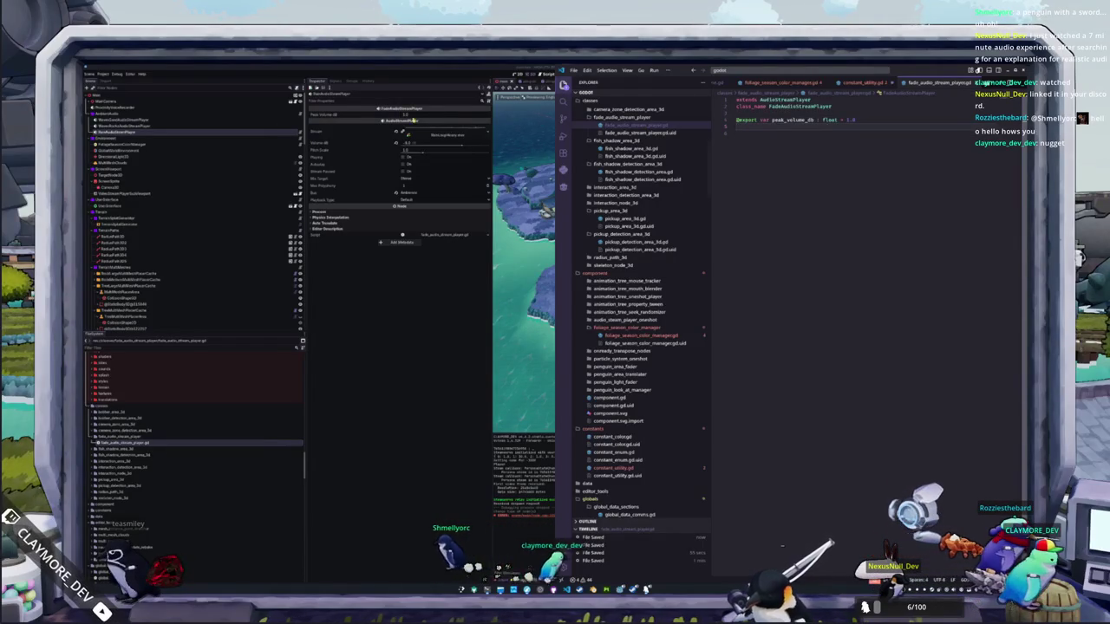
Step: Check the Godot editor, then return to constant_utility.gd in Visual Studio Code
{"action": "left_click", "coordinate": [420, 114]}
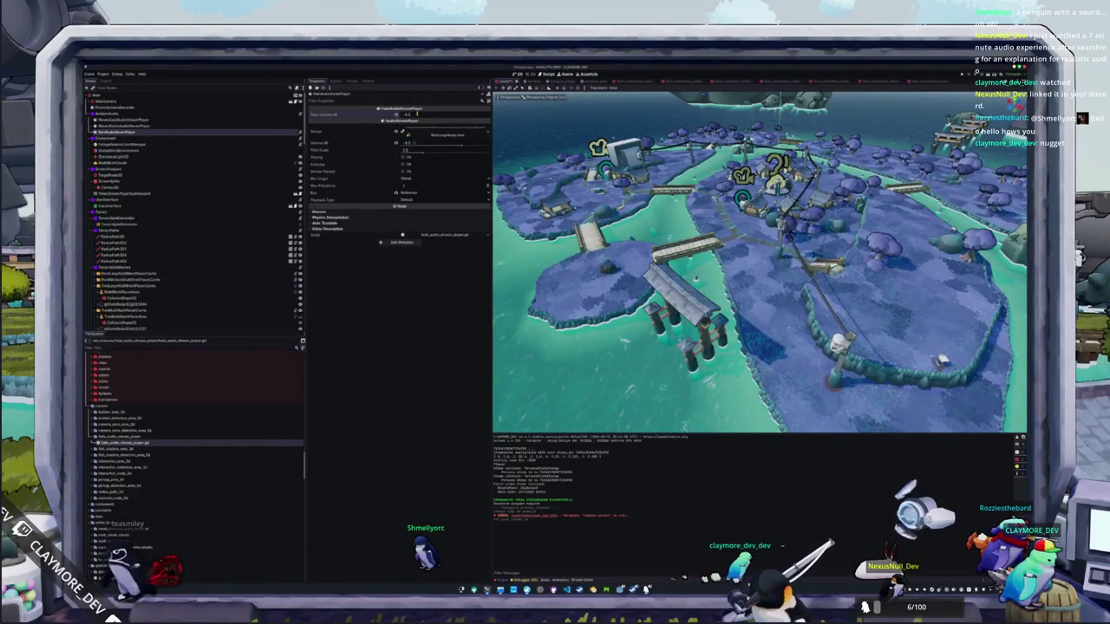
{"action": "key", "text": "alt+Tab"}
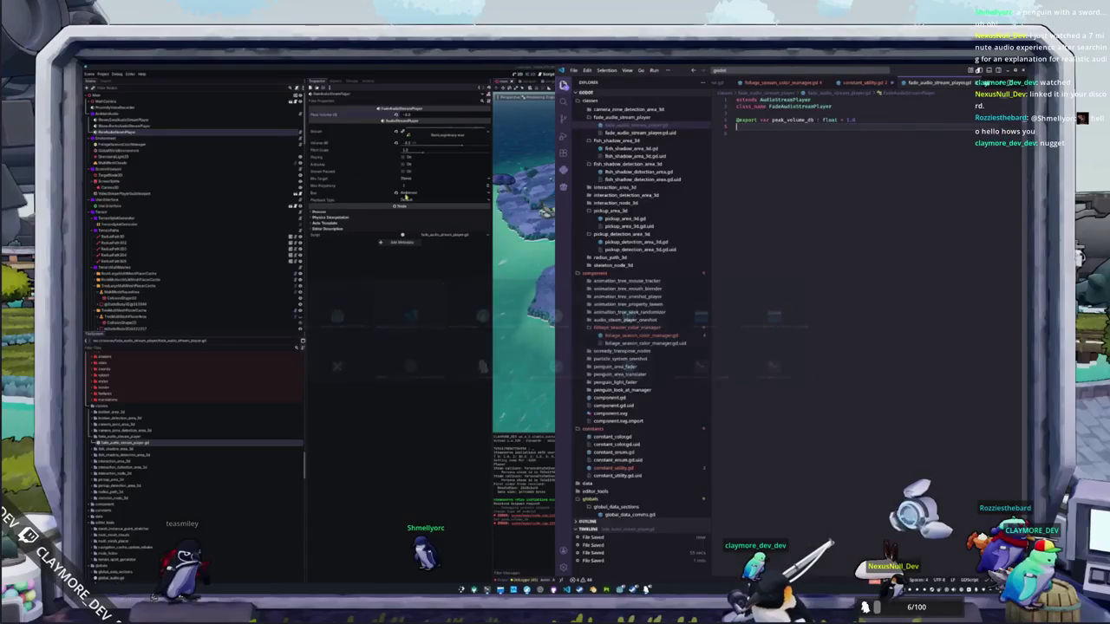
{"action": "left_click", "coordinate": [861, 85]}
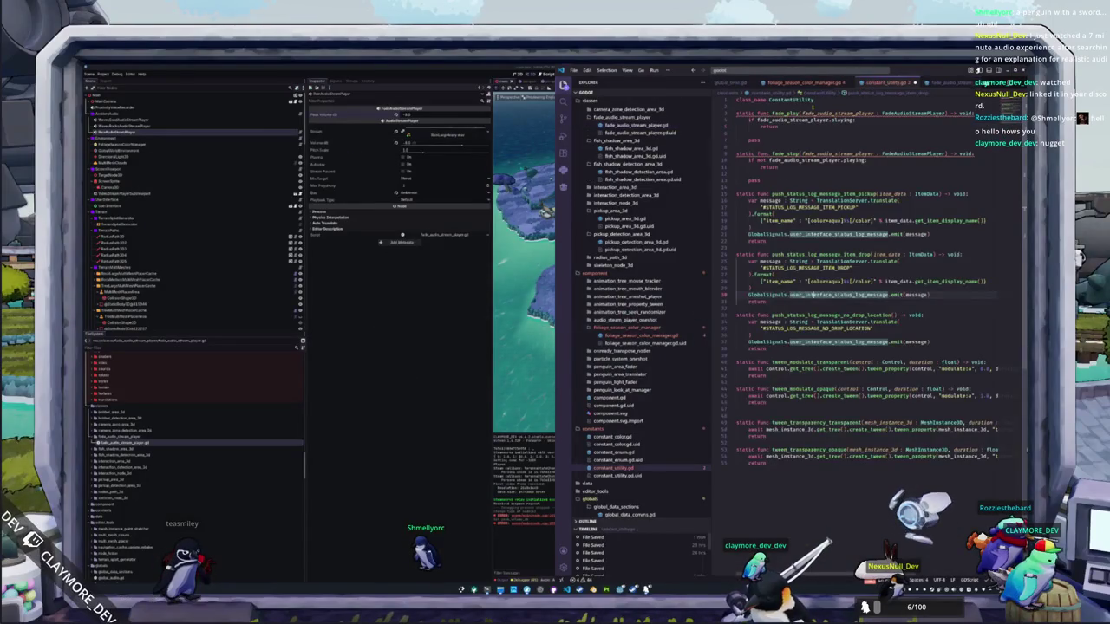
Step: In fade_play, add a line setting fade_audio_stream_player.volume_linear to 0.0
{"action": "left_click", "coordinate": [782, 174]}
{"action": "left_click", "coordinate": [781, 133]}
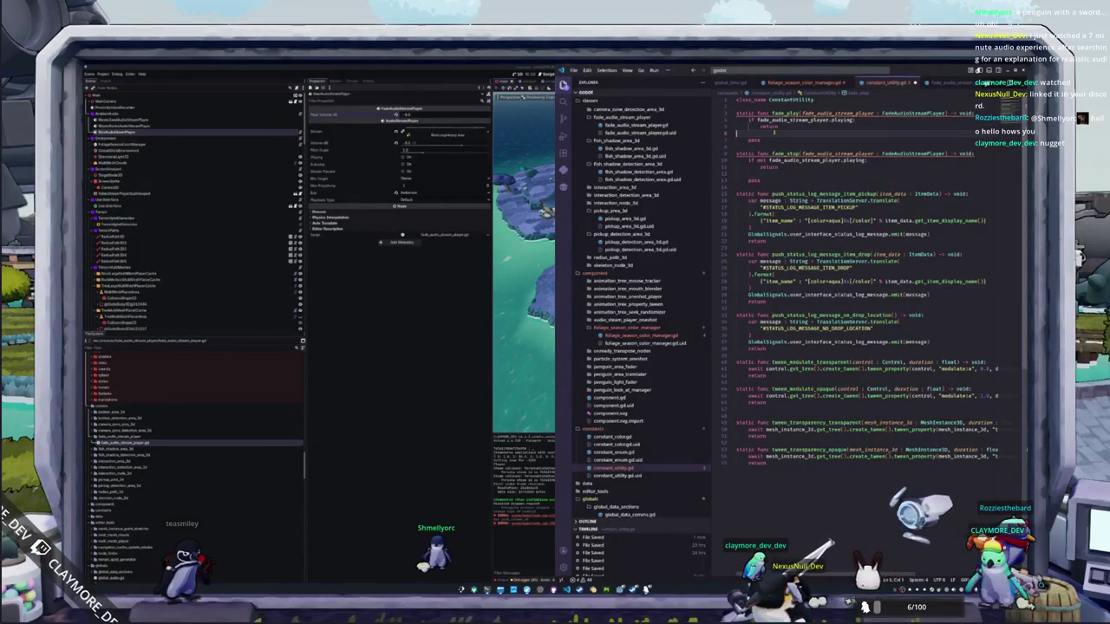
{"action": "key", "text": "Return"}
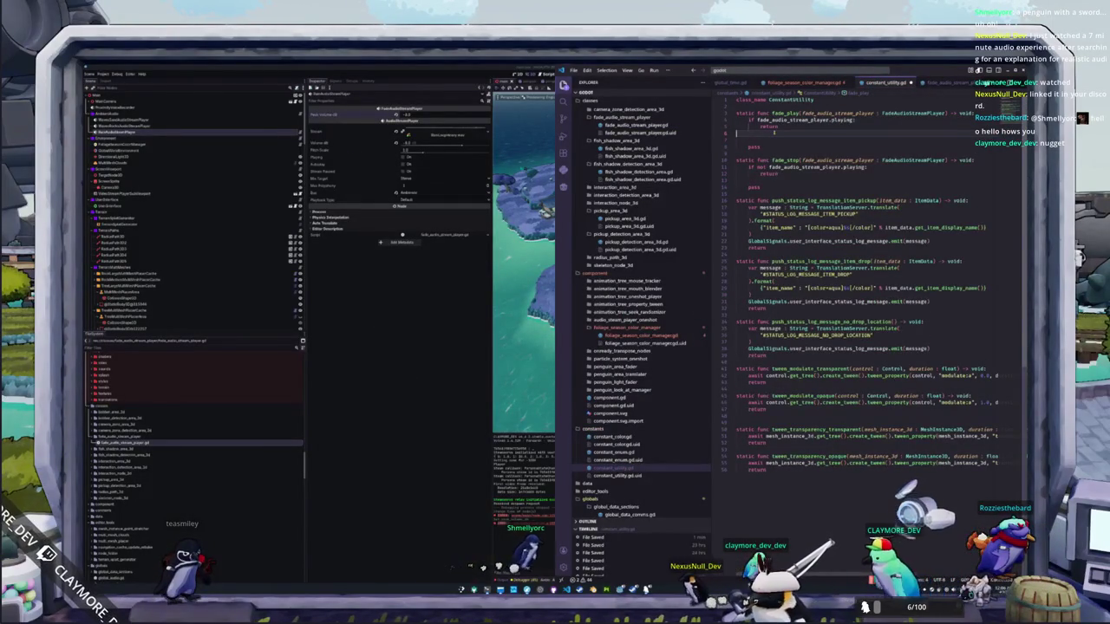
{"action": "key", "text": "Return"}
{"action": "type", "text": "fade_audio_stream_player.volume"}
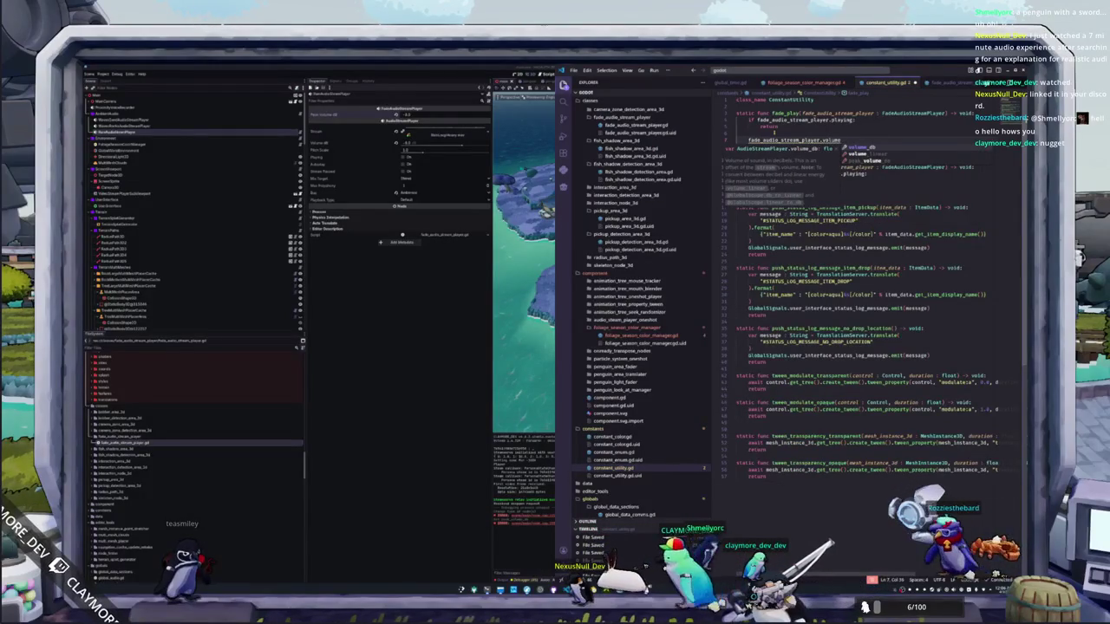
{"action": "type", "text": "_linear = "}
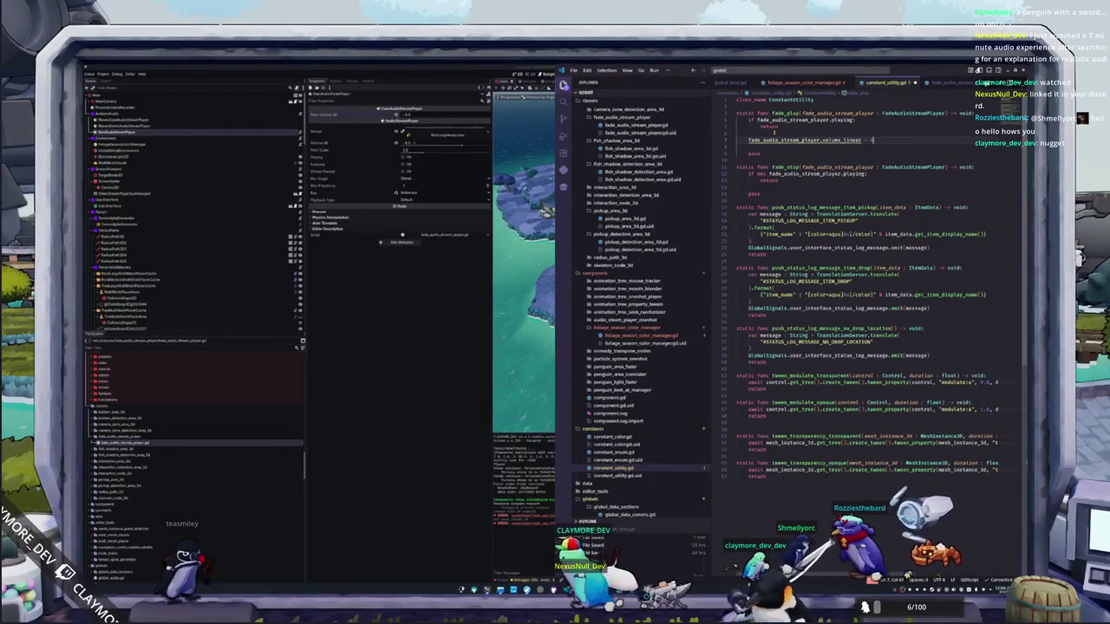
{"action": "type", "text": "0.0"}
Step: Declare var fade_tween : Tween = fade_audio_stream_player.get_tree().create_tween() below the volume reset
{"action": "key", "text": "Return"}
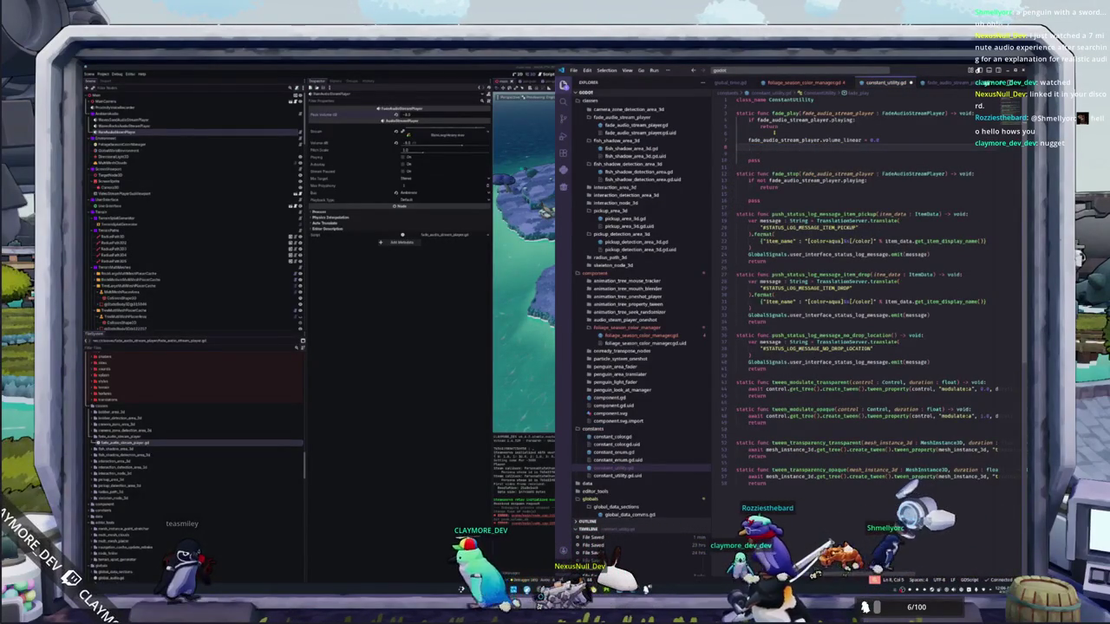
{"action": "type", "text": "var fade_tween "}
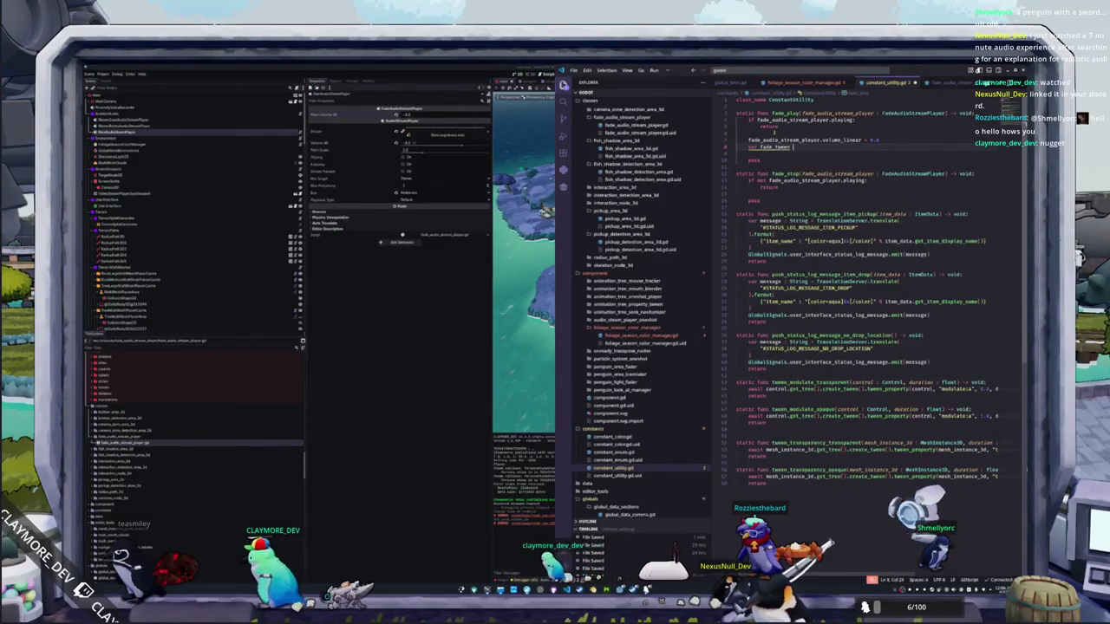
{"action": "type", "text": ": Tween = get_tr"}
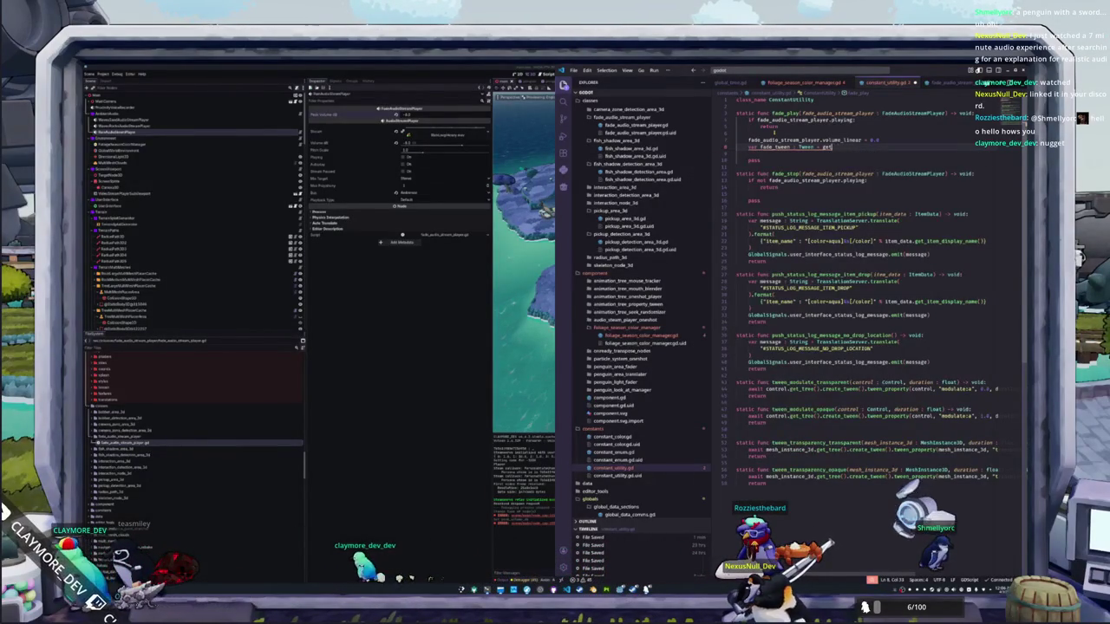
{"action": "type", "text": "fade_audio_stream_player.get_tr"}
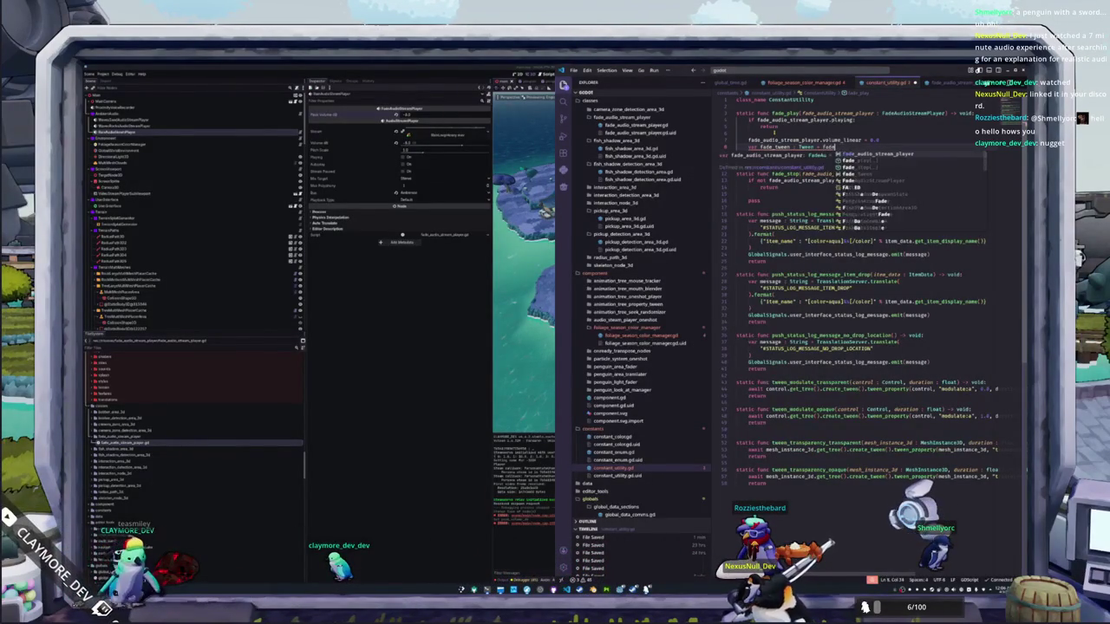
{"action": "key", "text": "Return"}
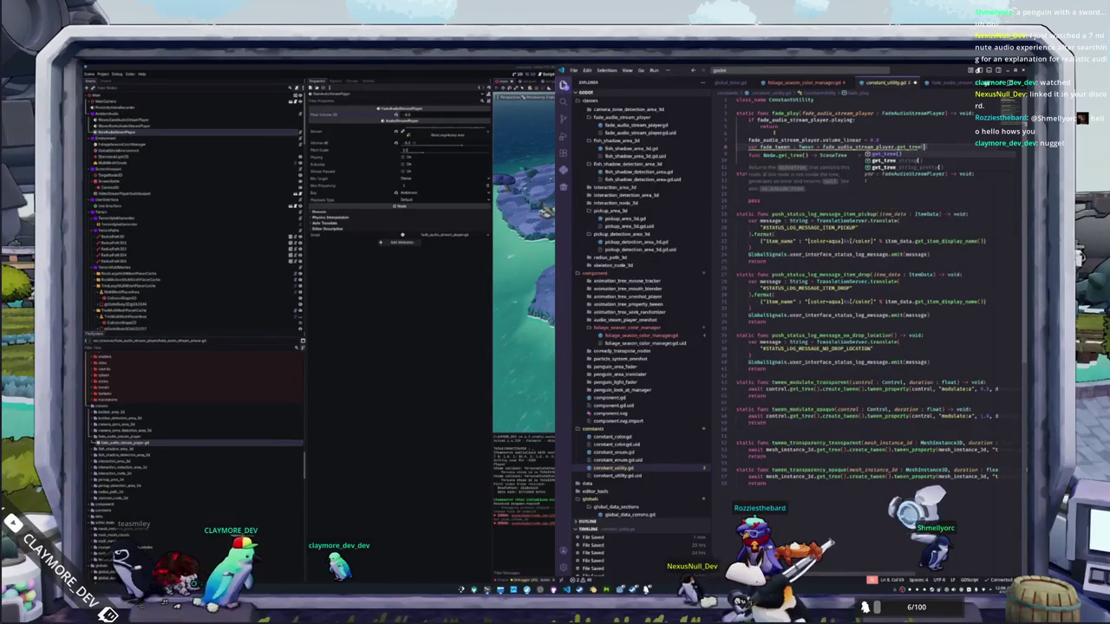
{"action": "type", "text": ".create_tween("}
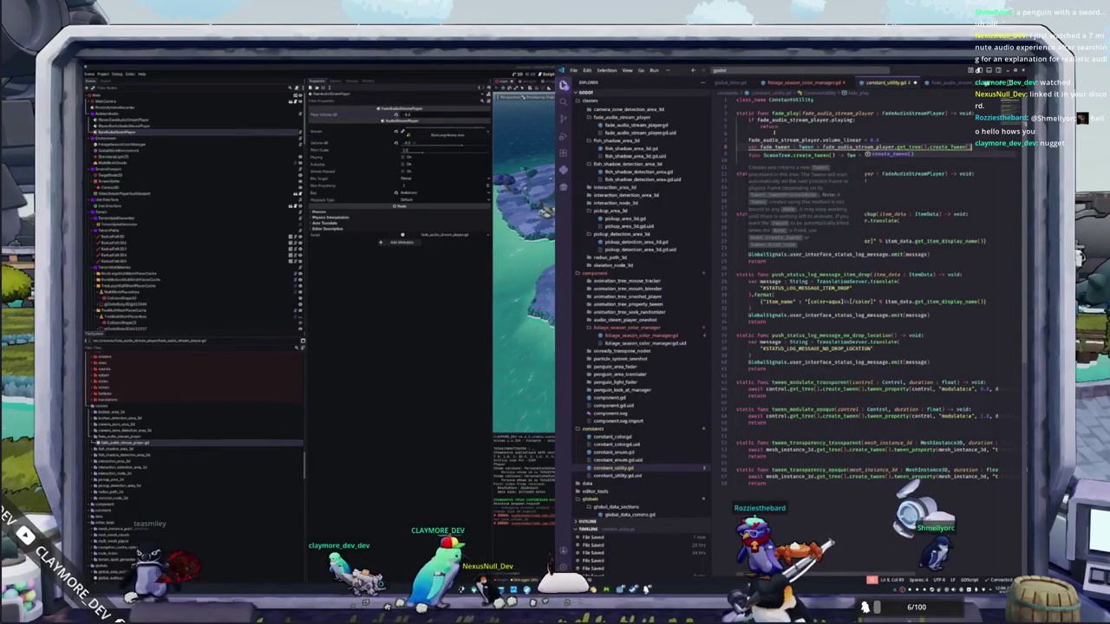
{"action": "key", "text": "Return"}
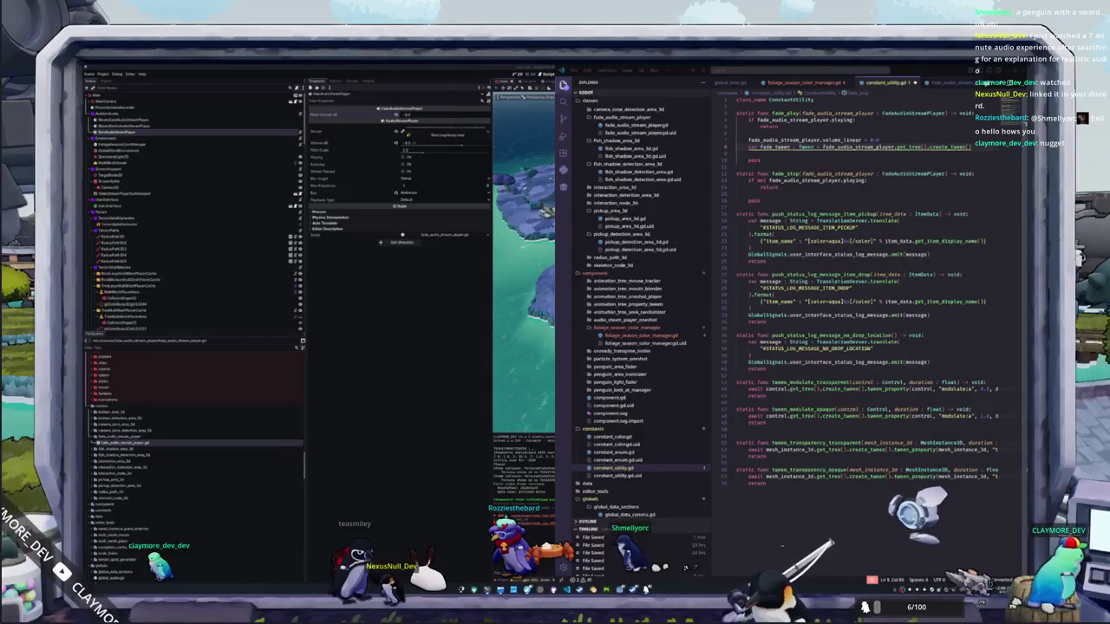
{"action": "left_click", "coordinate": [783, 154]}
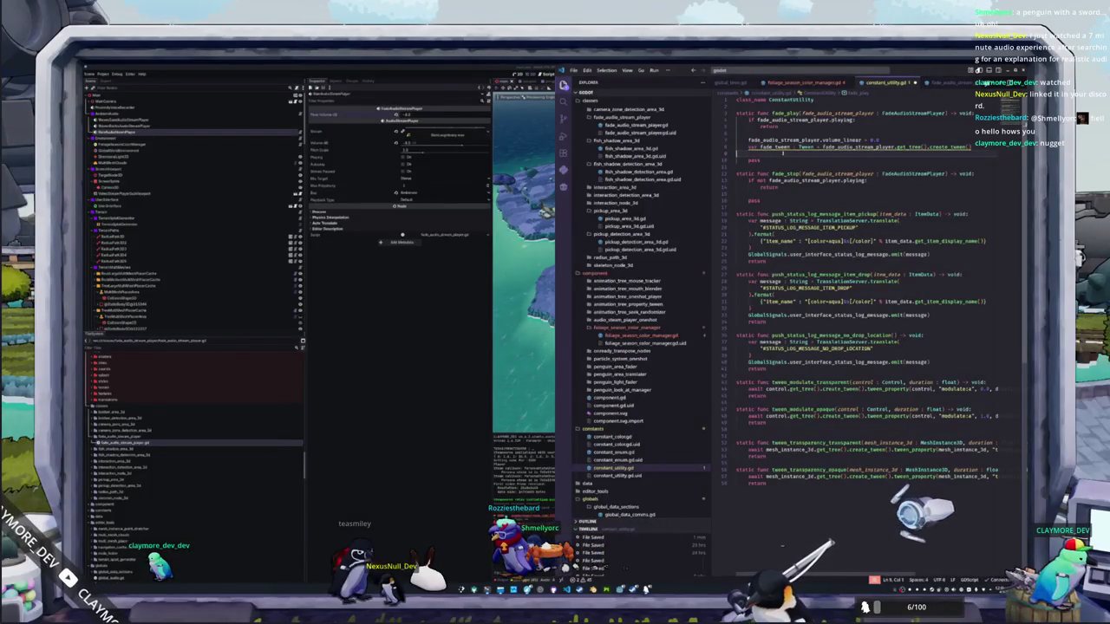
{"action": "key", "text": "Return"}
Step: Start fade_tween.tween_property on the player's "volume_linear" toward fade_audio_stream_player.peak_volume_db
{"action": "type", "text": "fade_tween.tween"}
{"action": "type", "text": "een_proper"}
{"action": "key", "text": "Return"}
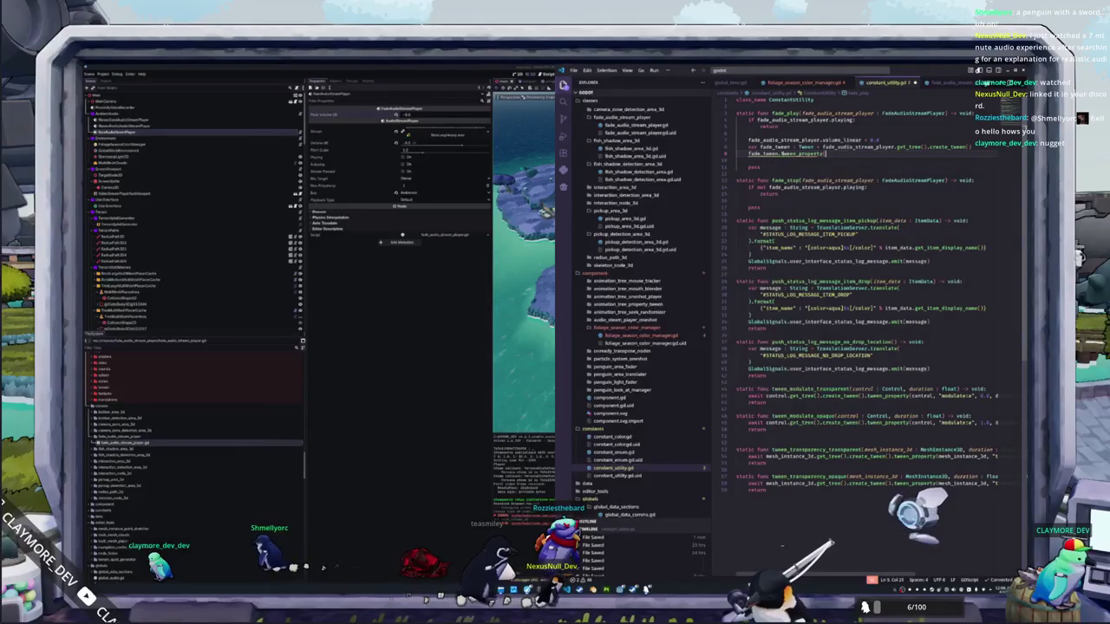
{"action": "type", "text": "fade_audio_str"}
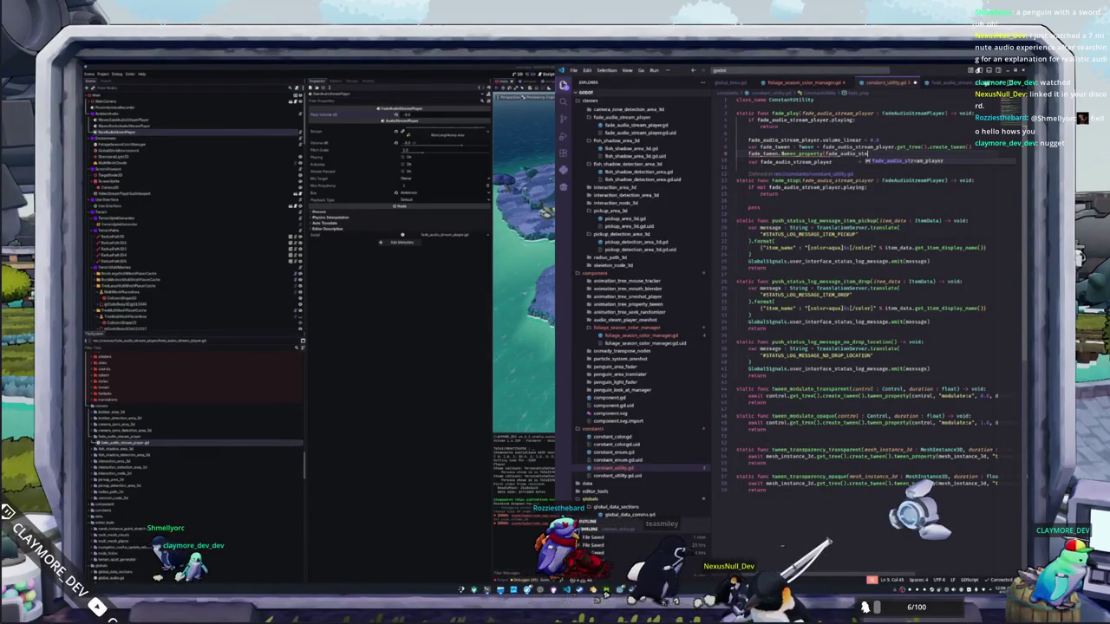
{"action": "key", "text": "Return"}
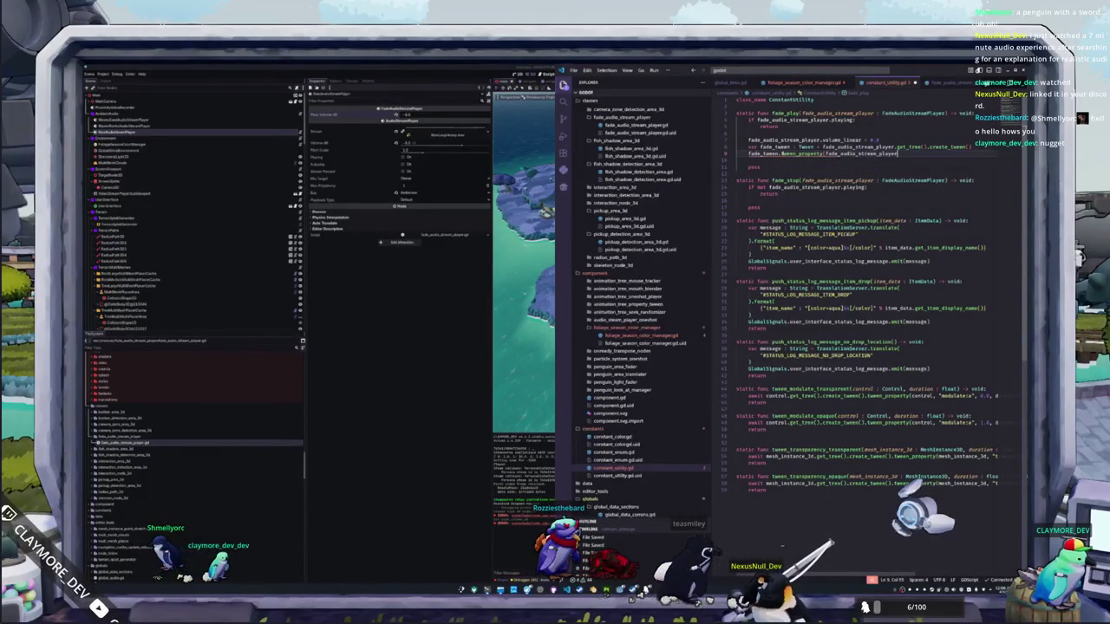
{"action": "type", "text": ", volum"}
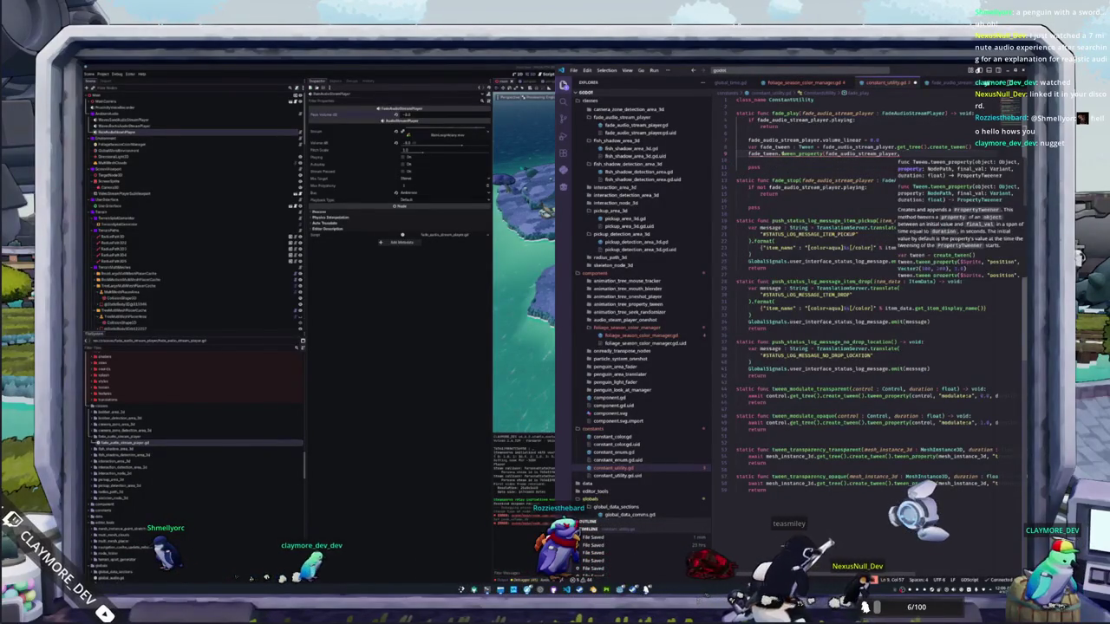
{"action": "key", "text": "BackSpace"}
{"action": "key", "text": "BackSpace"}
{"action": "key", "text": "BackSpace"}
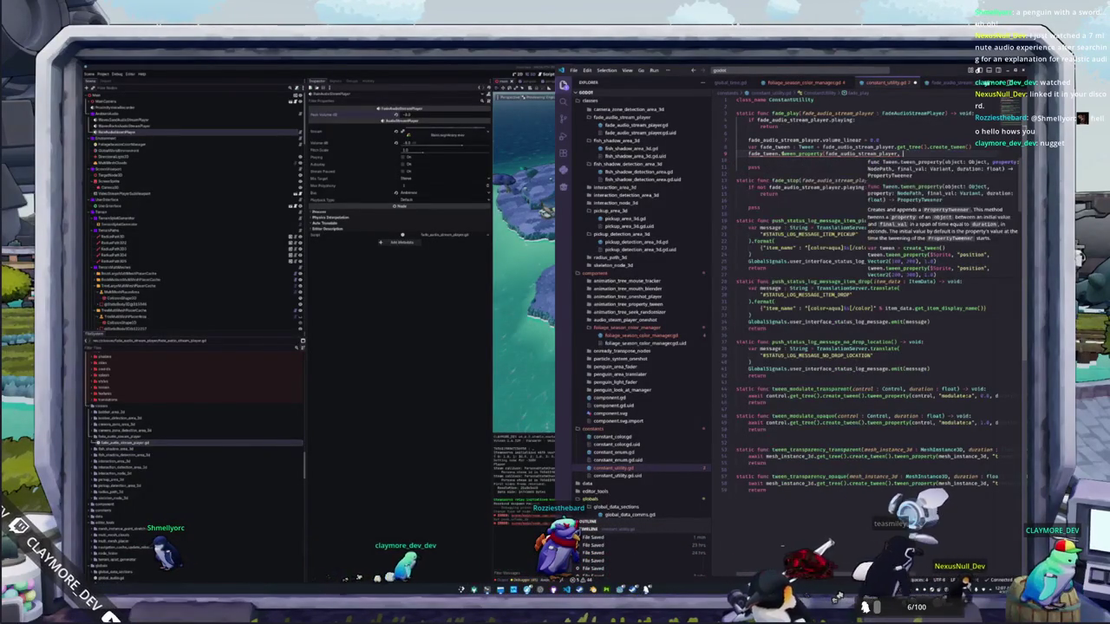
{"action": "type", "text": "\"vo"}
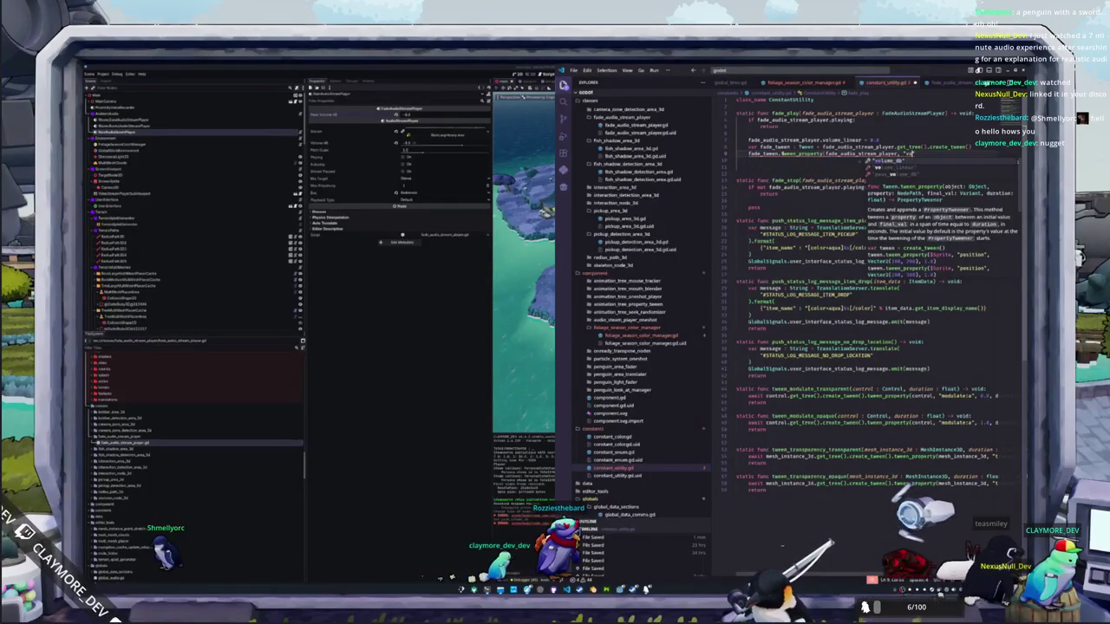
{"action": "key", "text": "Down"}
{"action": "key", "text": "Return"}
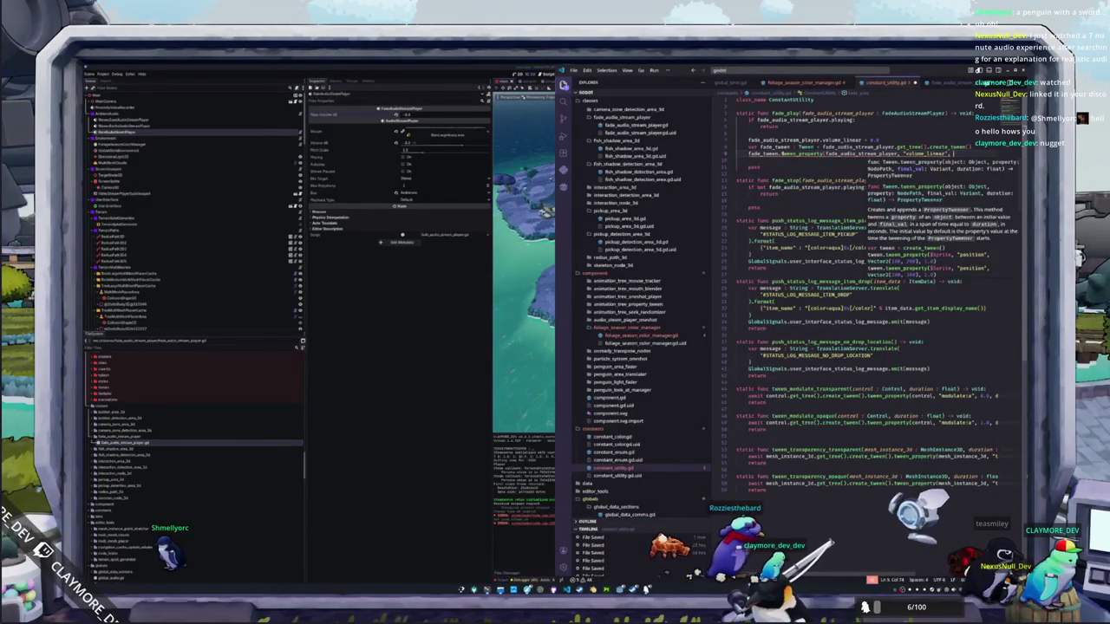
{"action": "type", "text": "fade_audio_stream_player.g"}
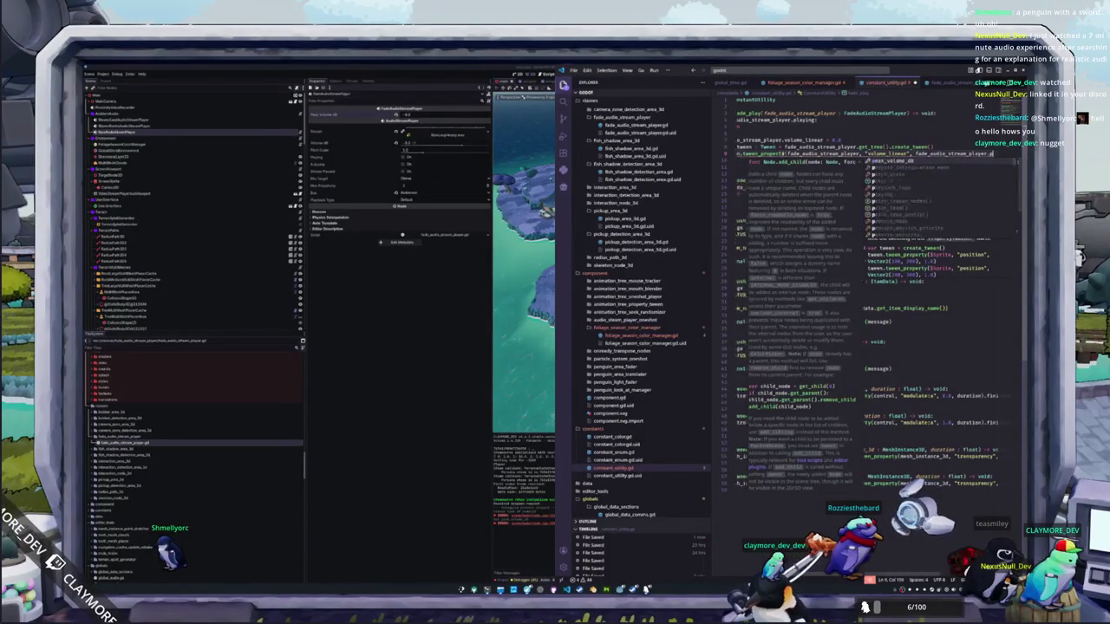
{"action": "key", "text": "BackSpace"}
{"action": "type", "text": "peak_volume_db"}
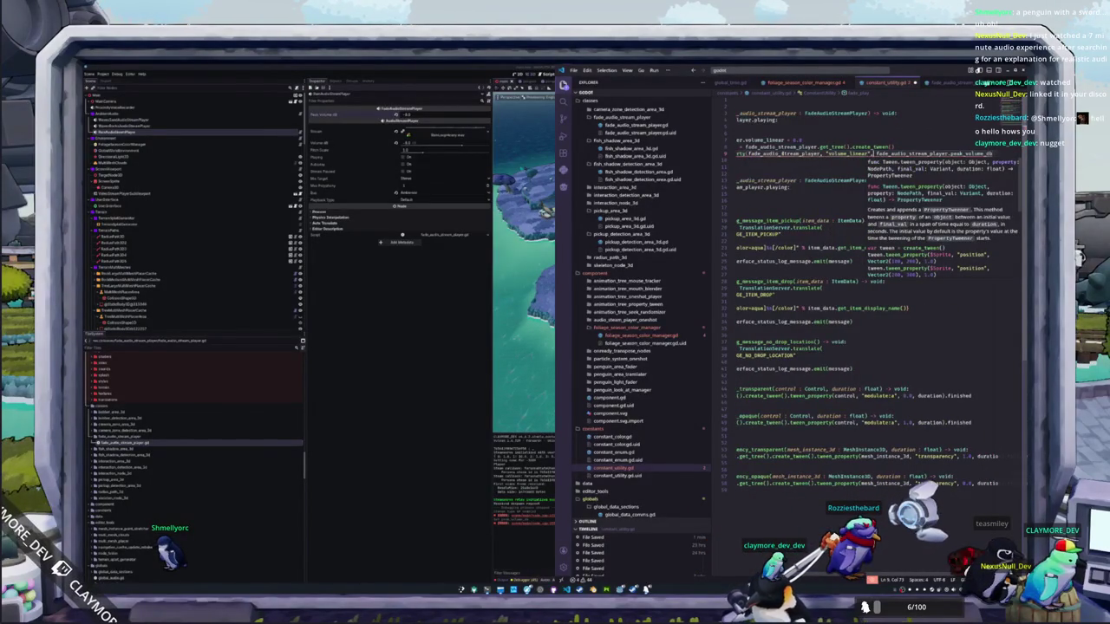
Step: Wrap the peak volume in db_to_linear() and close the multi-line tween_property call
{"action": "key", "text": "Return"}
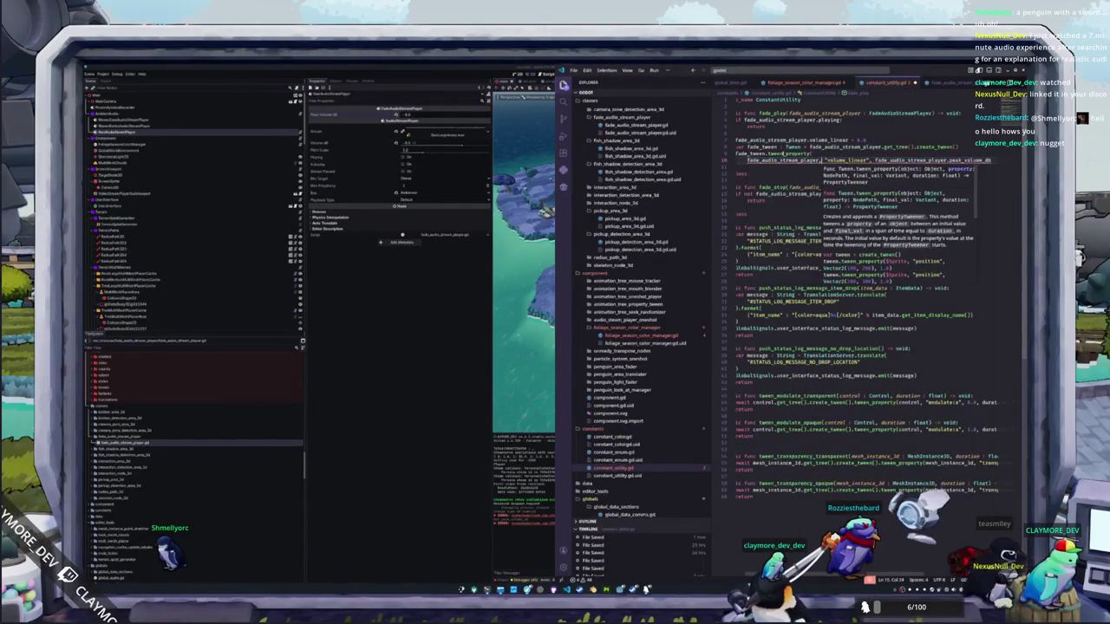
{"action": "key", "text": "Return"}
{"action": "left_click", "coordinate": [790, 167]}
{"action": "key", "text": "Return"}
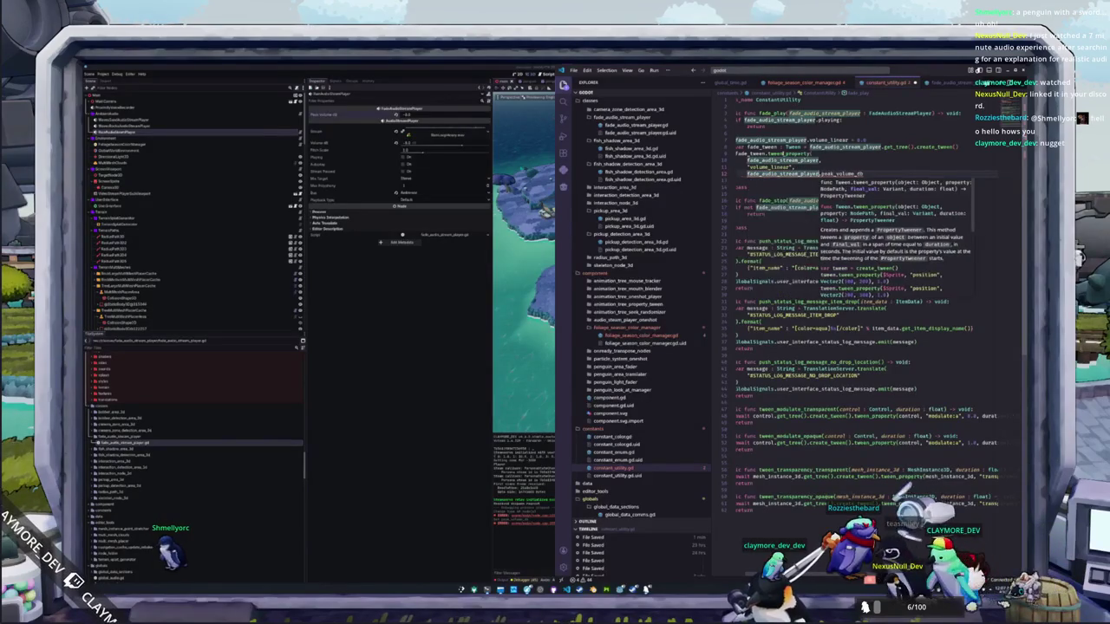
{"action": "type", "text": "db_to_linear("}
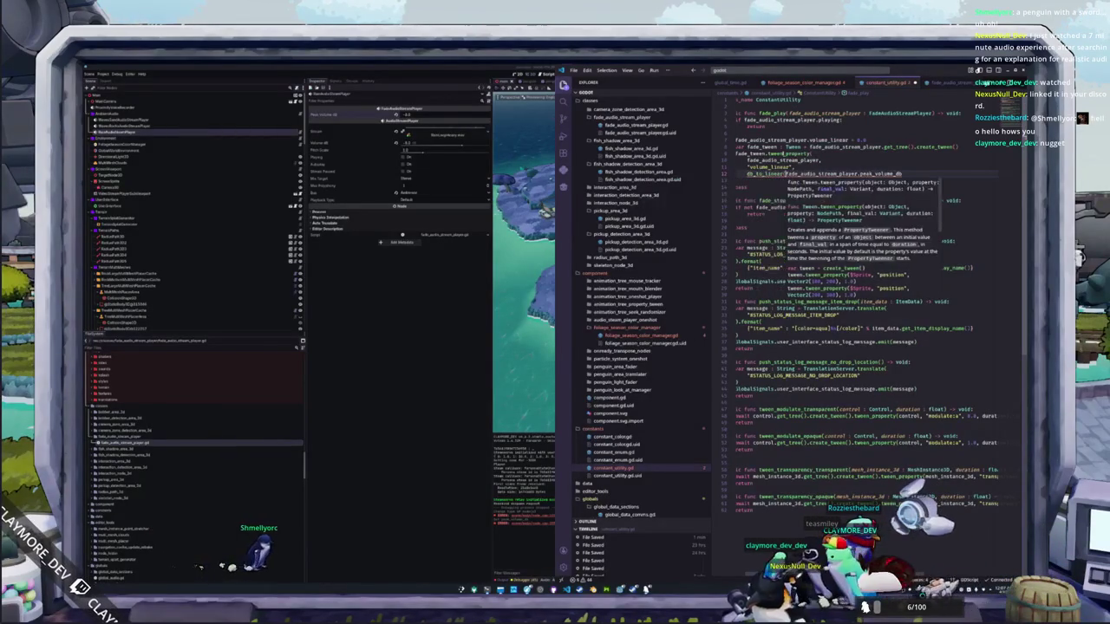
{"action": "key", "text": "End"}
{"action": "type", "text": "),"}
{"action": "key", "text": "Return"}
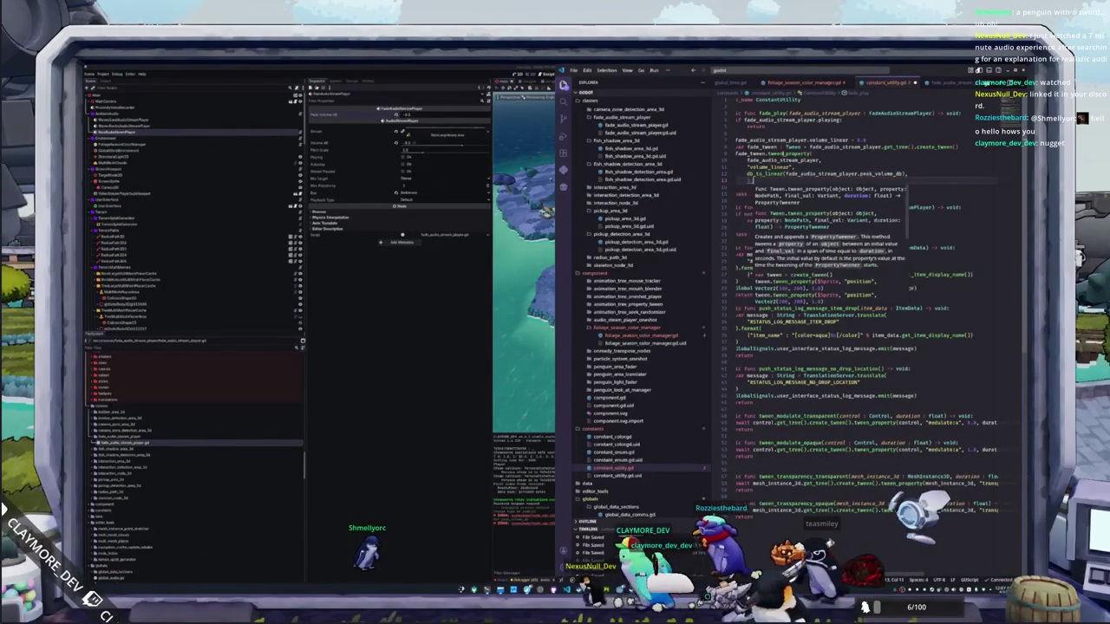
{"action": "type", "text": ")"}
{"action": "key", "text": "Return"}
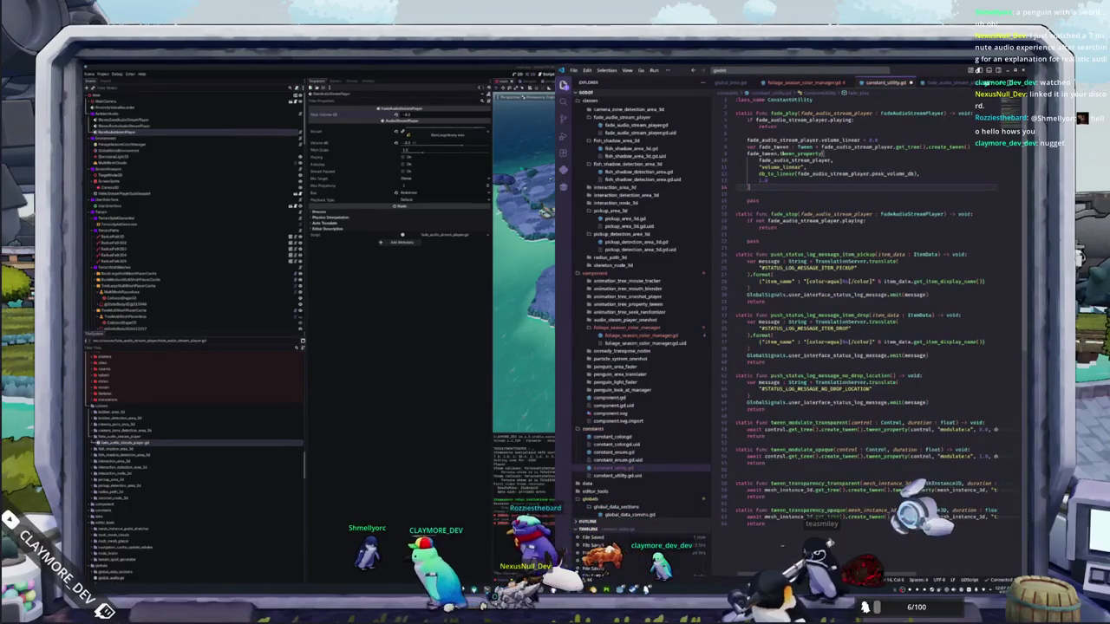
Step: Delete the leftover pass line, add fade_audio_stream_player.play() after the tween, and select the block
{"action": "double_click", "coordinate": [752, 200]}
{"action": "key", "text": "BackSpace"}
{"action": "key", "text": "BackSpace"}
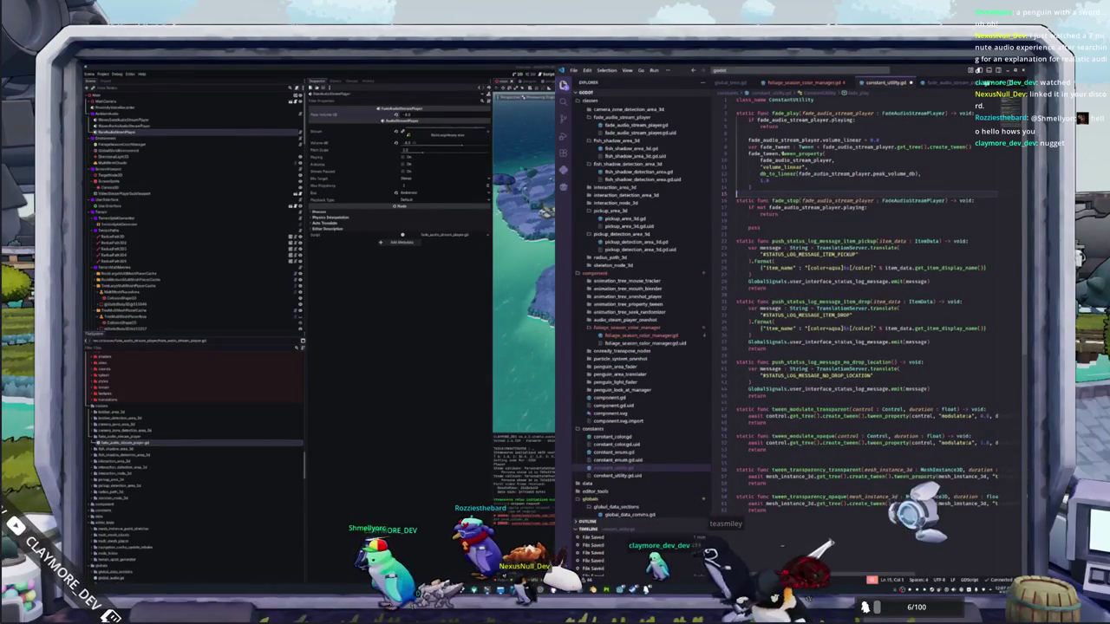
{"action": "left_click", "coordinate": [737, 153]}
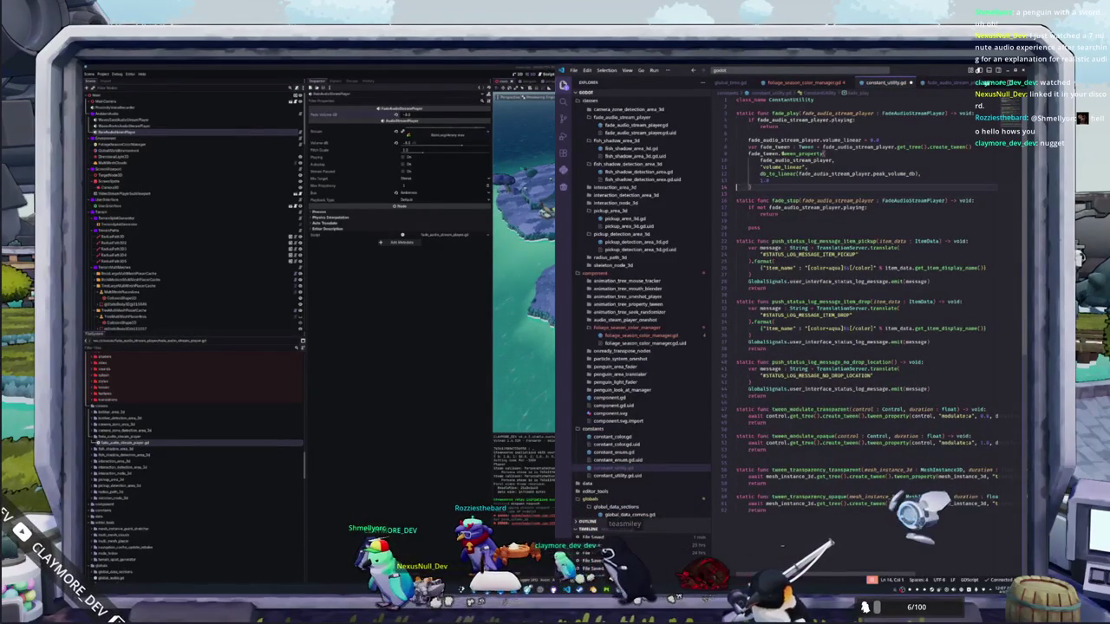
{"action": "type", "text": ")"}
{"action": "key", "text": "Return"}
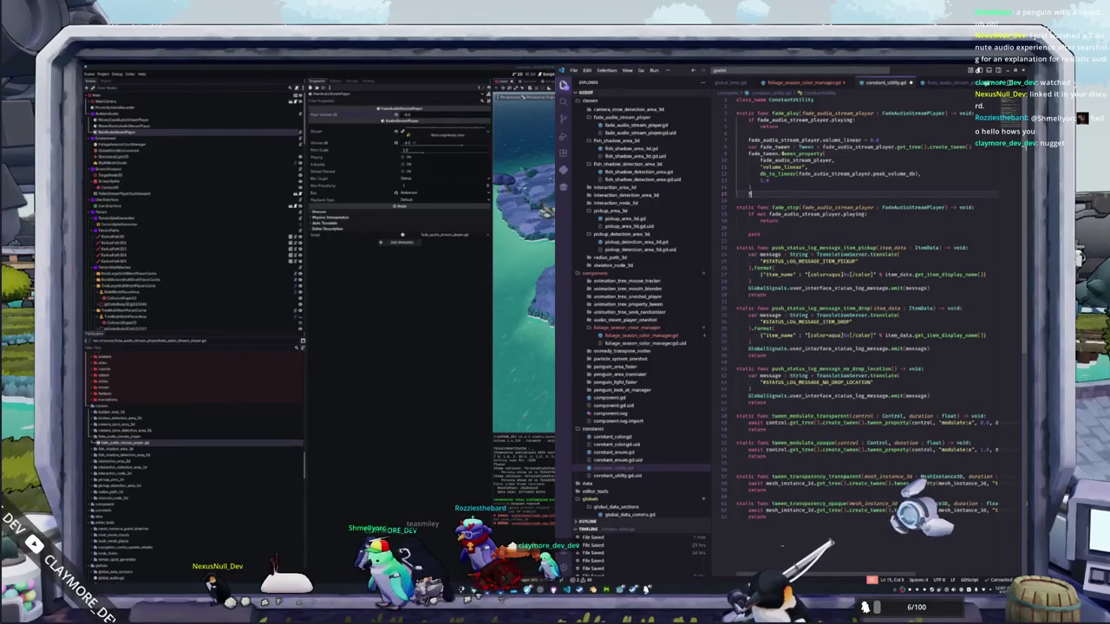
{"action": "type", "text": "fade_audio_stream_player.play"}
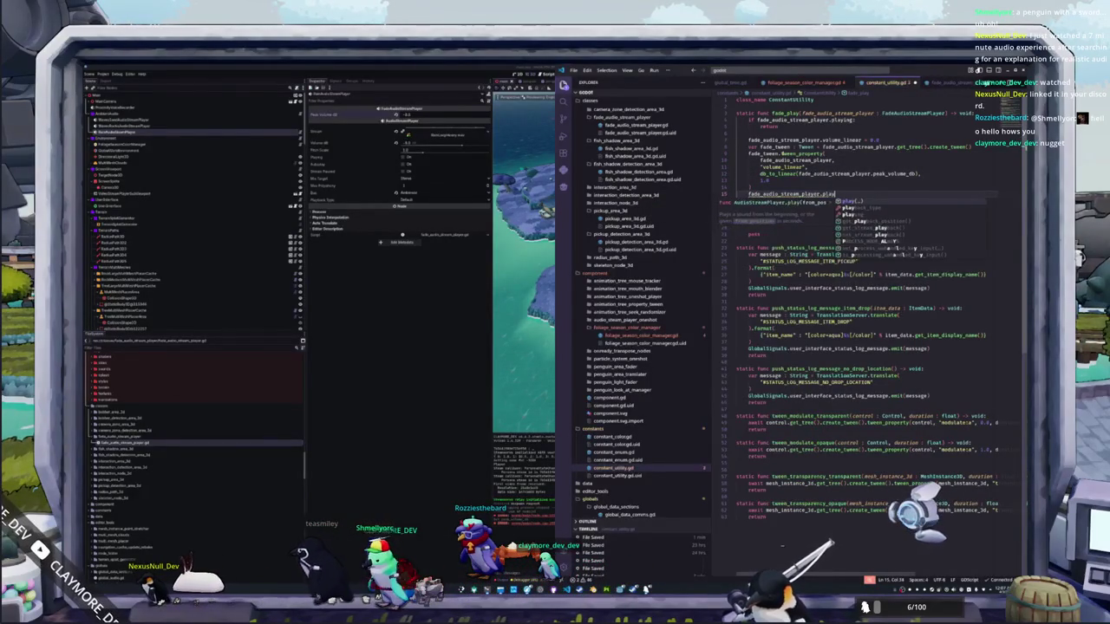
{"action": "key", "text": "Return"}
{"action": "key", "text": "shift+Home"}
{"action": "key", "text": "shift+Up"}
{"action": "key", "text": "shift+Up"}
{"action": "key", "text": "shift+Up"}
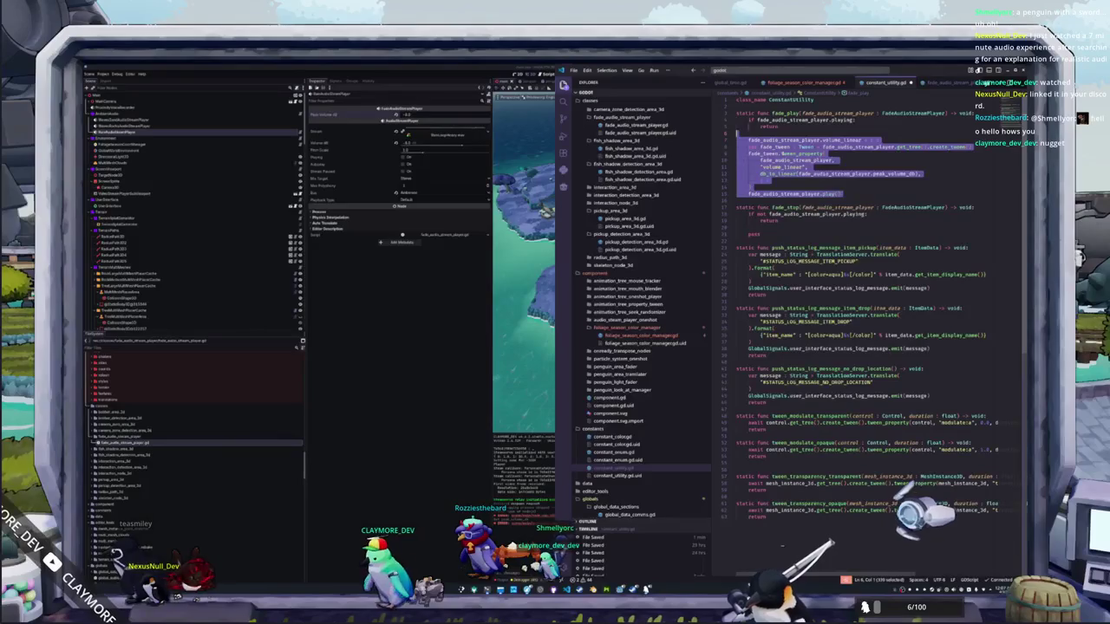
Step: Paste the fade-in block into fade_stop, dropping the volume reset line and peak volume argument
{"action": "left_click", "coordinate": [737, 207]}
{"action": "key", "text": "ctrl+v"}
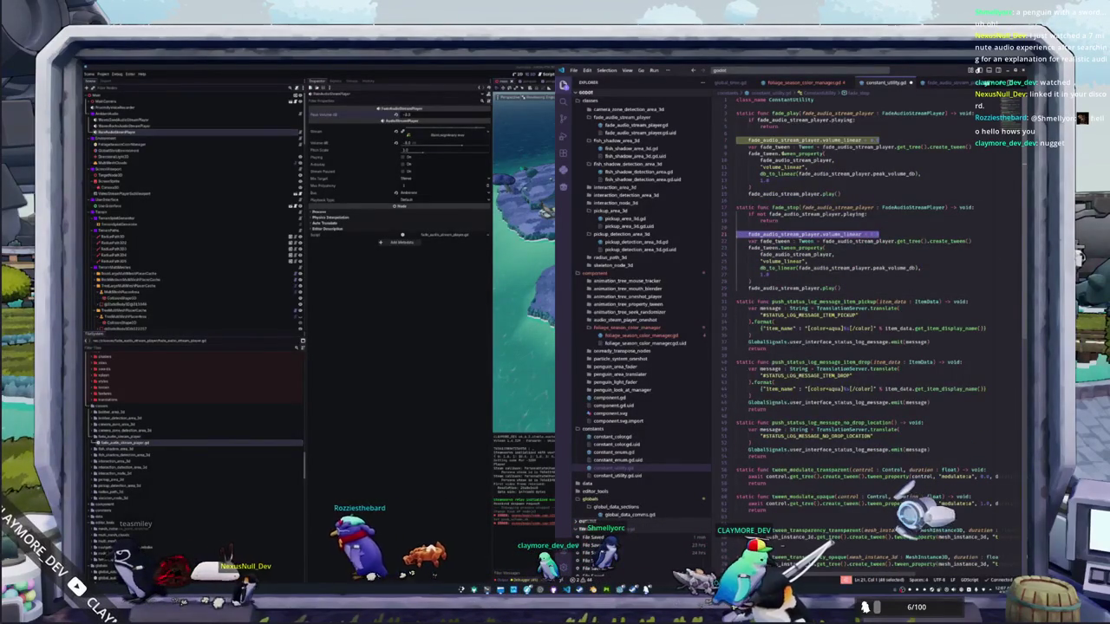
{"action": "key", "text": "ctrl+shift+k"}
{"action": "left_click", "coordinate": [871, 260]}
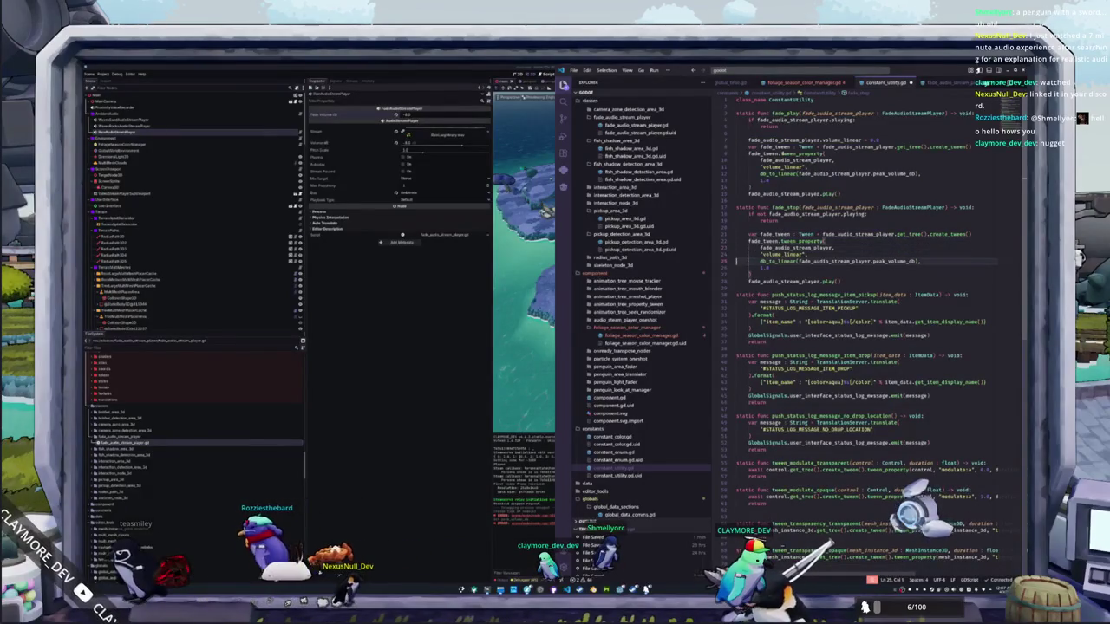
{"action": "key", "text": "BackSpace"}
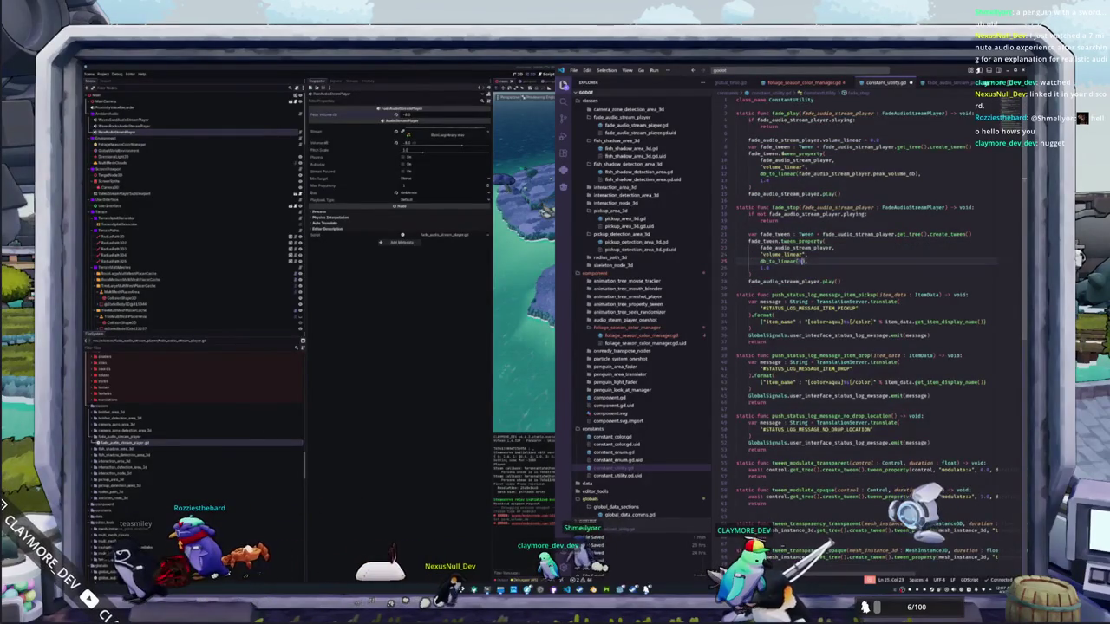
Step: Add fade_tween.tween_callback(fade_audio_stream_player.stop) after the tween in fade_stop
{"action": "left_click", "coordinate": [767, 268]}
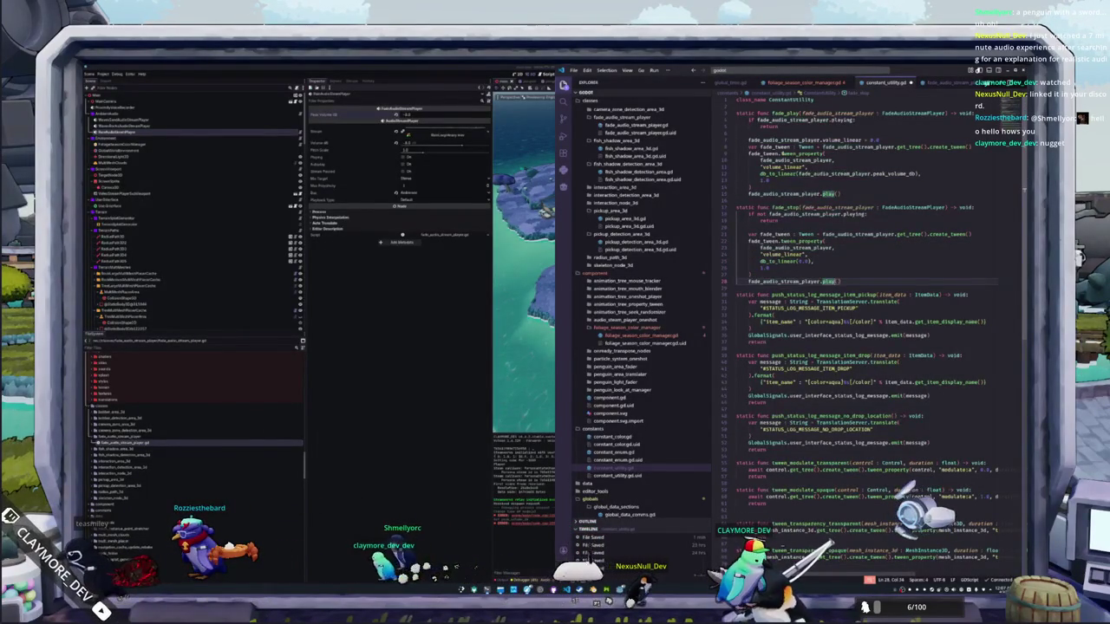
{"action": "left_click", "coordinate": [749, 274]}
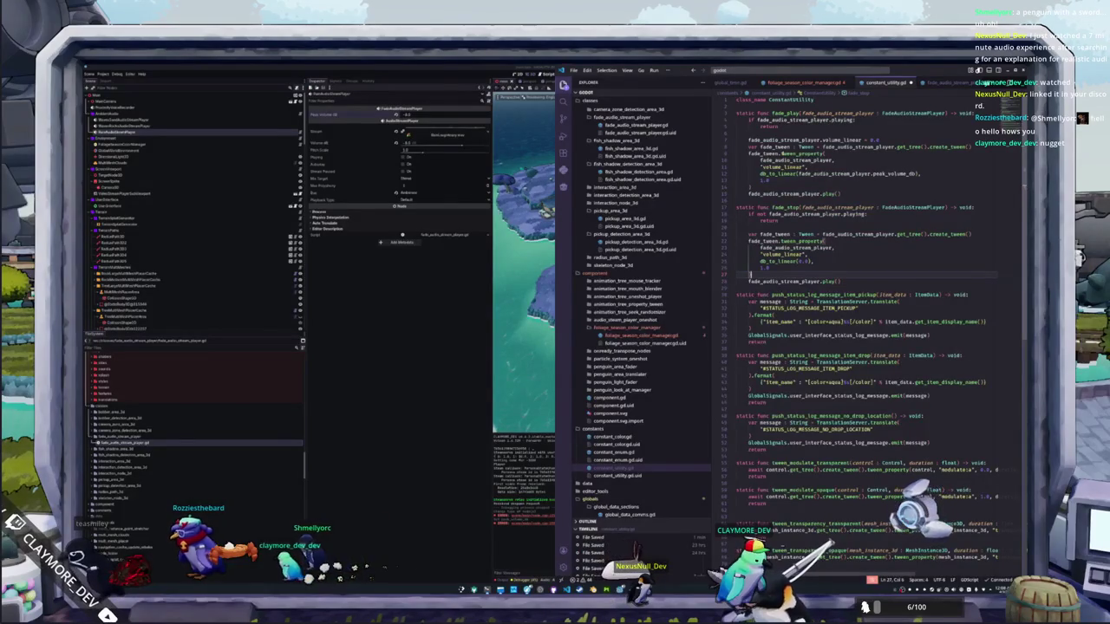
{"action": "key", "text": "Return"}
{"action": "type", "text": "fade_audio_stream_player.twee"}
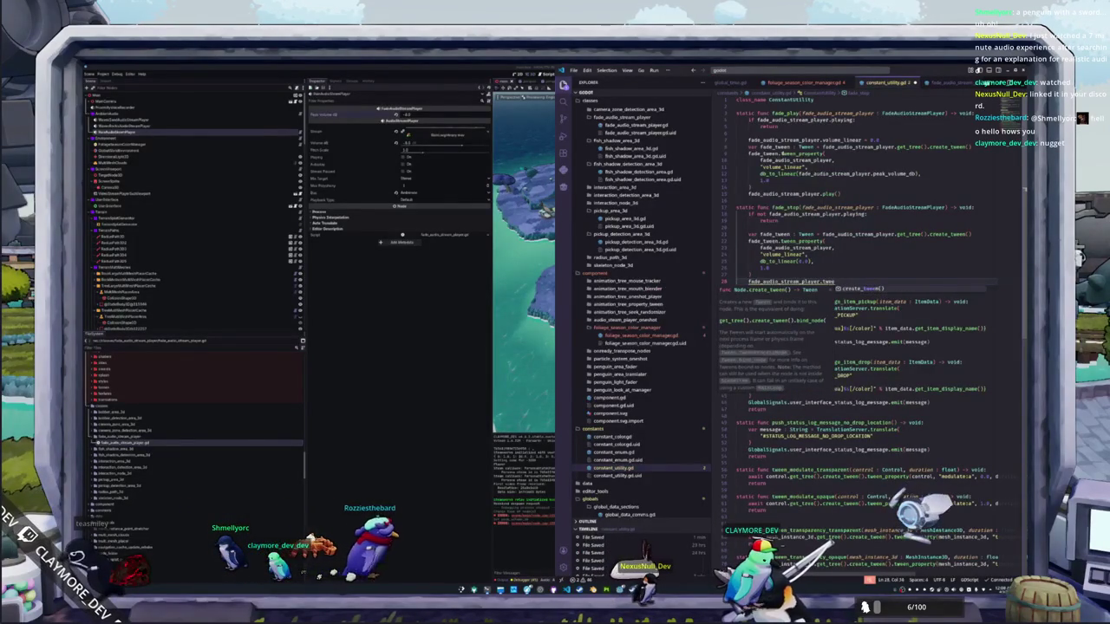
{"action": "key", "text": "BackSpace"}
{"action": "key", "text": "BackSpace"}
{"action": "key", "text": "BackSpace"}
{"action": "type", "text": "tween"}
{"action": "type", "text": ".tween_cal"}
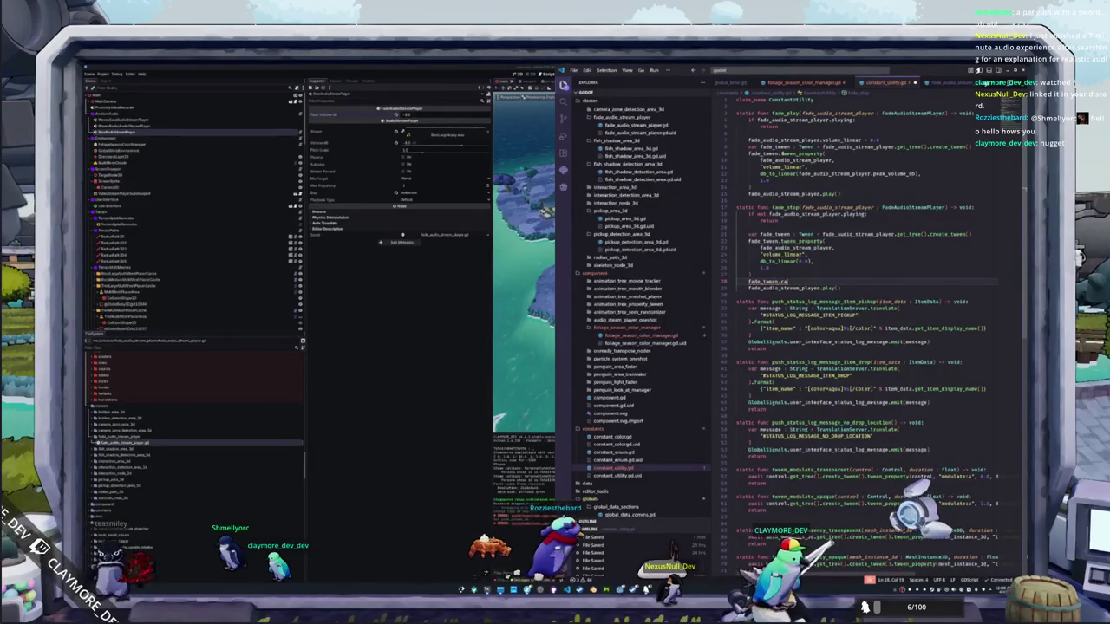
{"action": "type", "text": "lb"}
{"action": "key", "text": "Return"}
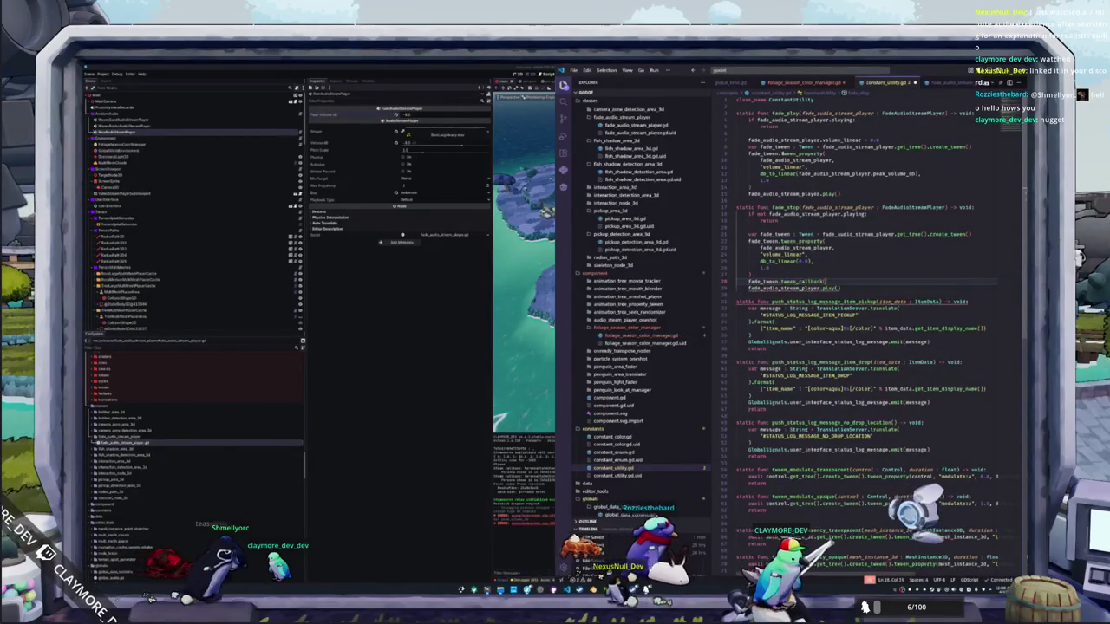
{"action": "type", "text": "fade_audio_stream_player.stop"}
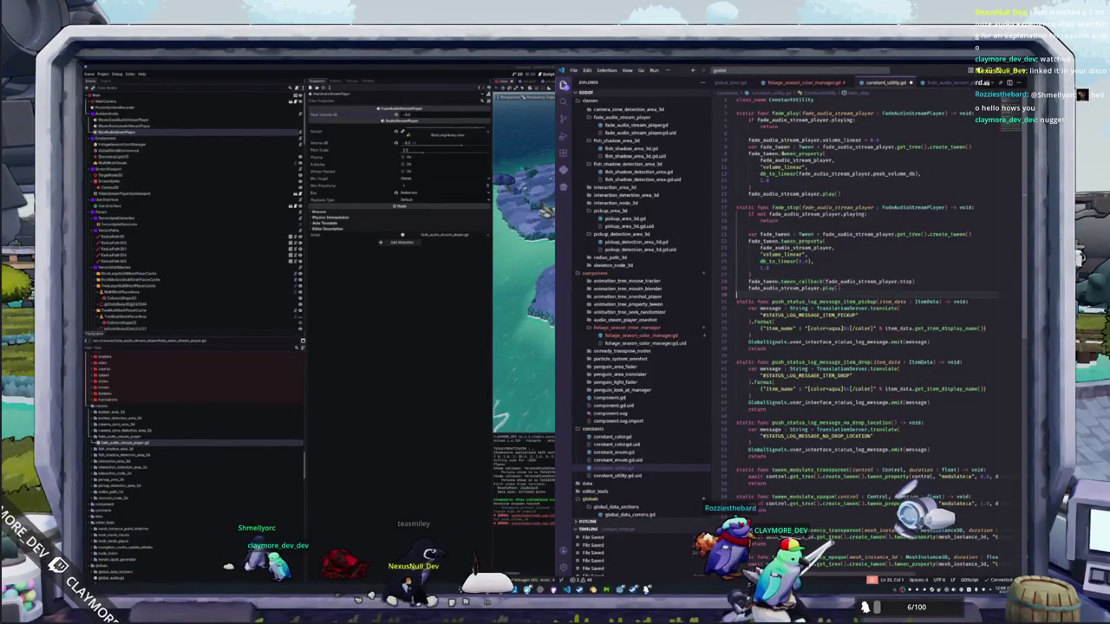
Step: Delete the copied play() call and the extra blank lines in fade_stop and fade_play
{"action": "key", "text": "shift+Home"}
{"action": "key", "text": "BackSpace"}
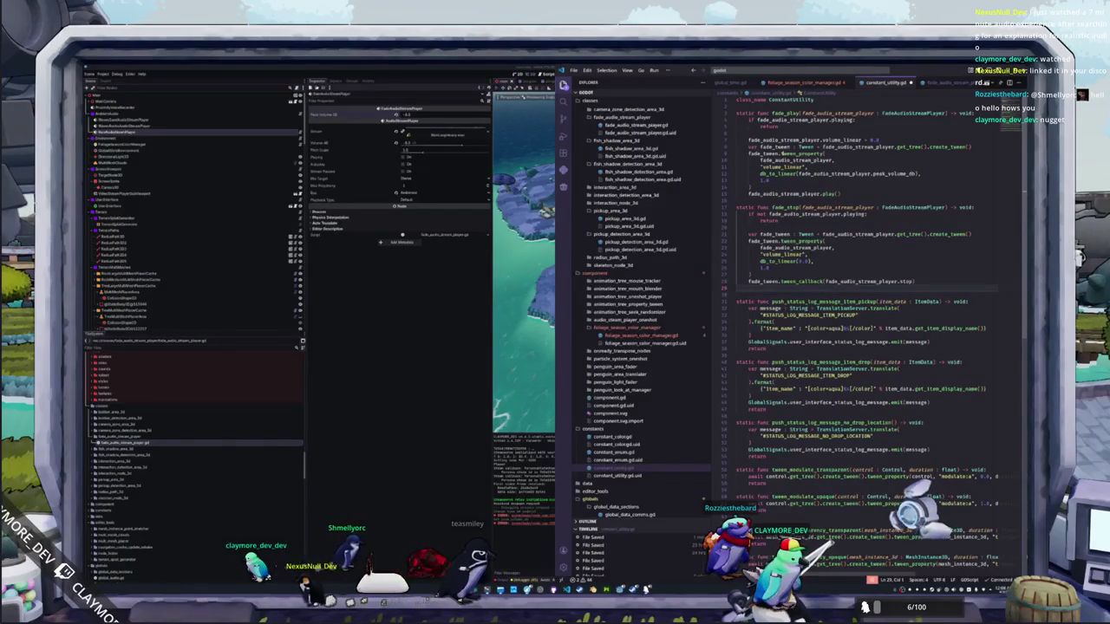
{"action": "key", "text": "BackSpace"}
{"action": "left_click", "coordinate": [736, 228]}
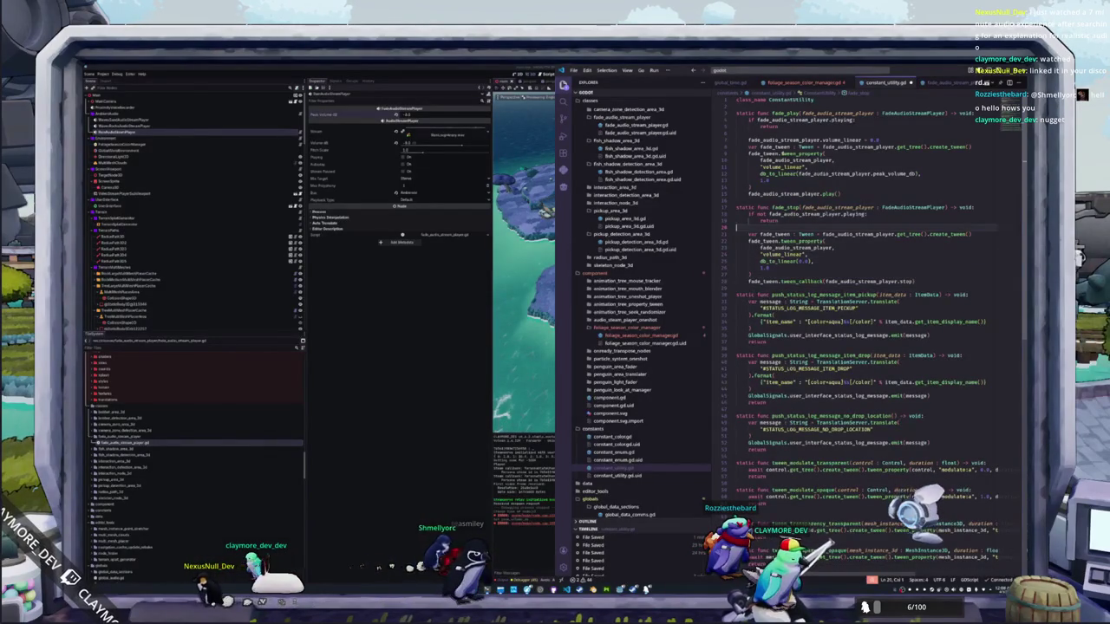
{"action": "key", "text": "Delete"}
{"action": "key", "text": "Up"}
{"action": "key", "text": "Up"}
{"action": "key", "text": "Up"}
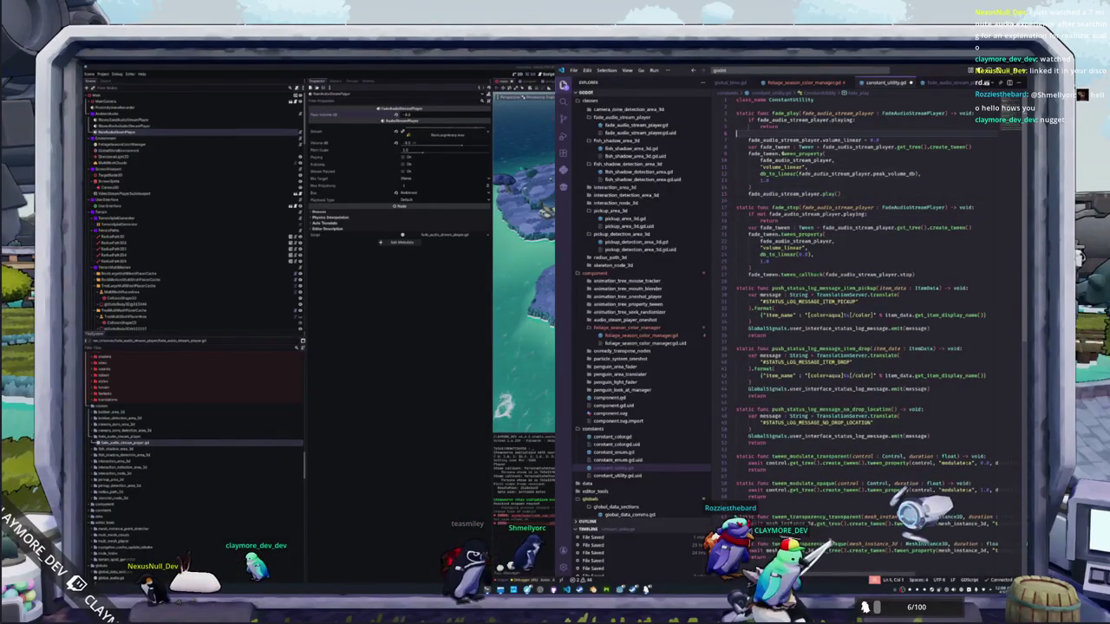
{"action": "key", "text": "Delete"}
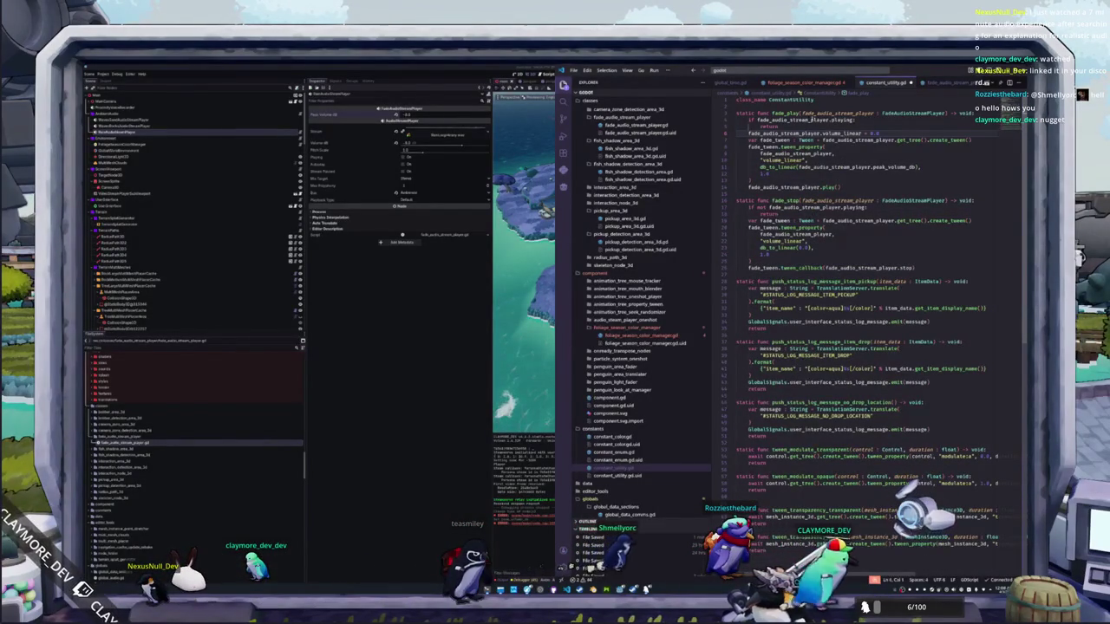
{"action": "double_click", "coordinate": [828, 166]}
{"action": "left_click", "coordinate": [821, 84]}
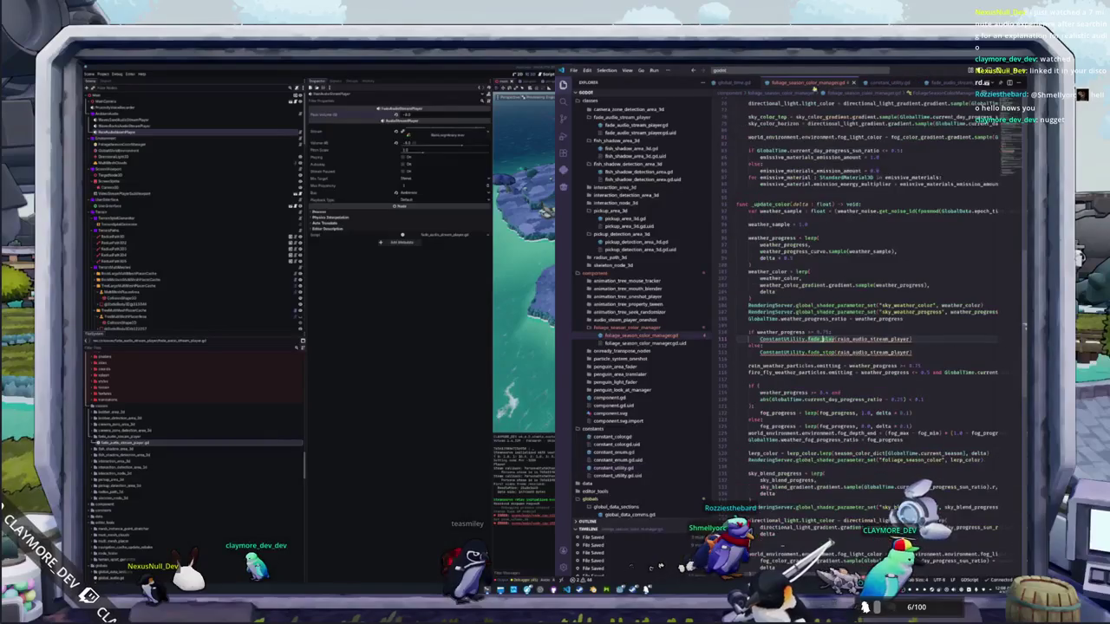
Step: Review the rain audio ConstantUtility.fade_play and fade_stop calls, then return to Godot
{"action": "scroll", "coordinate": [886, 266], "scroll_direction": "up", "scroll_amount": 20}
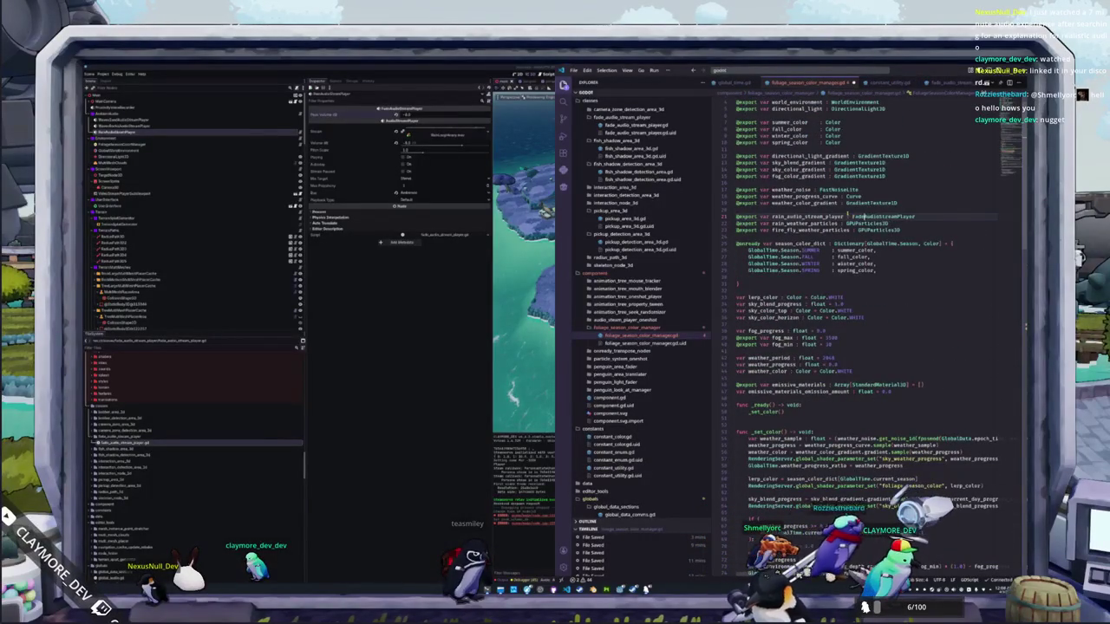
{"action": "scroll", "coordinate": [848, 214], "scroll_direction": "down", "scroll_amount": 20}
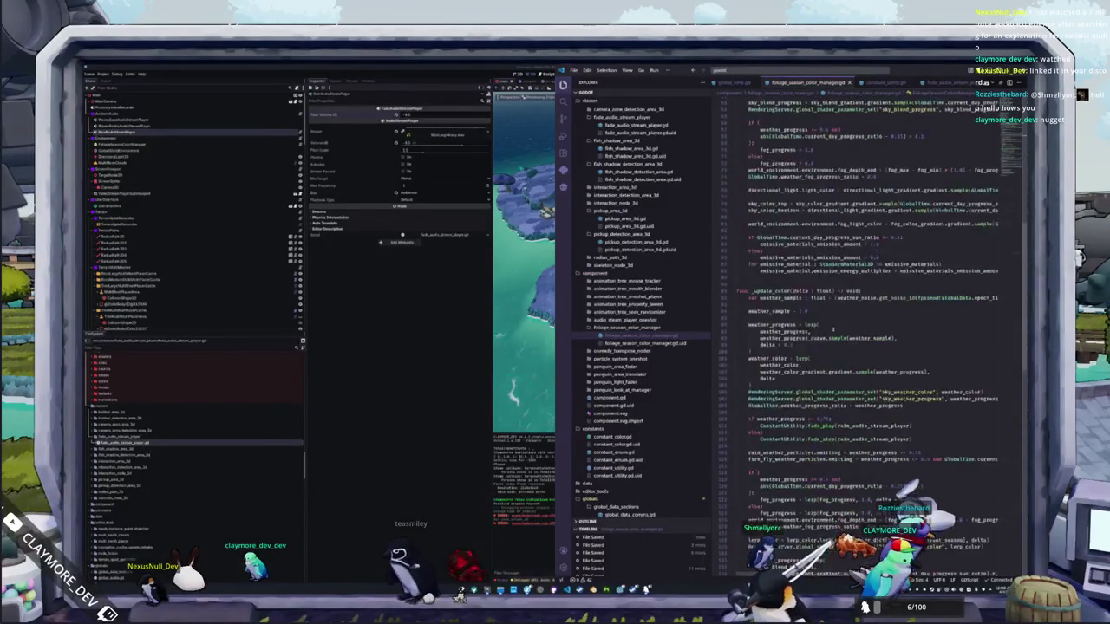
{"action": "mouse_move", "coordinate": [802, 327]}
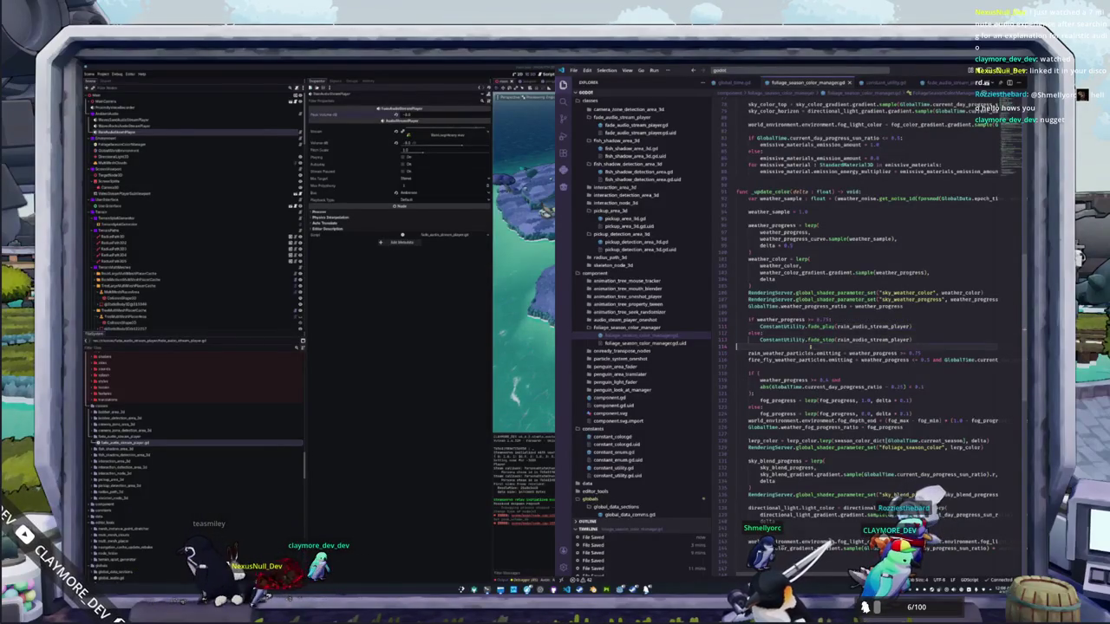
{"action": "key", "text": "alt+Tab"}
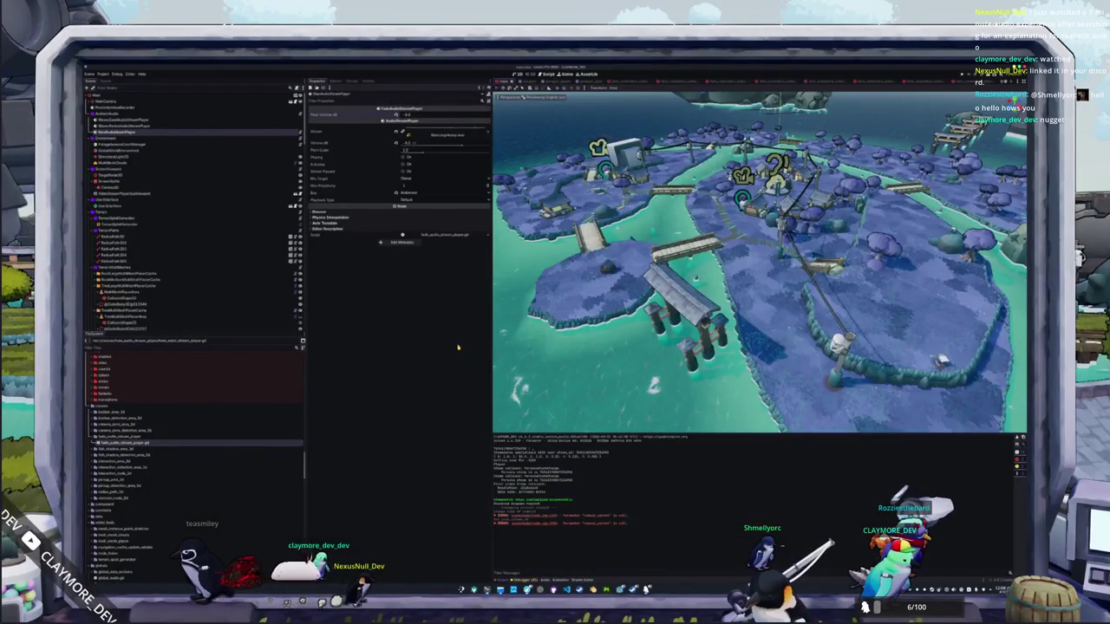
Step: Assign the audio player node to FoliageSeasonColorManager's Rain Audio Stream Player, then run the game
{"action": "left_click", "coordinate": [149, 148]}
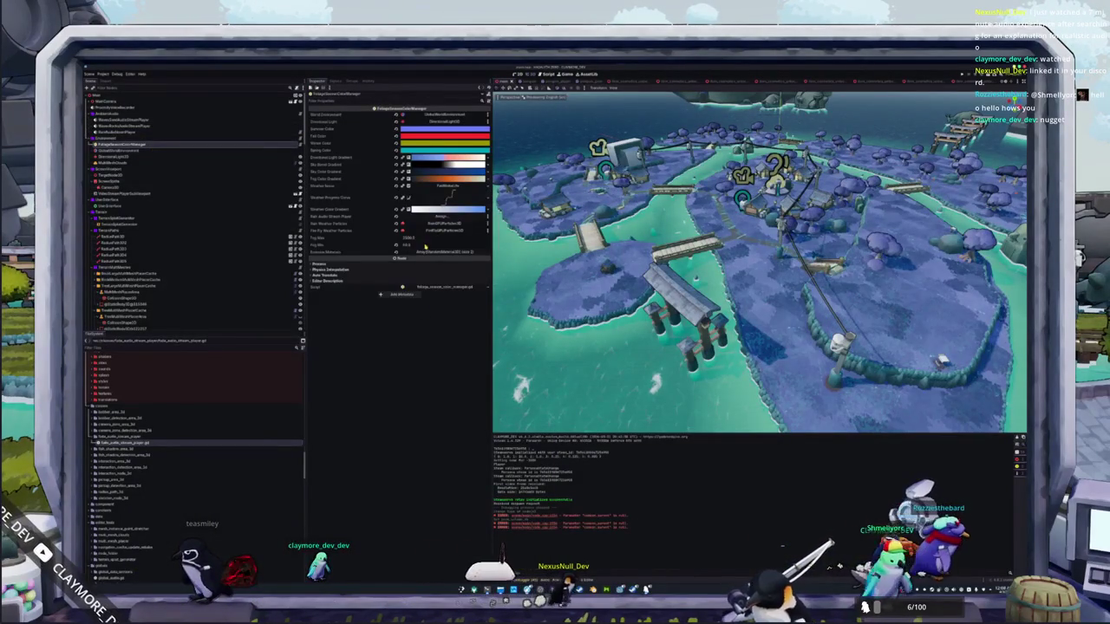
{"action": "left_click", "coordinate": [436, 217]}
{"action": "double_click", "coordinate": [547, 274]}
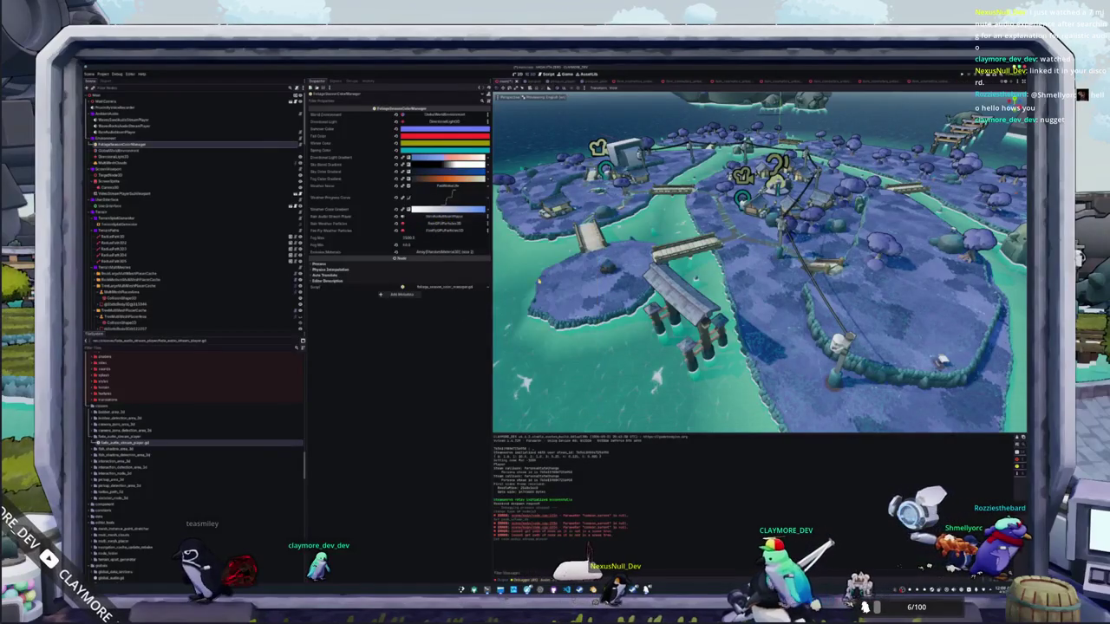
{"action": "left_click", "coordinate": [138, 132]}
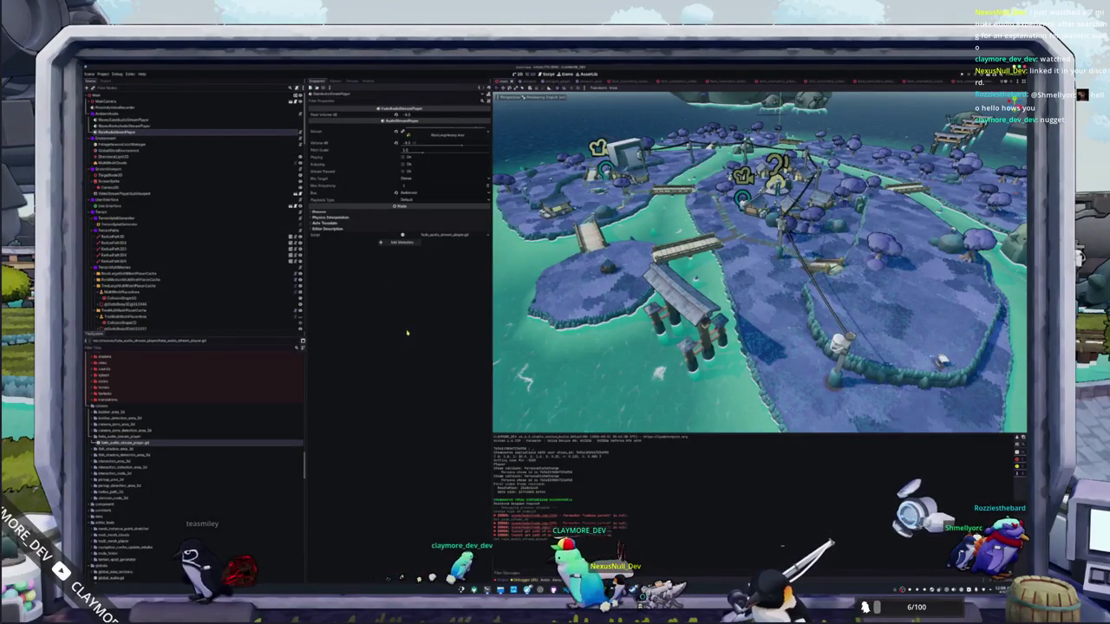
{"action": "key", "text": "F5"}
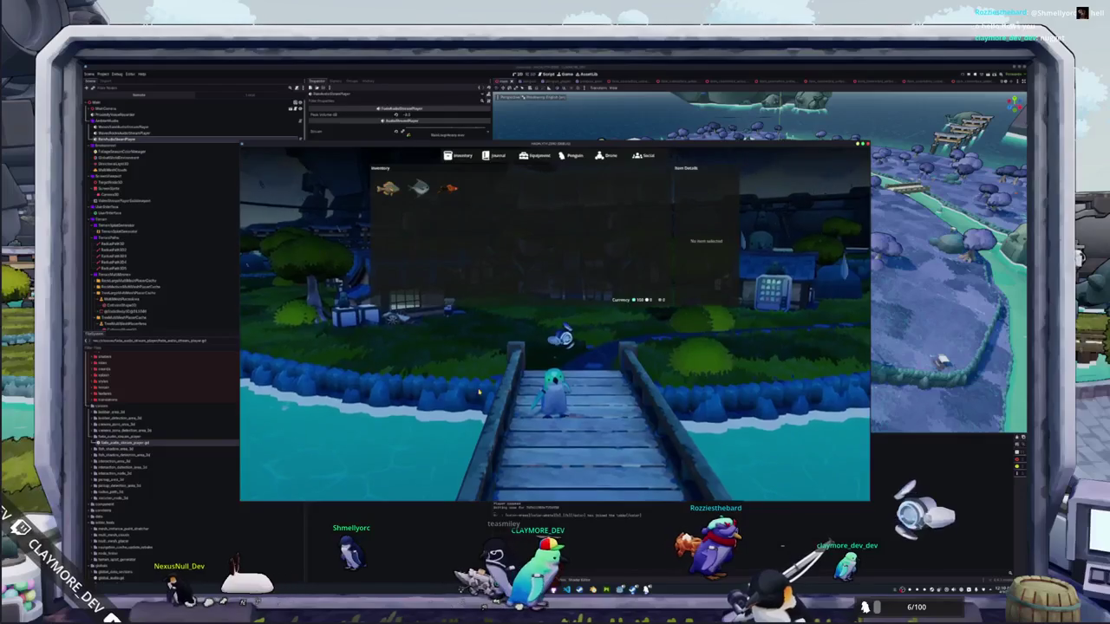
Step: Close the inventory, walk the penguin onto the bridge, cast the fishing line, then return to VS Code
{"action": "key", "text": "Escape"}
{"action": "key", "text": "w"}
{"action": "key", "text": "q"}
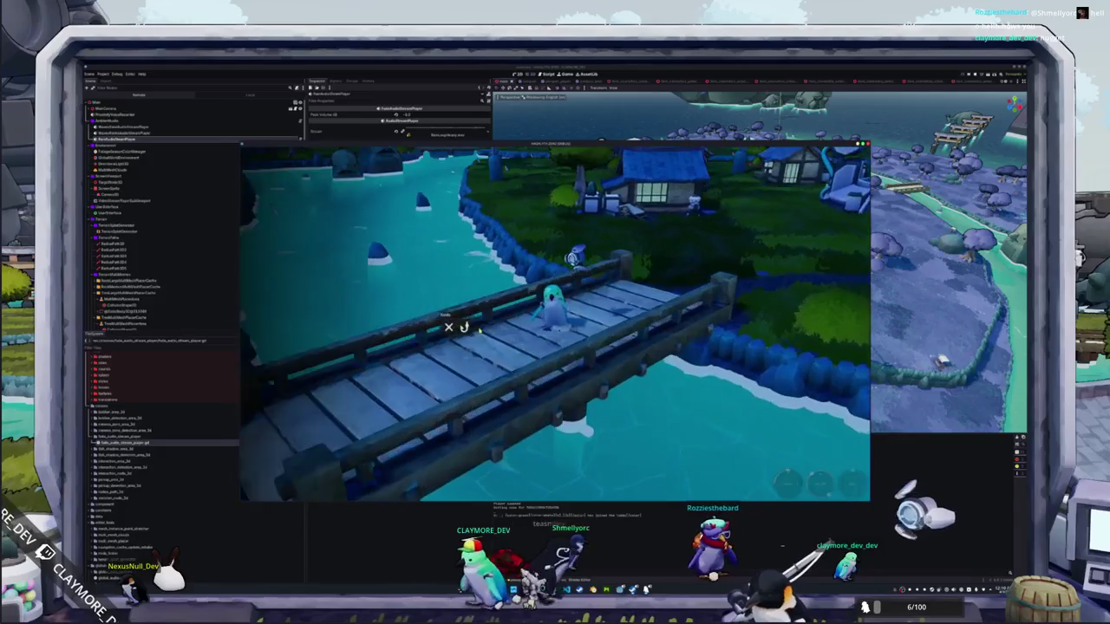
{"action": "left_click", "coordinate": [494, 379]}
{"action": "key", "text": "q"}
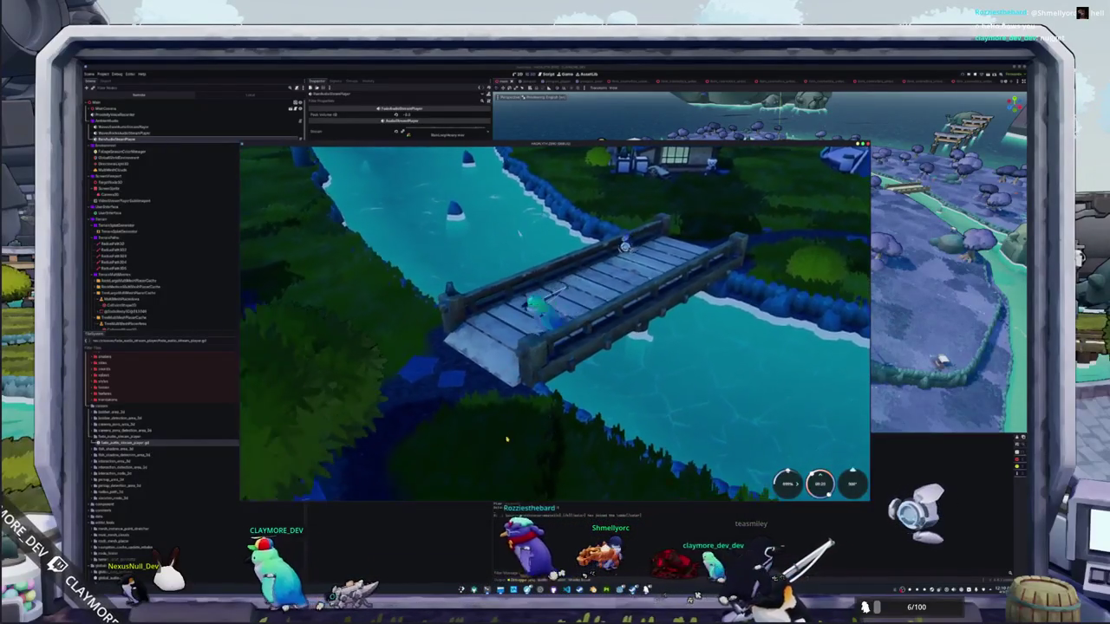
{"action": "key", "text": "alt+Tab"}
{"action": "key", "text": "ctrl+z"}
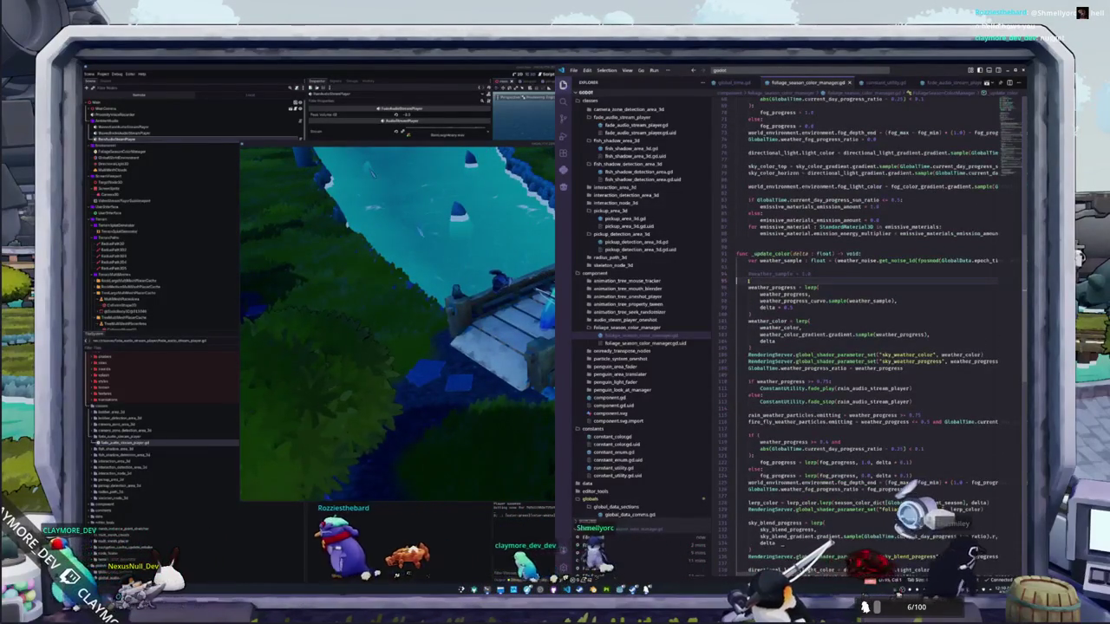
Step: Toggle the weather_sample = 1.0 line's comment in foliage_season_color_manager.gd and save the script
{"action": "key", "text": "alt+Tab"}
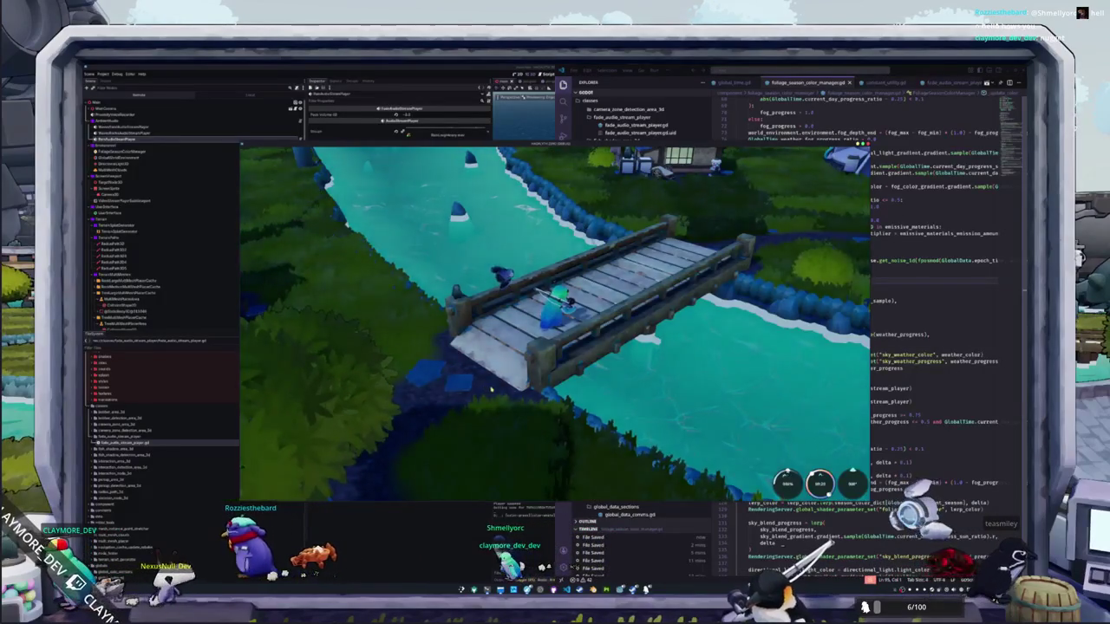
{"action": "left_click", "coordinate": [878, 285]}
{"action": "key", "text": "ctrl+z"}
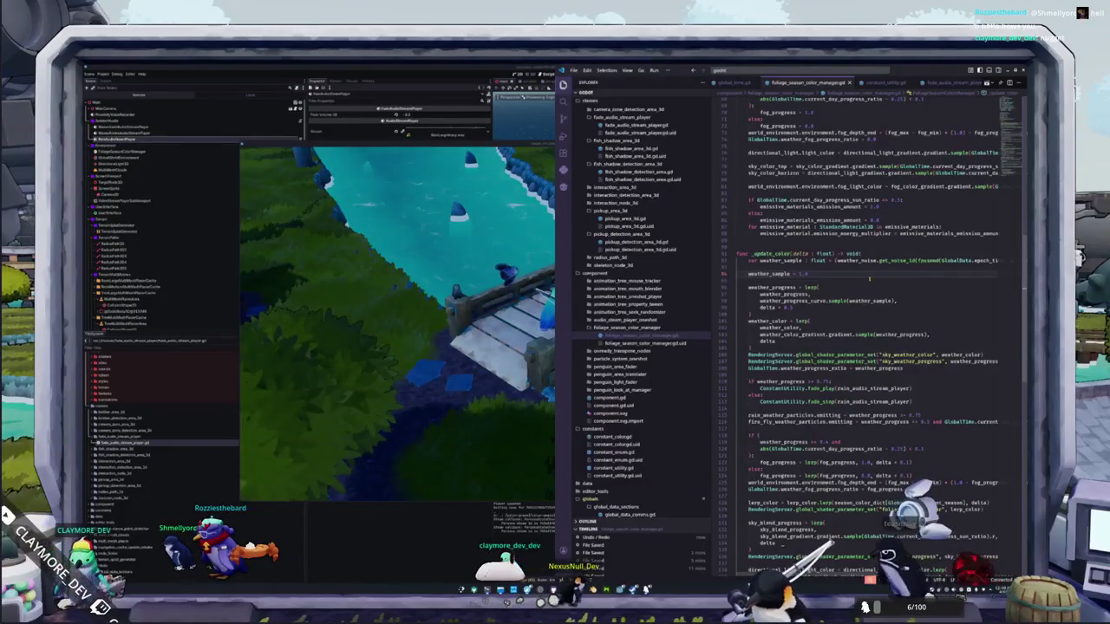
{"action": "key", "text": "ctrl+slash"}
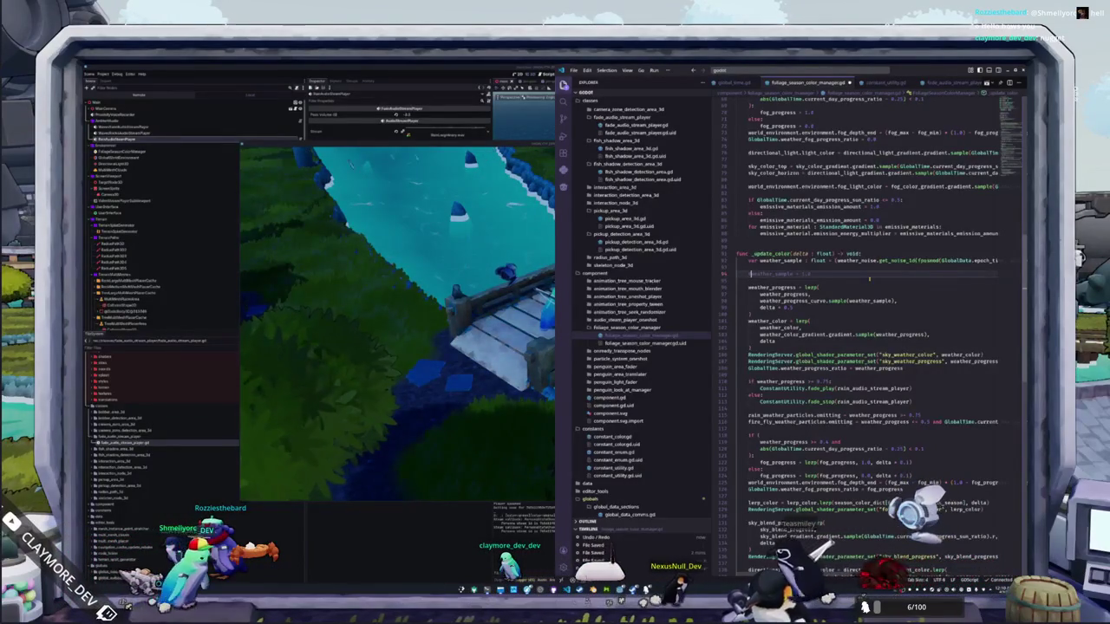
{"action": "key", "text": "ctrl+s"}
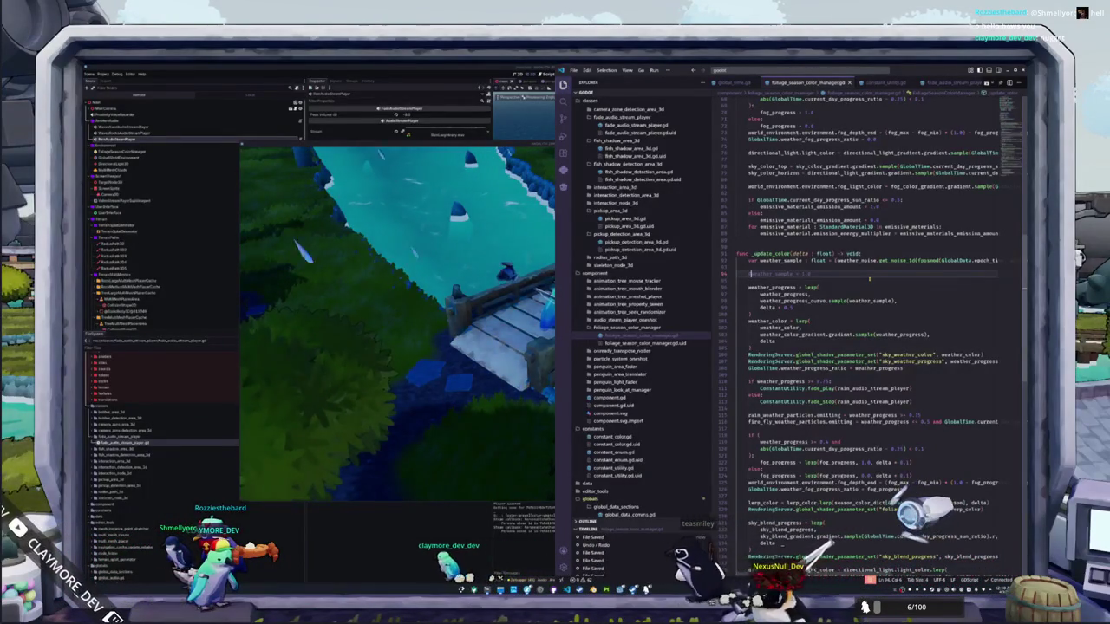
{"action": "key", "text": "ctrl+slash"}
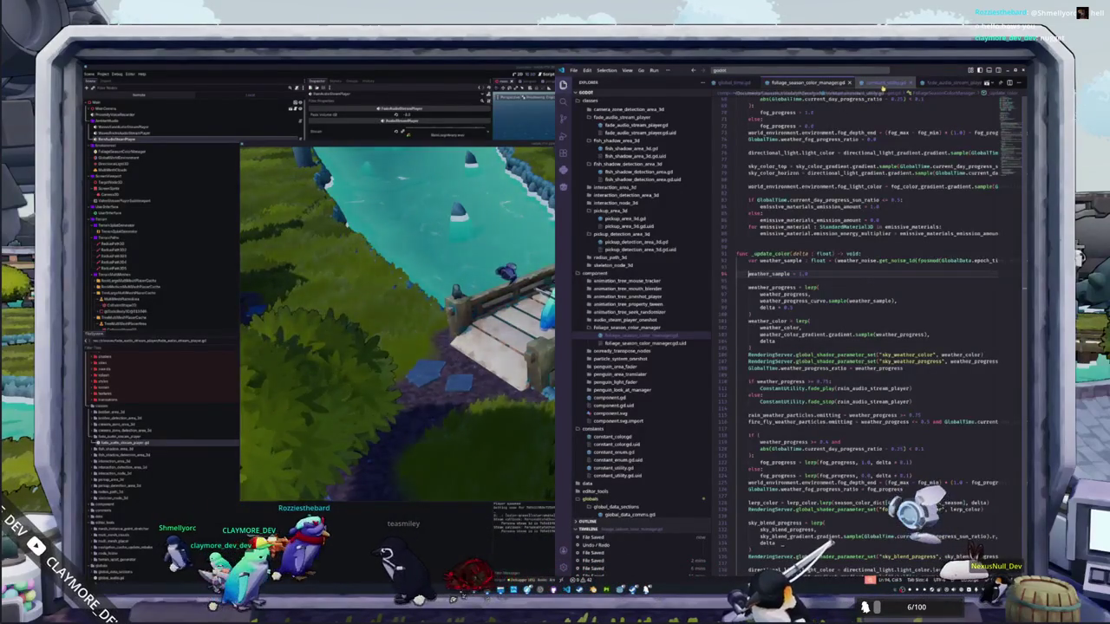
{"action": "key", "text": "ctrl+Page_Down"}
Step: Delete db_to_linear from fade_stop's tween so volume_linear goes directly to 0.0
{"action": "left_click", "coordinate": [741, 300]}
{"action": "double_click", "coordinate": [778, 166]}
{"action": "double_click", "coordinate": [775, 248]}
{"action": "key", "text": "BackSpace"}
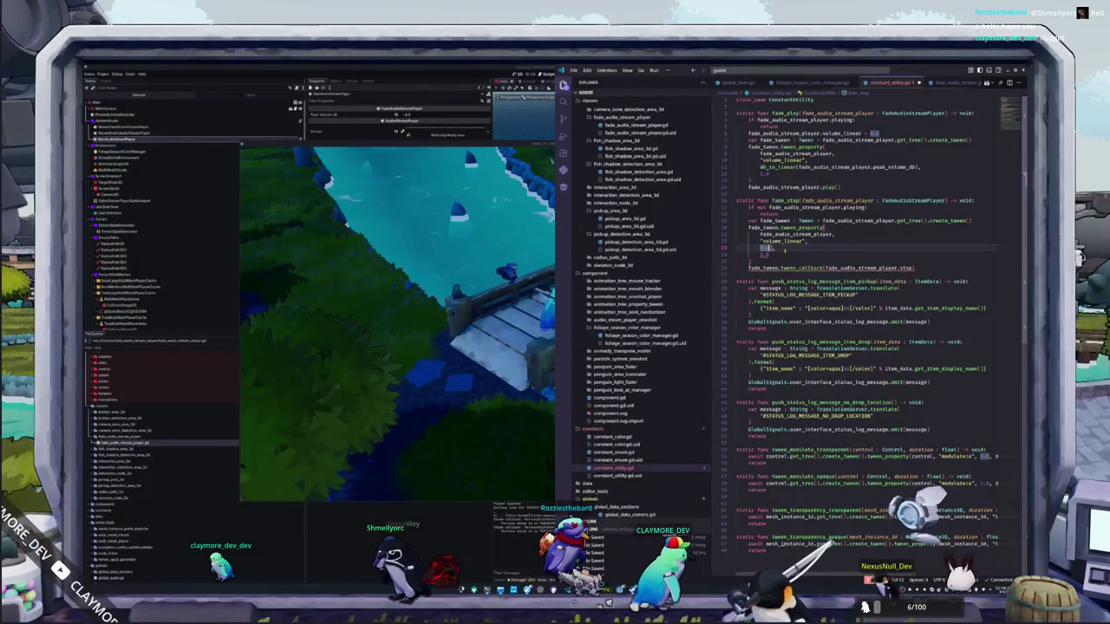
{"action": "left_click", "coordinate": [737, 254]}
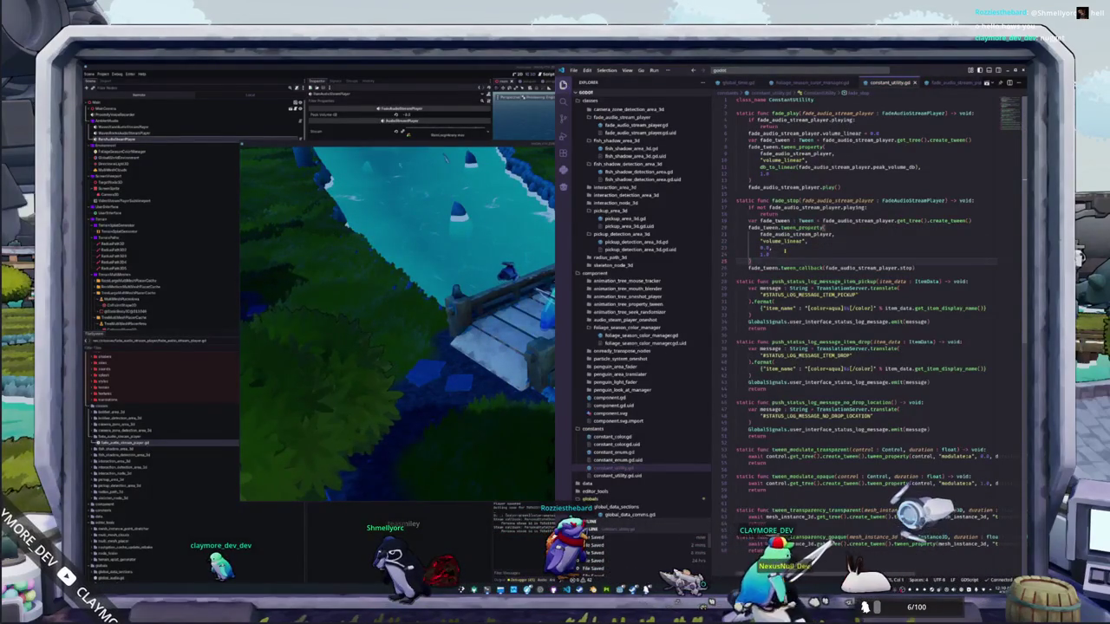
{"action": "key", "text": "shift+Home"}
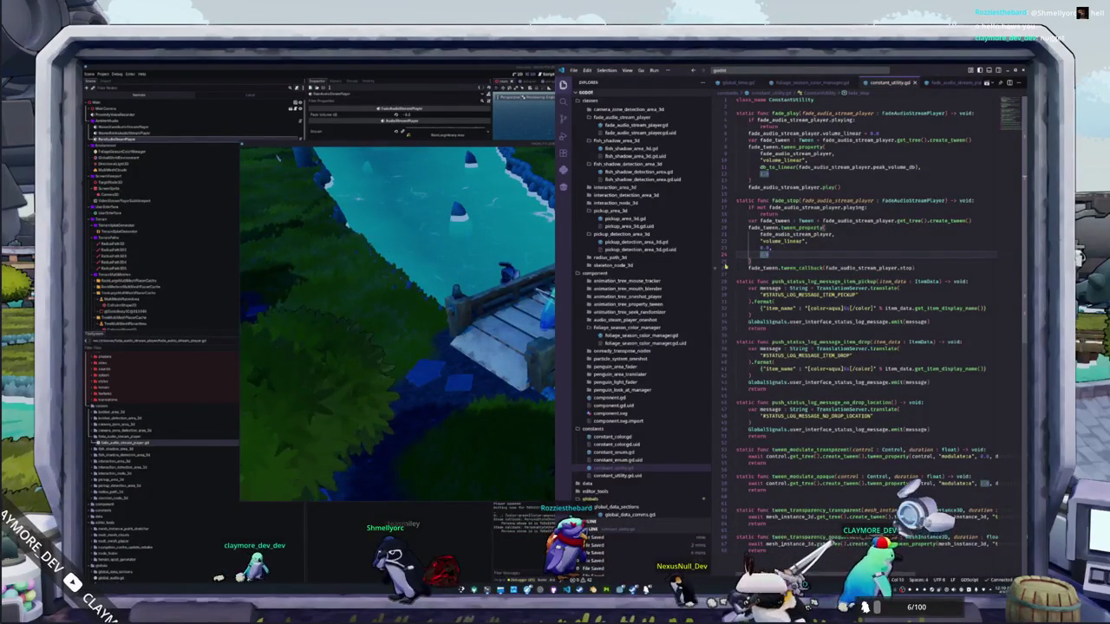
{"action": "key", "text": "ctrl+Tab"}
{"action": "left_click", "coordinate": [748, 274]}
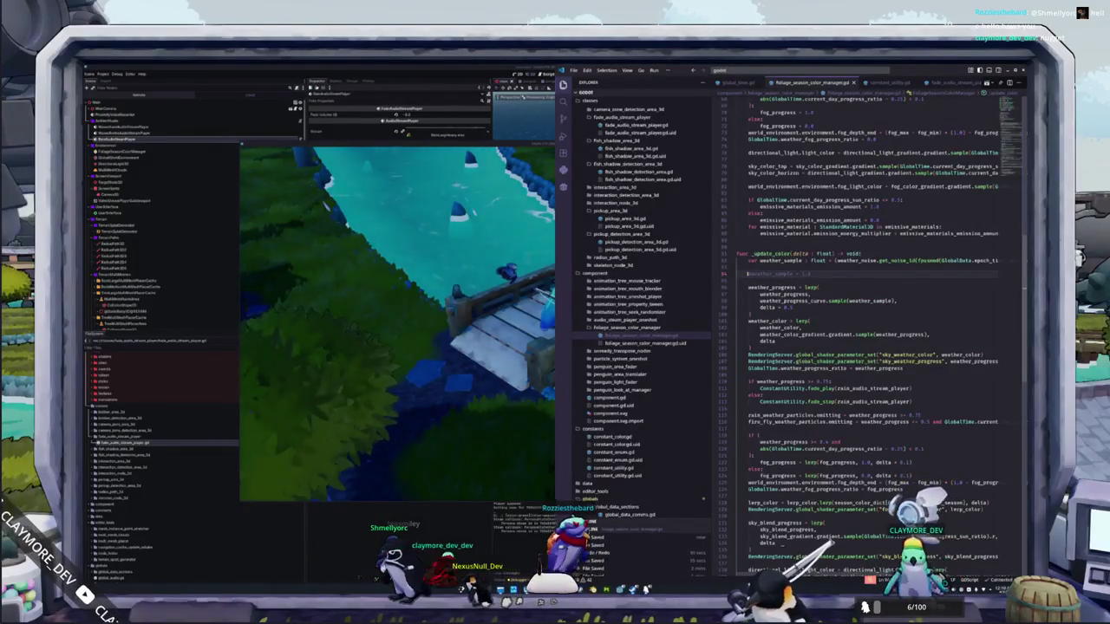
{"action": "mouse_move", "coordinate": [765, 254]}
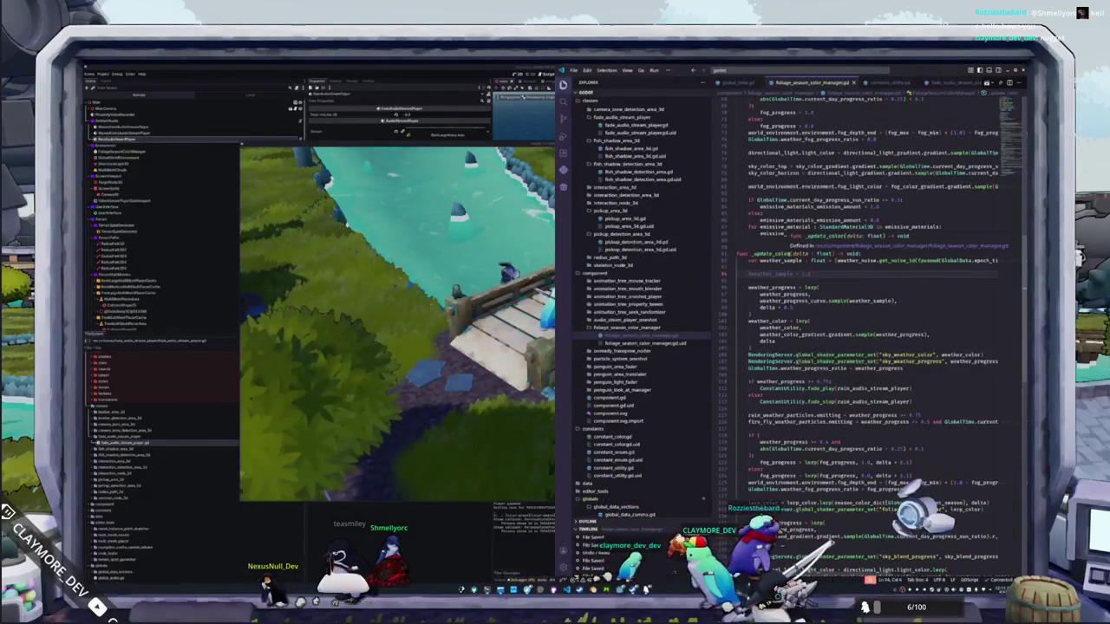
{"action": "key", "text": "alt+Tab"}
{"action": "key", "text": "w"}
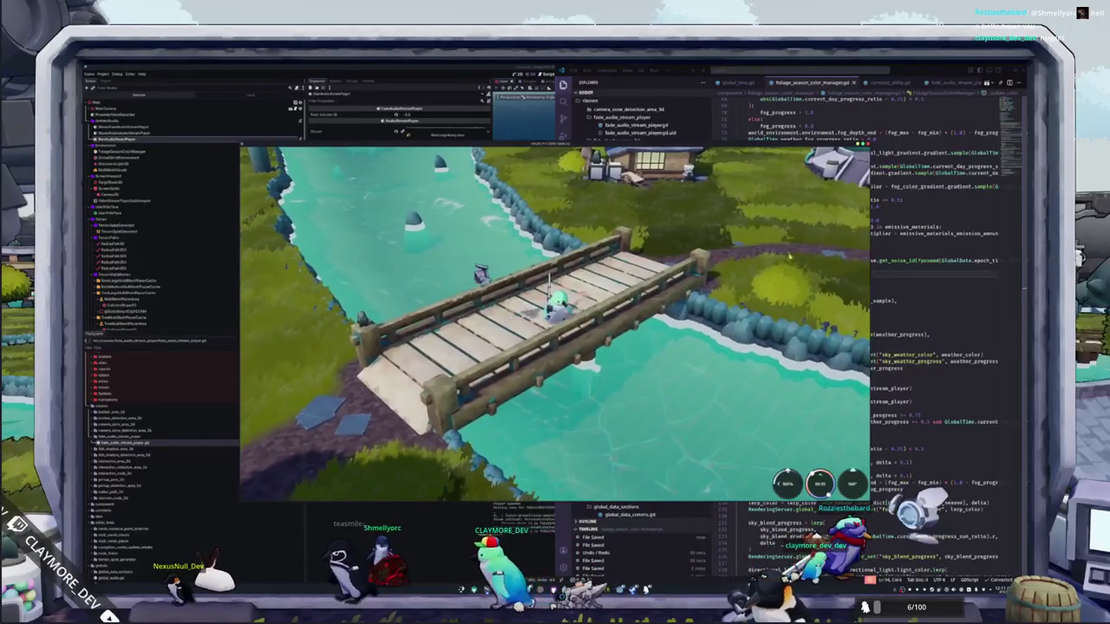
{"action": "key", "text": "a"}
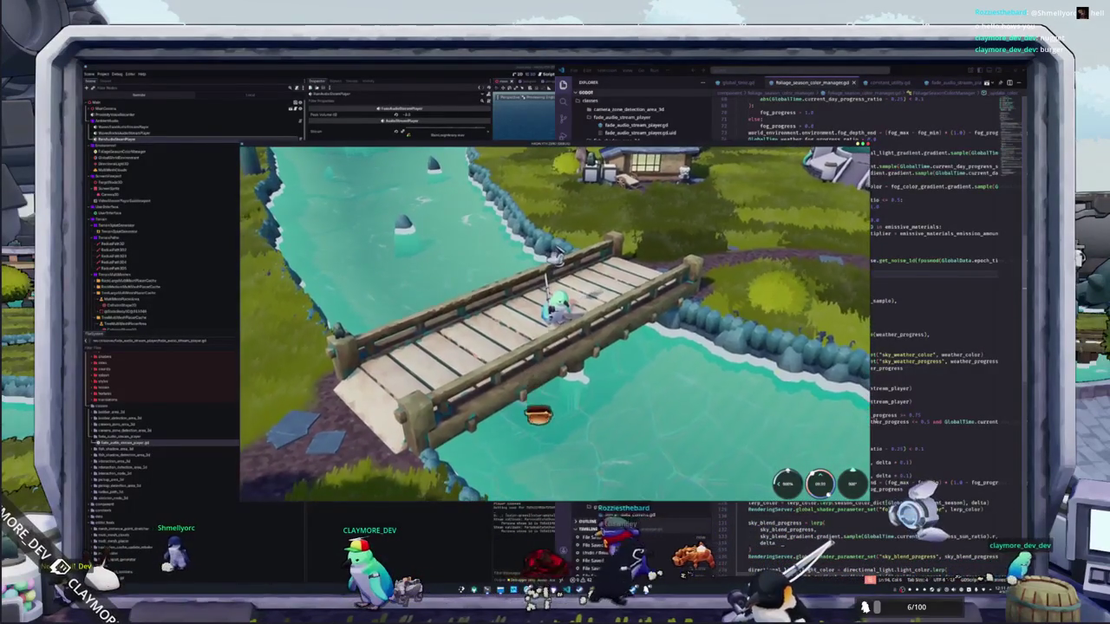
{"action": "key", "text": "alt+Tab"}
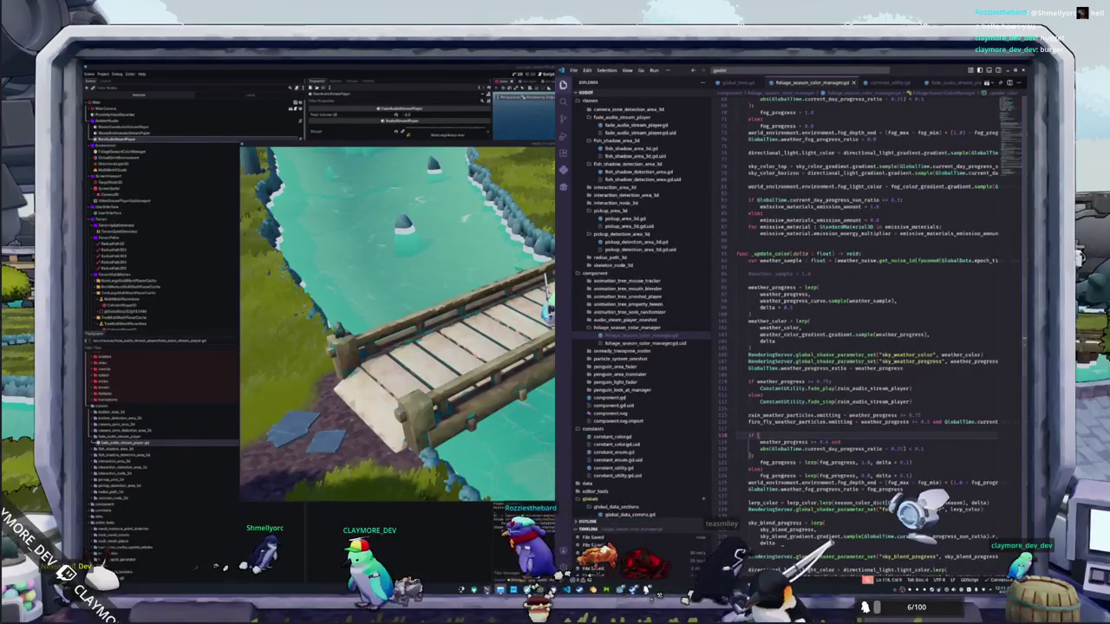
Step: Browse to the sounds folder and play 'Wind in grass_Wobbit mountain.WAV'
{"action": "key", "text": "ctrl+o"}
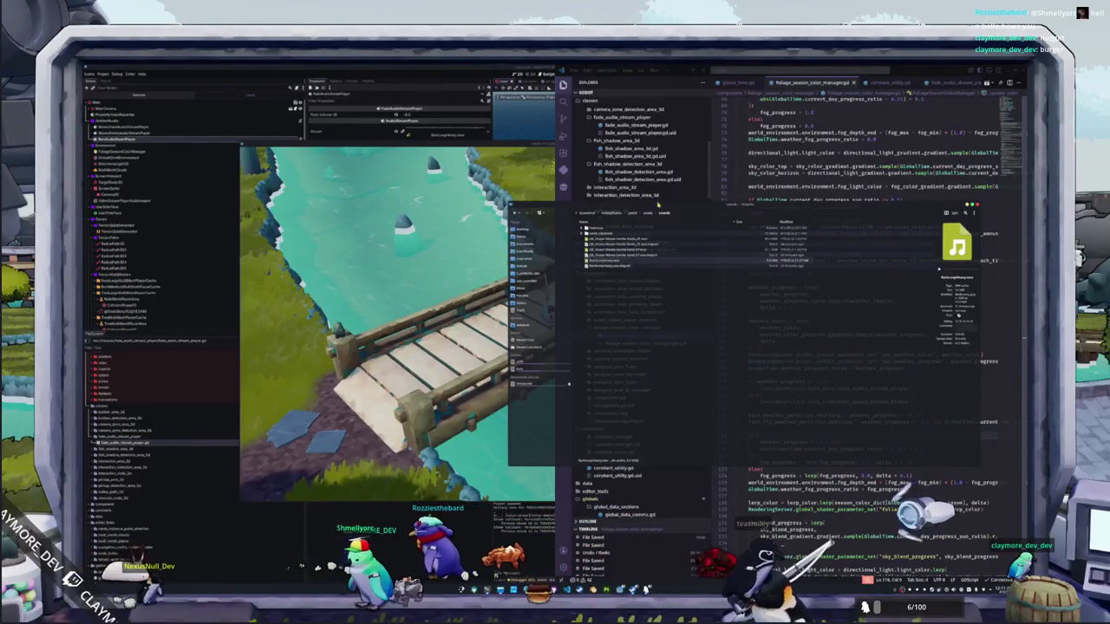
{"action": "left_click", "coordinate": [660, 213]}
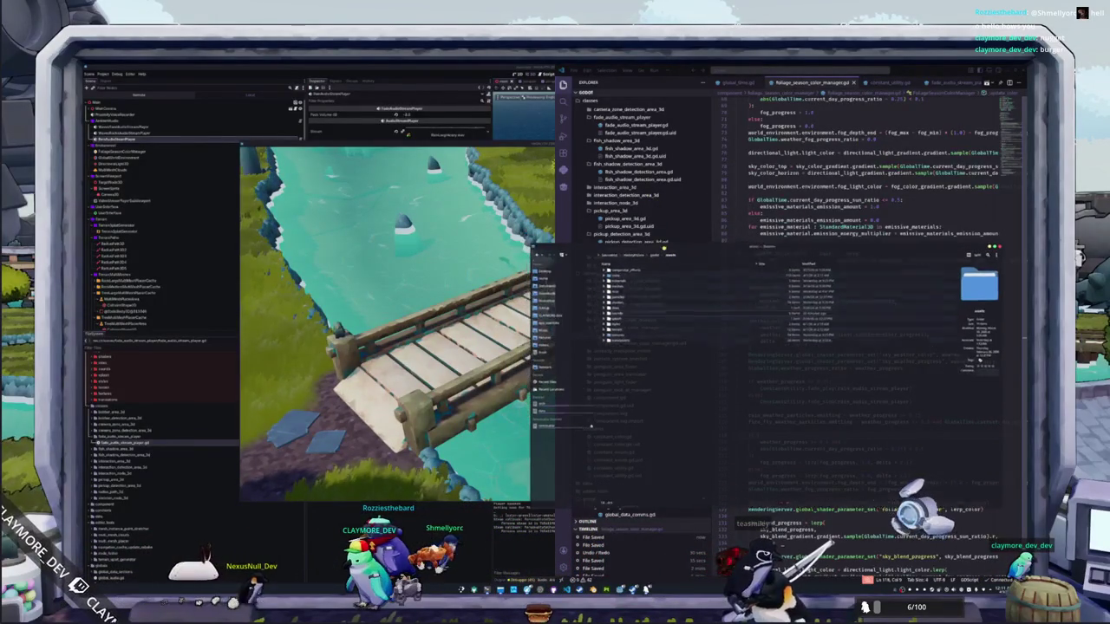
{"action": "double_click", "coordinate": [617, 322]}
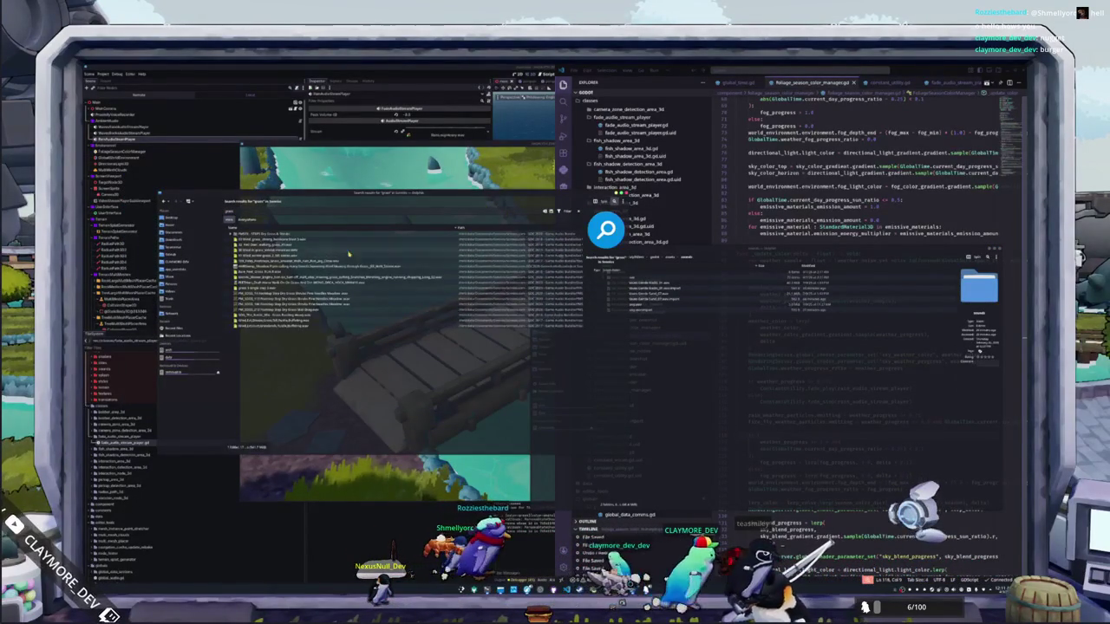
{"action": "double_click", "coordinate": [293, 251]}
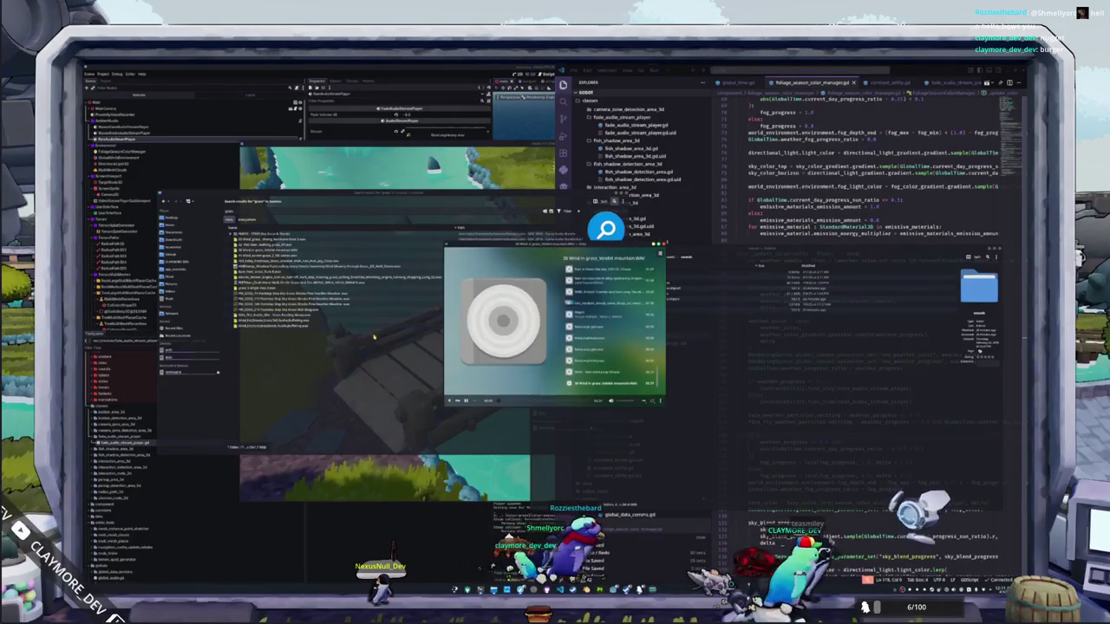
{"action": "key", "text": "alt+F4"}
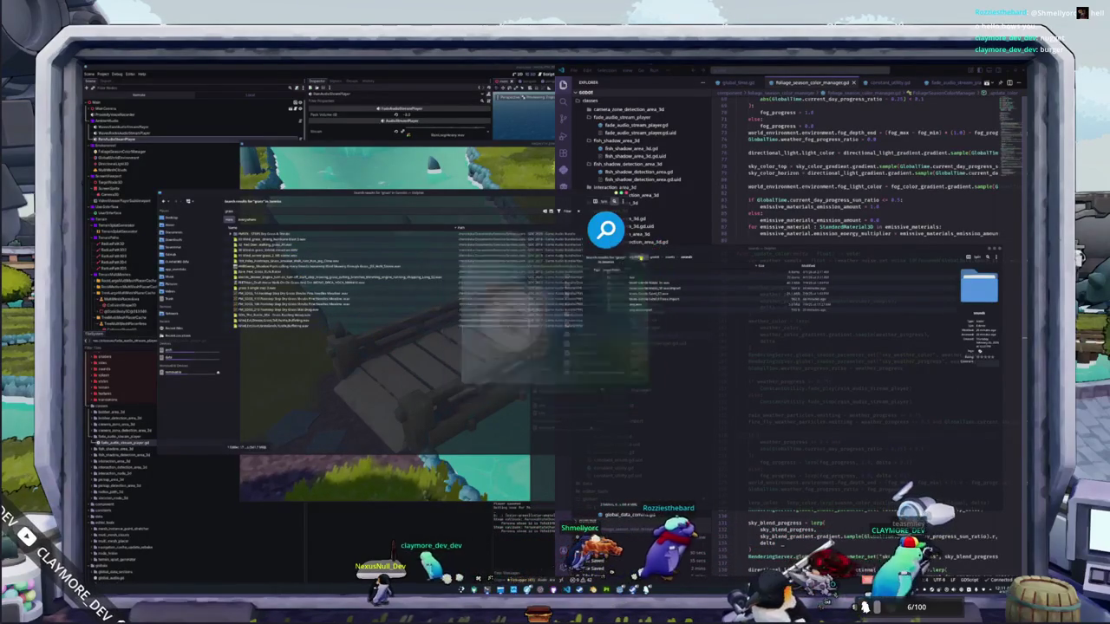
Step: Inspect other grass search results and play the last wind recording, moving the player aside
{"action": "left_click", "coordinate": [295, 257]}
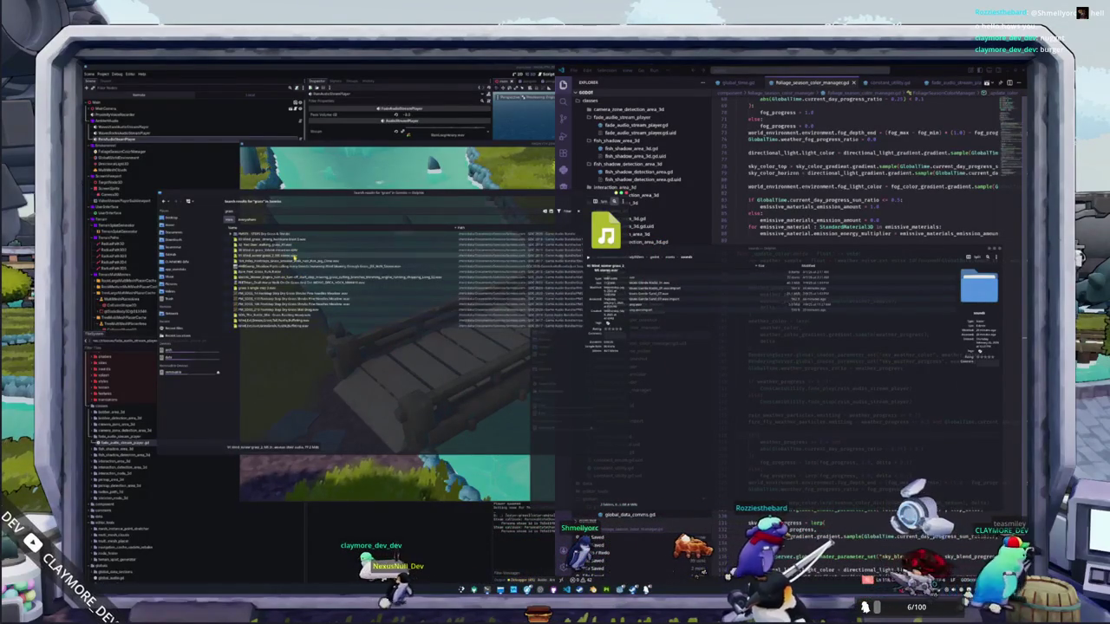
{"action": "left_click", "coordinate": [303, 243]}
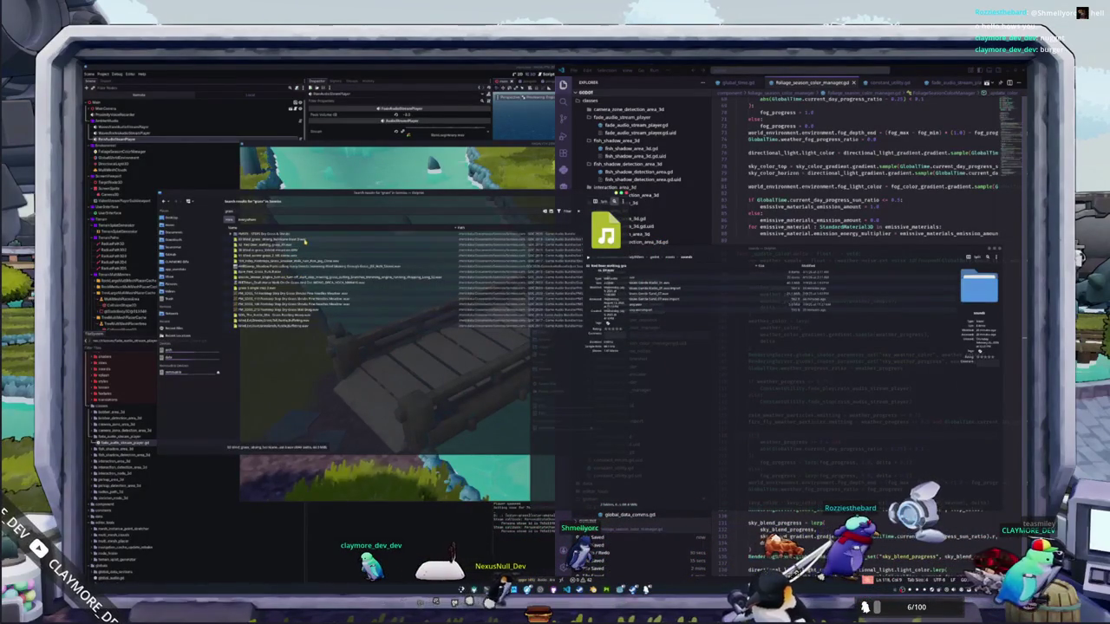
{"action": "left_click", "coordinate": [301, 238]}
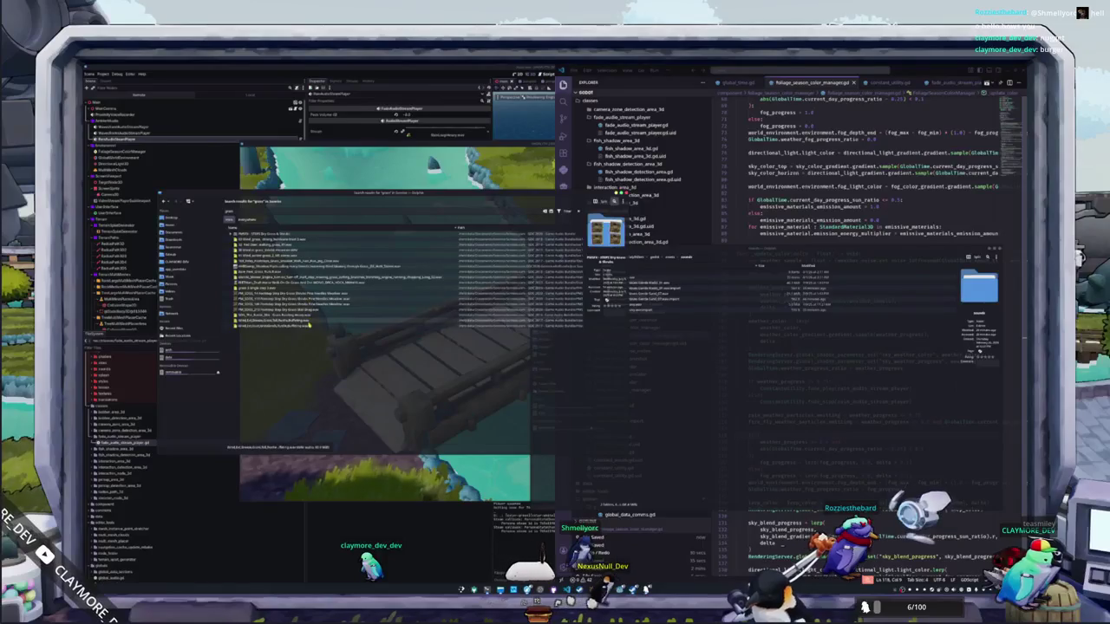
{"action": "left_click", "coordinate": [307, 326]}
{"action": "double_click", "coordinate": [307, 326]}
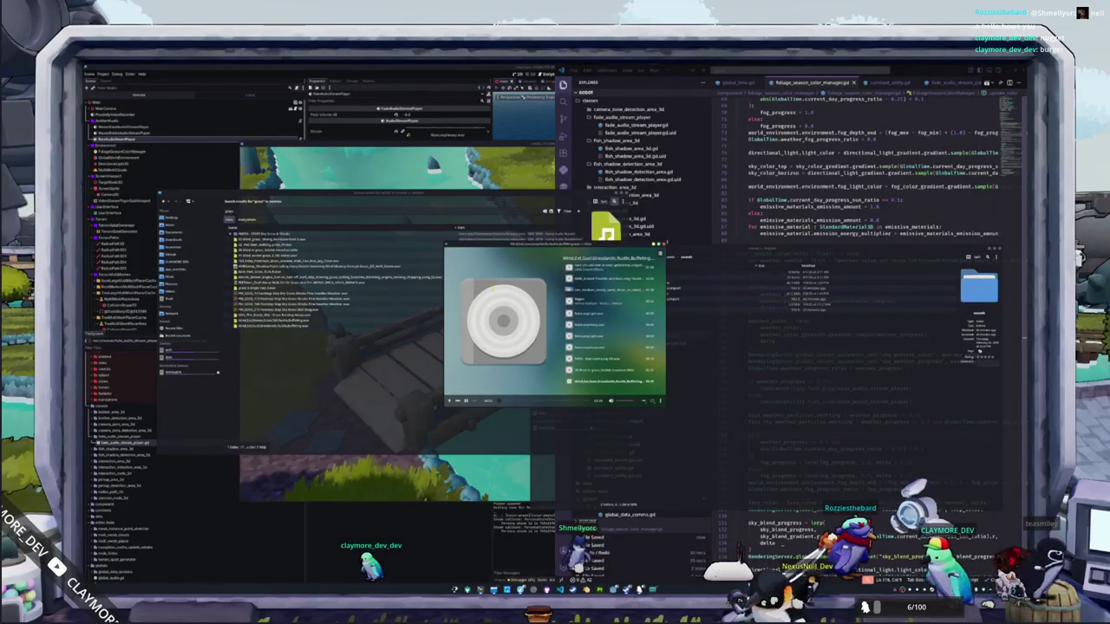
{"action": "left_click_drag", "start_coordinate": [524, 245], "coordinate": [717, 261]}
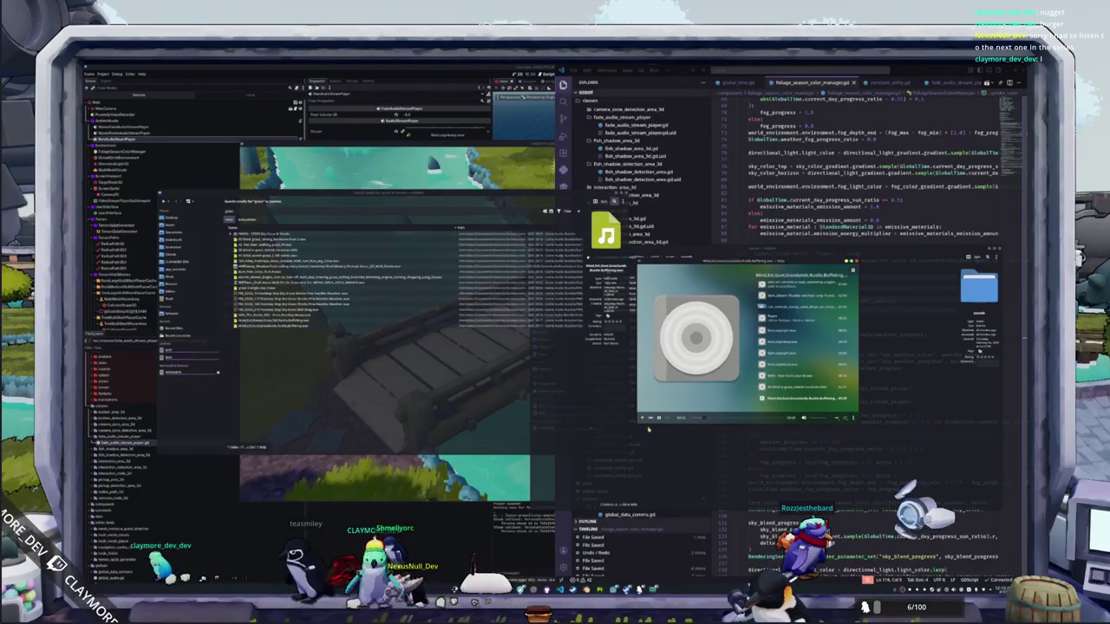
Step: Play the Wind Breeze track and look through the other files in the grass search results
{"action": "left_click", "coordinate": [325, 323]}
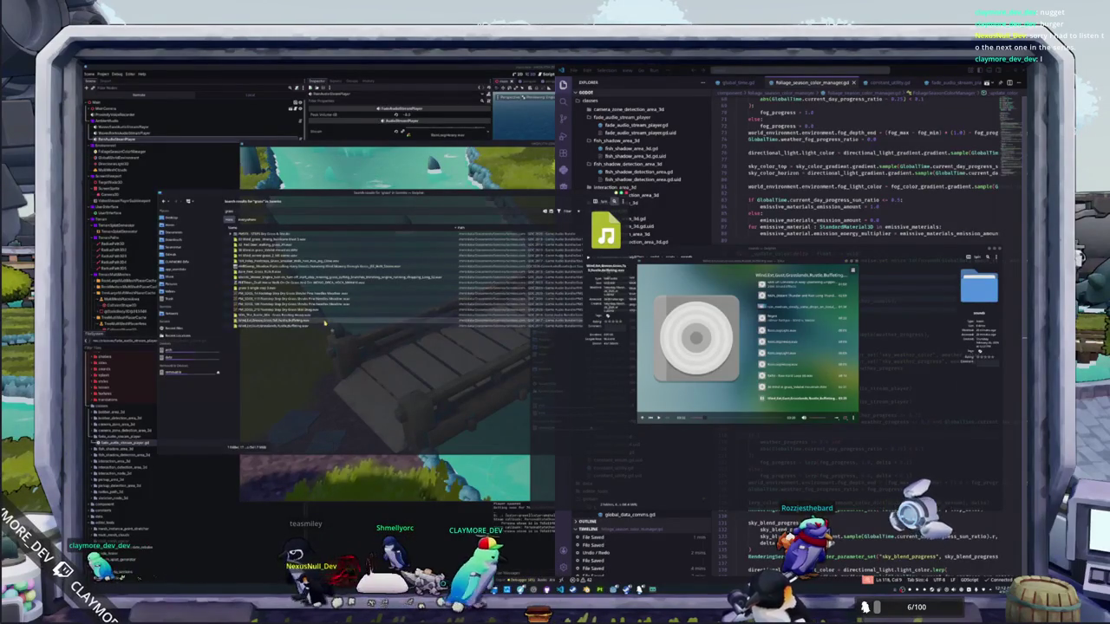
{"action": "left_click", "coordinate": [385, 365]}
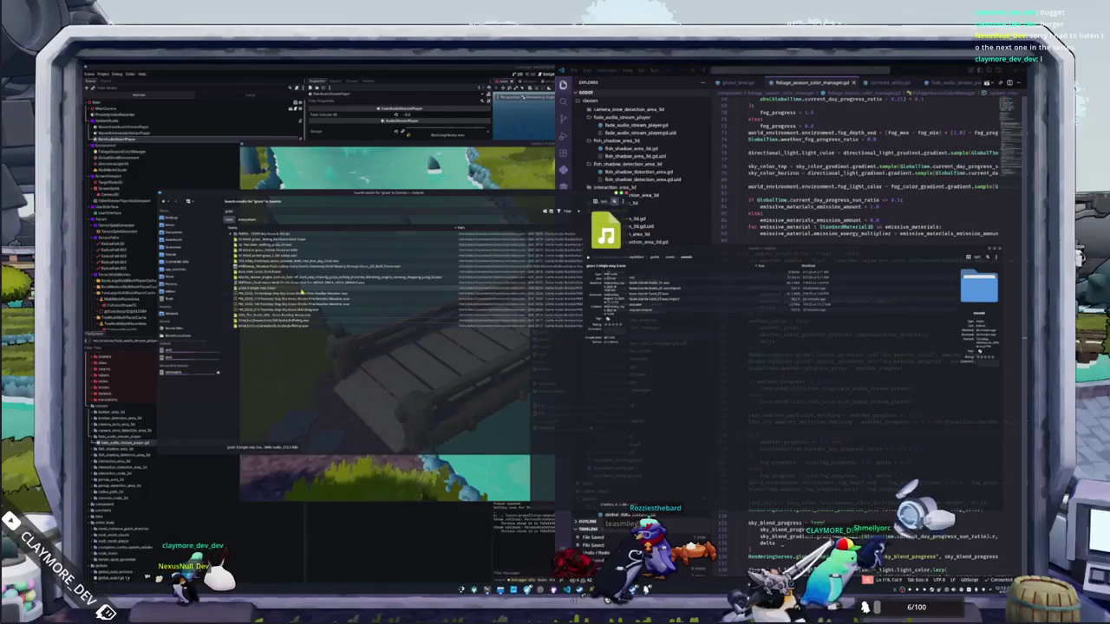
{"action": "left_click", "coordinate": [298, 321]}
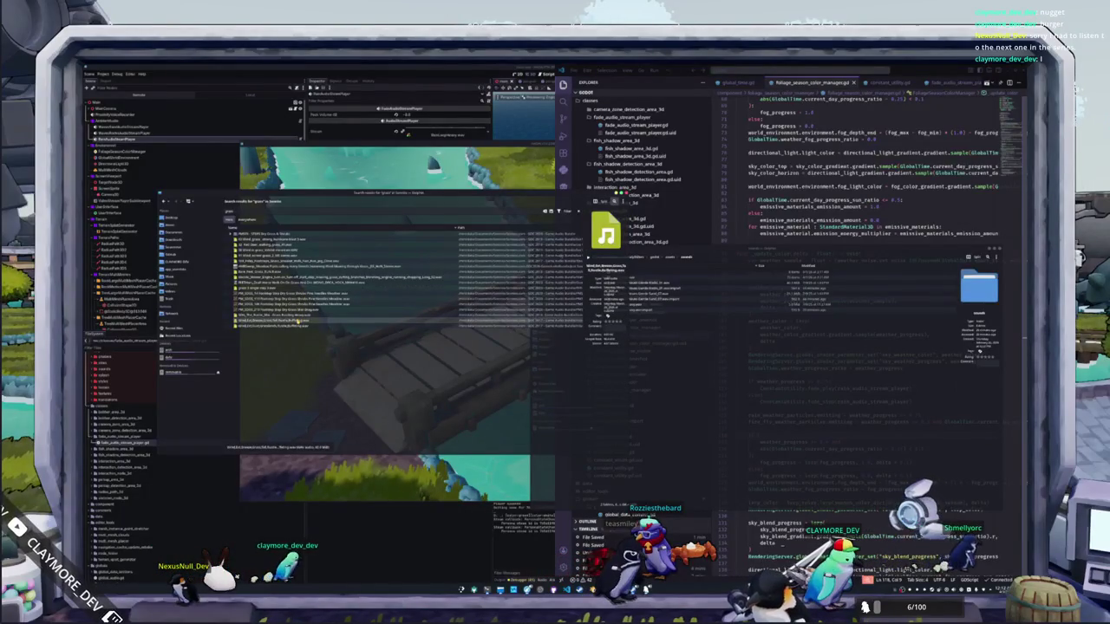
{"action": "left_click", "coordinate": [303, 267]}
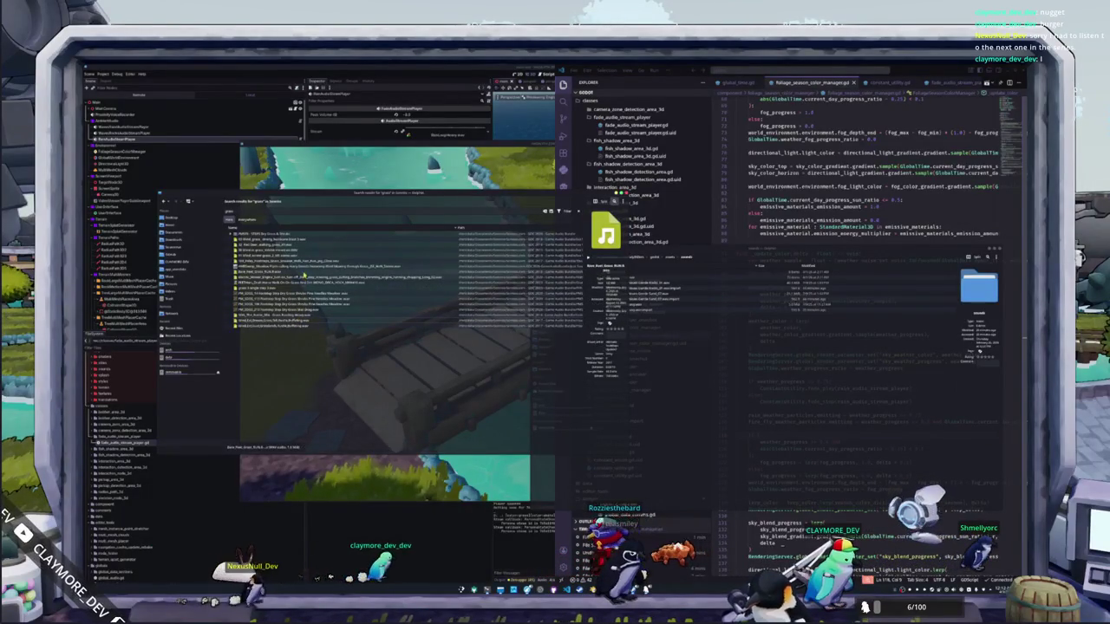
{"action": "left_click", "coordinate": [305, 261]}
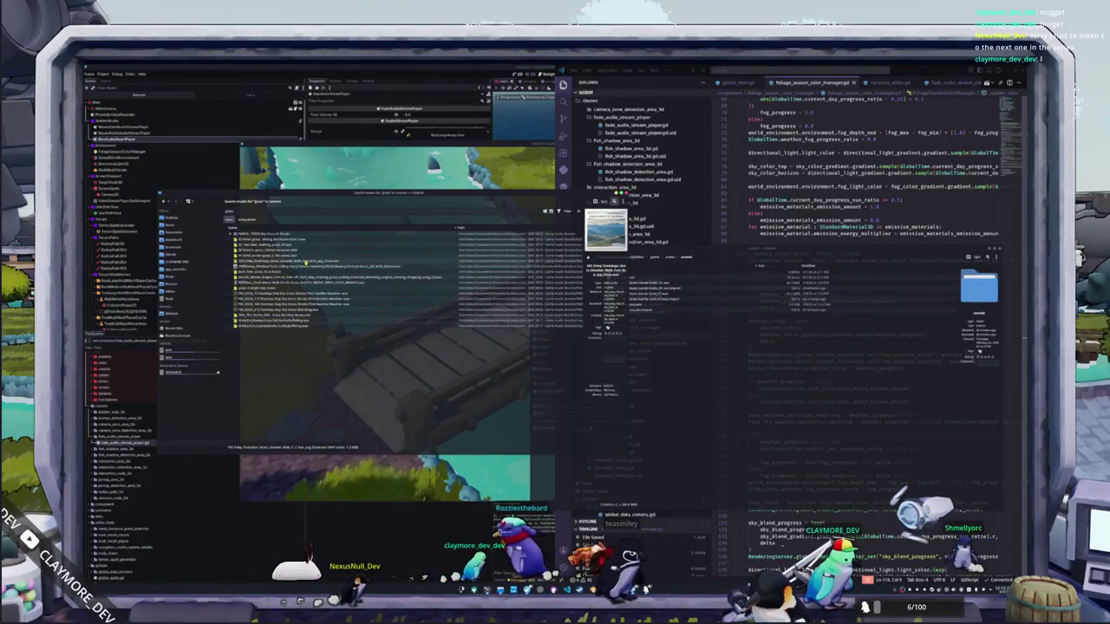
{"action": "left_click", "coordinate": [306, 256]}
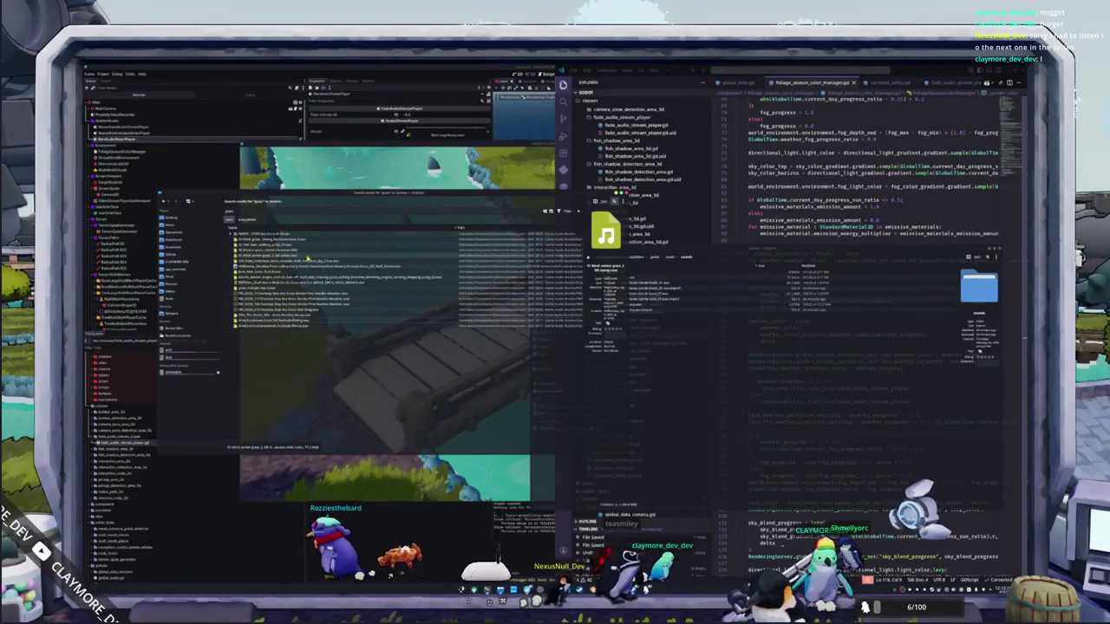
{"action": "left_click", "coordinate": [306, 251]}
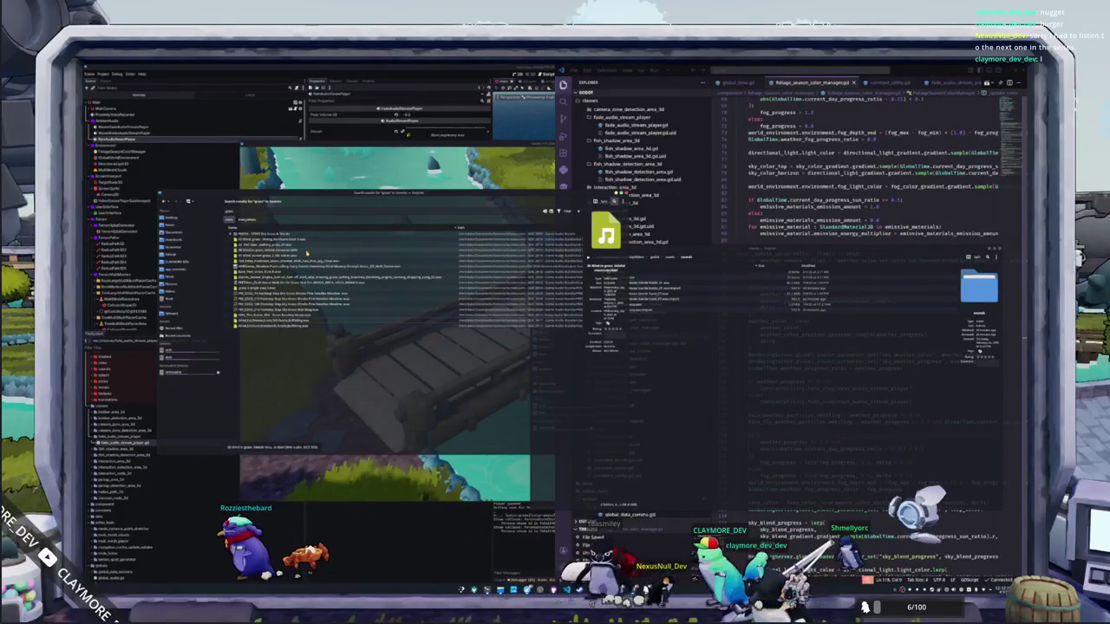
Step: Listen to a grass sound and the grassland wind gust recording, then close the player and move the results aside
{"action": "left_click", "coordinate": [304, 321]}
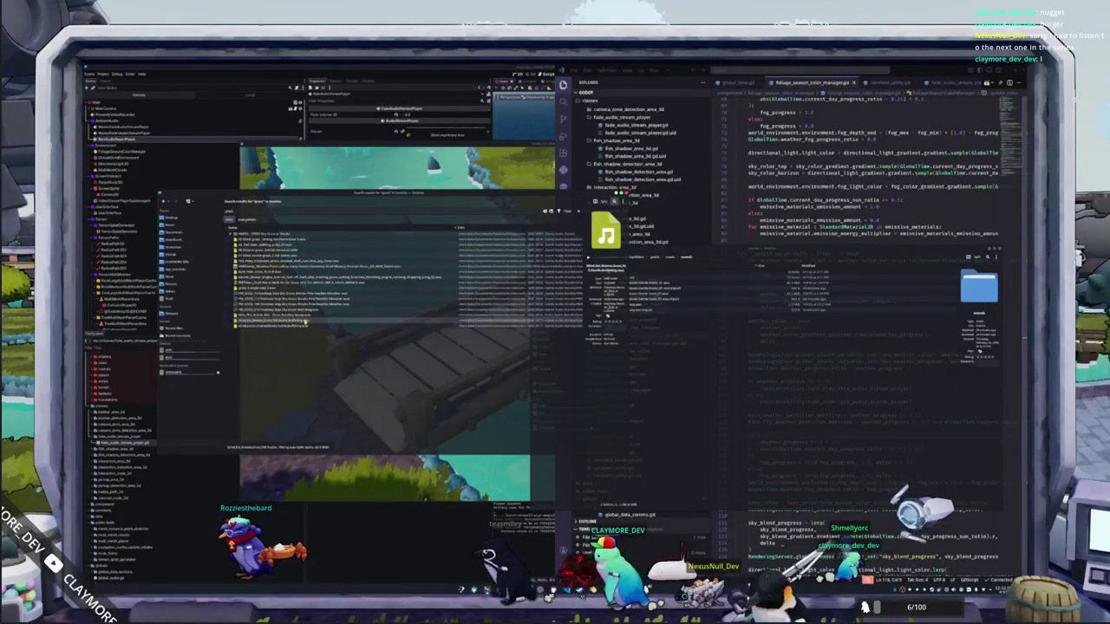
{"action": "double_click", "coordinate": [304, 322]}
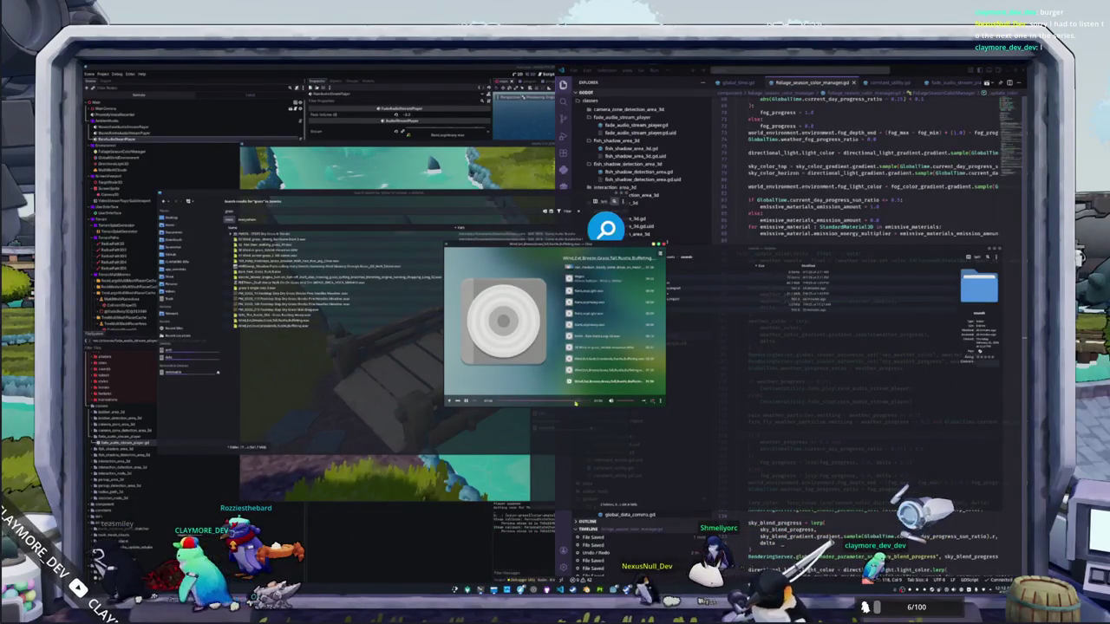
{"action": "double_click", "coordinate": [305, 326]}
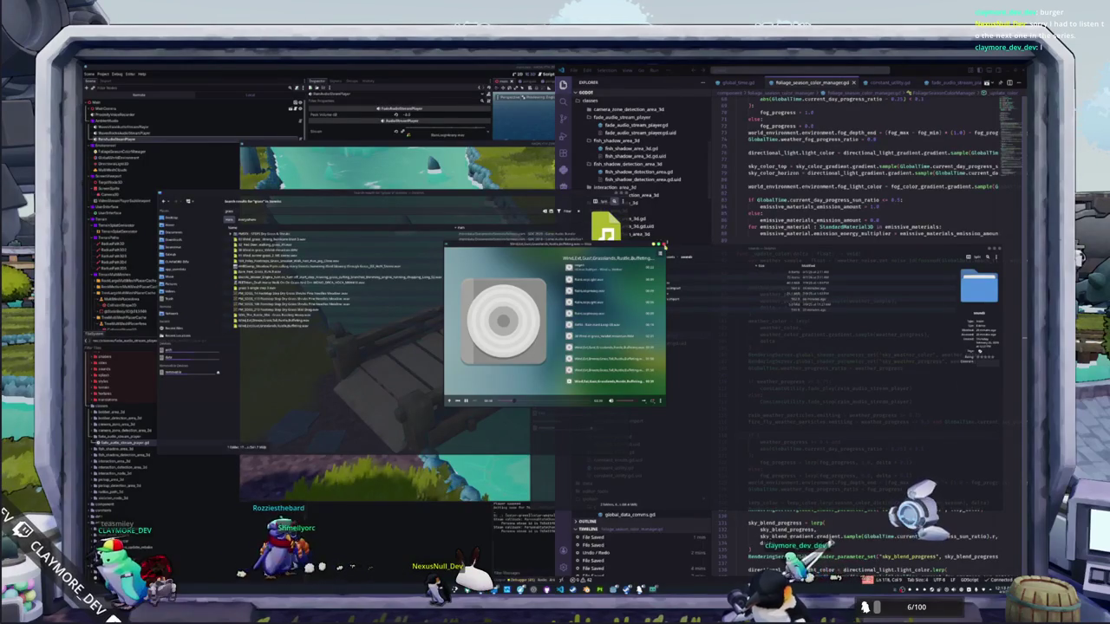
{"action": "left_click", "coordinate": [663, 244]}
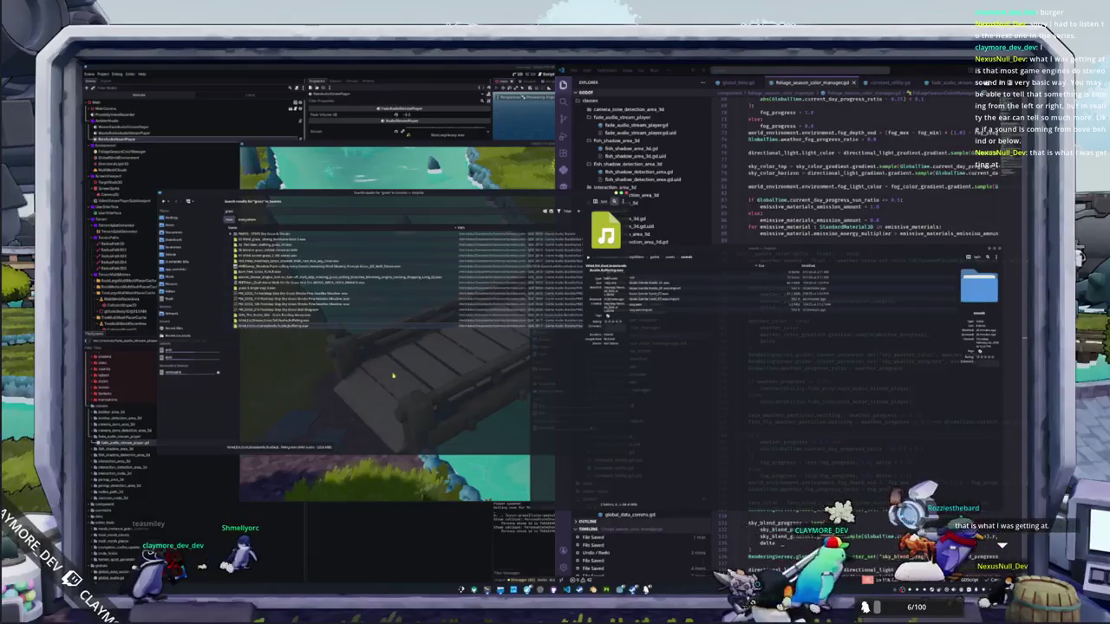
{"action": "mouse_move", "coordinate": [394, 193]}
{"action": "left_mouse_down"}
{"action": "mouse_move", "coordinate": [596, 220]}
{"action": "mouse_move", "coordinate": [596, 295]}
{"action": "mouse_move", "coordinate": [614, 195]}
{"action": "left_mouse_up"}
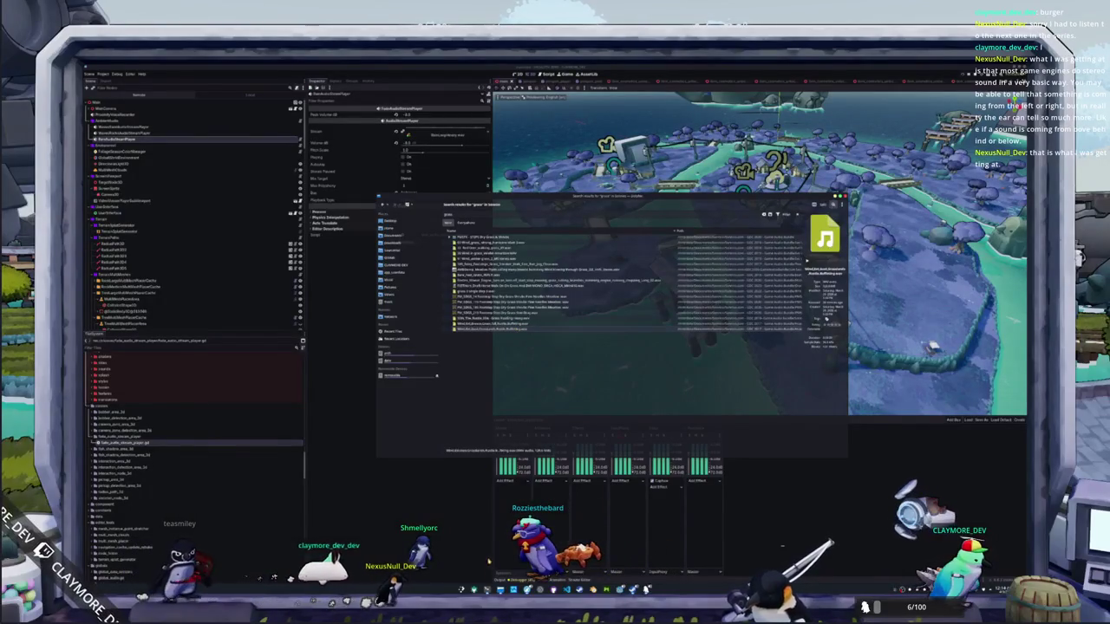
Step: Duplicate an existing ambient AudioStreamPlayer node with Ctrl+D and save the scene
{"action": "double_click", "coordinate": [517, 330]}
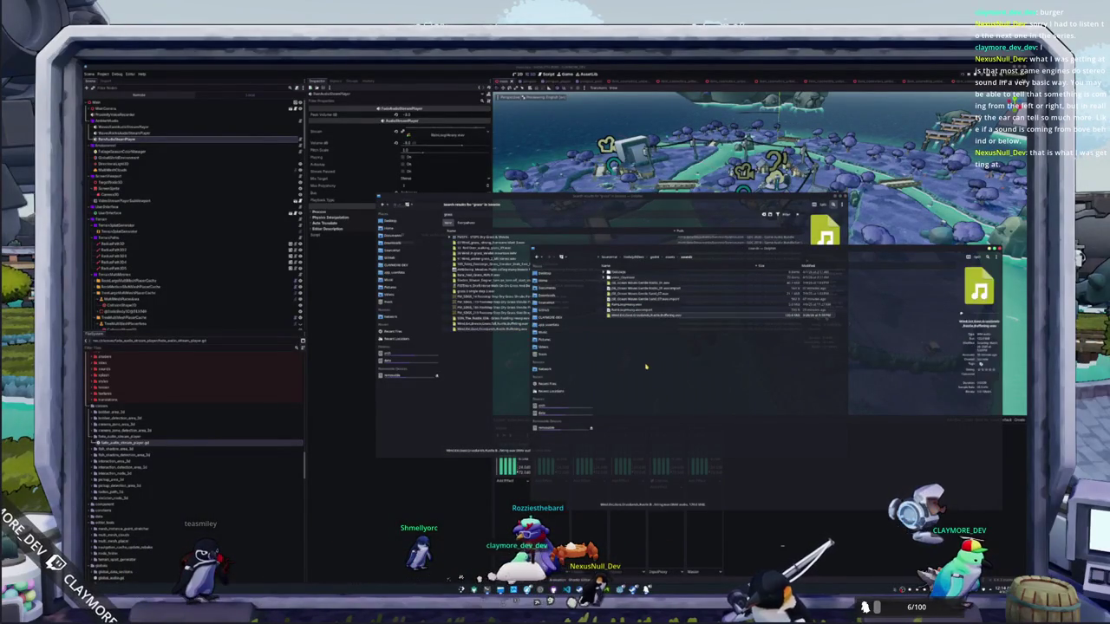
{"action": "left_click", "coordinate": [390, 548]}
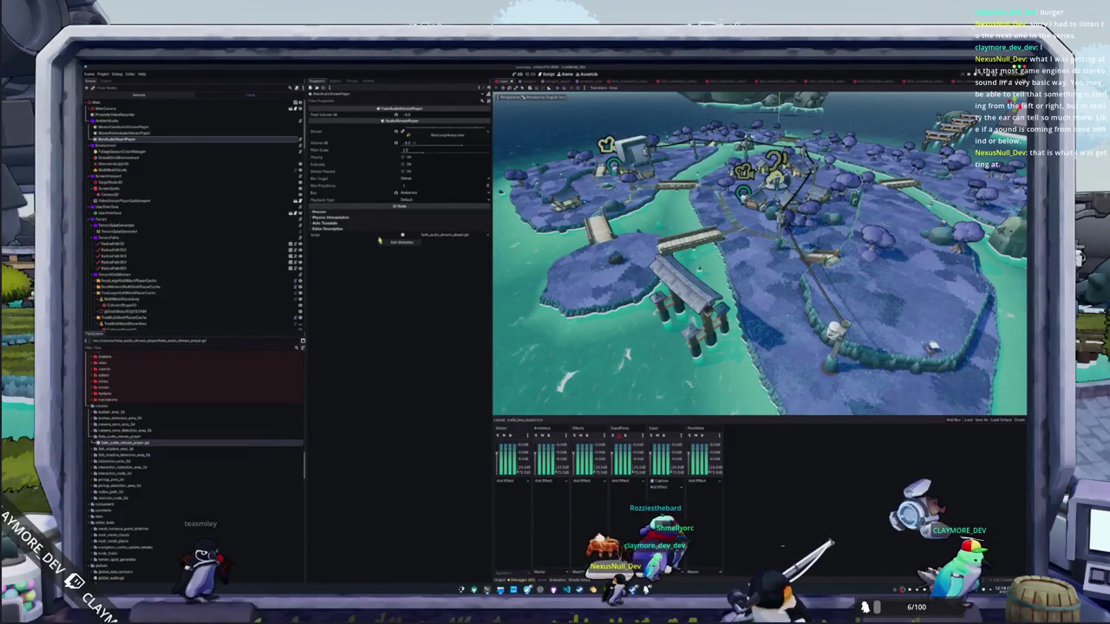
{"action": "left_click", "coordinate": [164, 127]}
{"action": "key", "text": "ctrl+d"}
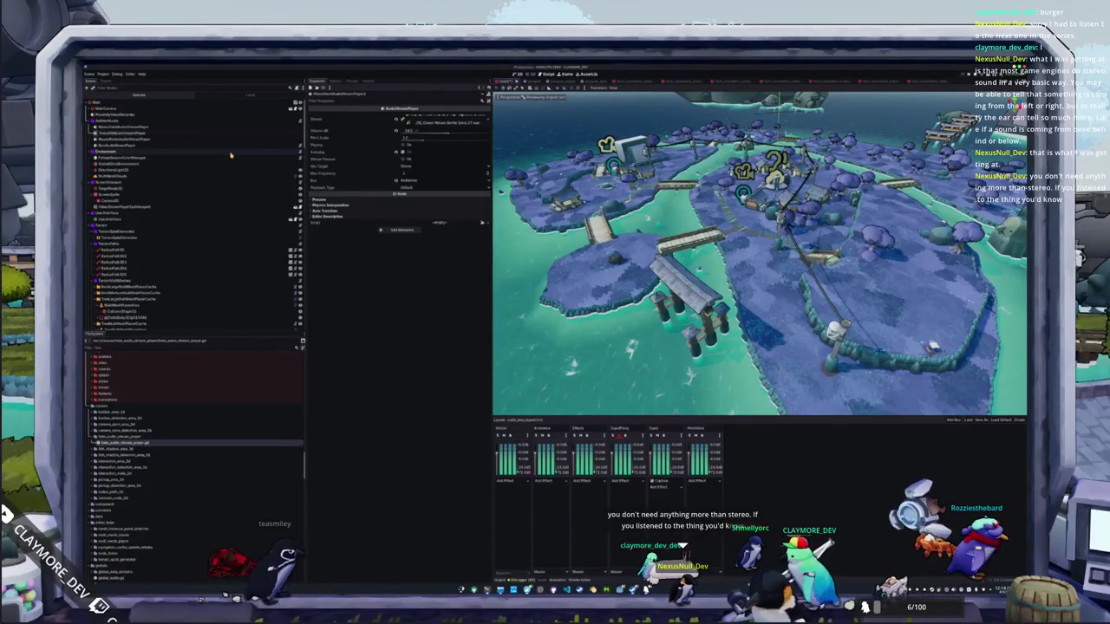
{"action": "key", "text": "ctrl+s"}
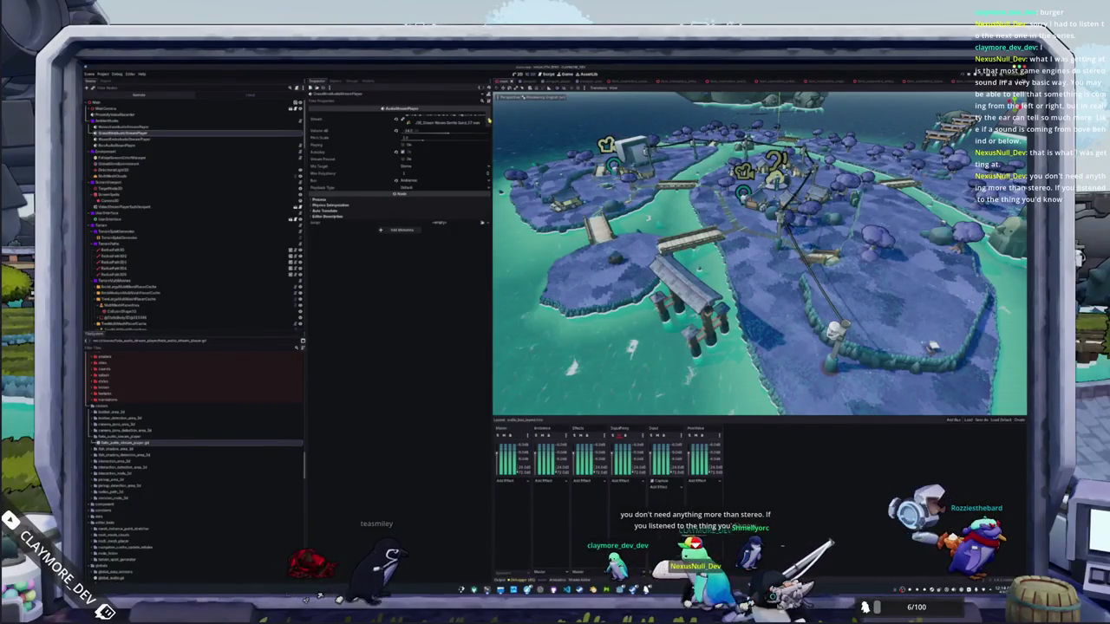
Step: Quick Load the Grass Rustle Ruffling wav as the copy's stream and move GrassWindAudioStreamPlayer one place lower
{"action": "left_click", "coordinate": [483, 121]}
{"action": "left_click", "coordinate": [448, 202]}
{"action": "type", "text": "grass"}
{"action": "double_click", "coordinate": [497, 261]}
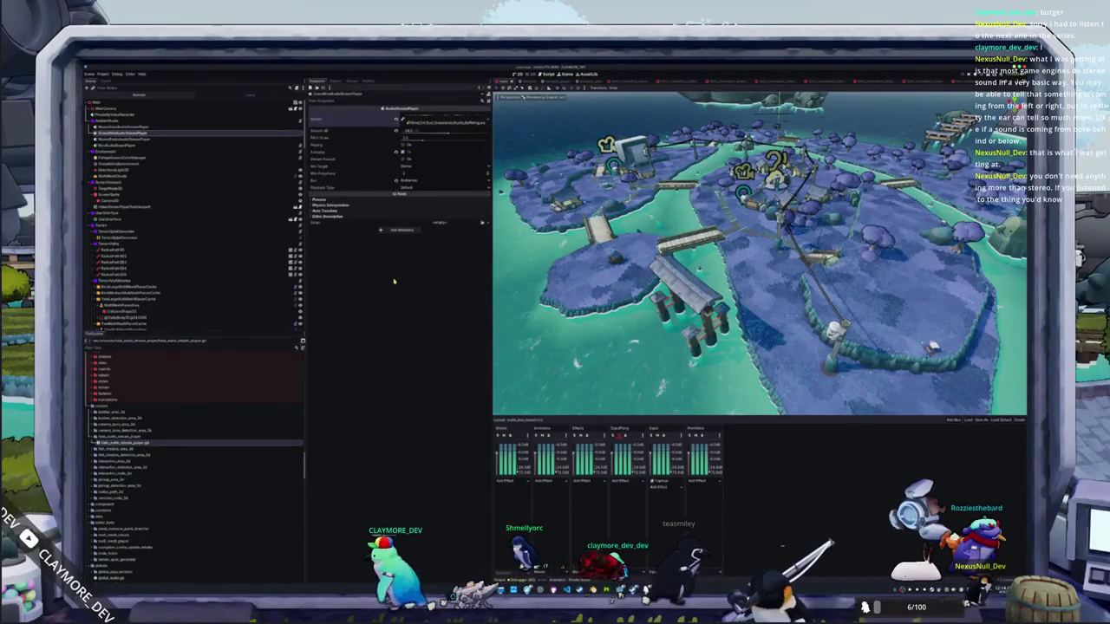
{"action": "left_click_drag", "start_coordinate": [131, 145], "coordinate": [131, 144]}
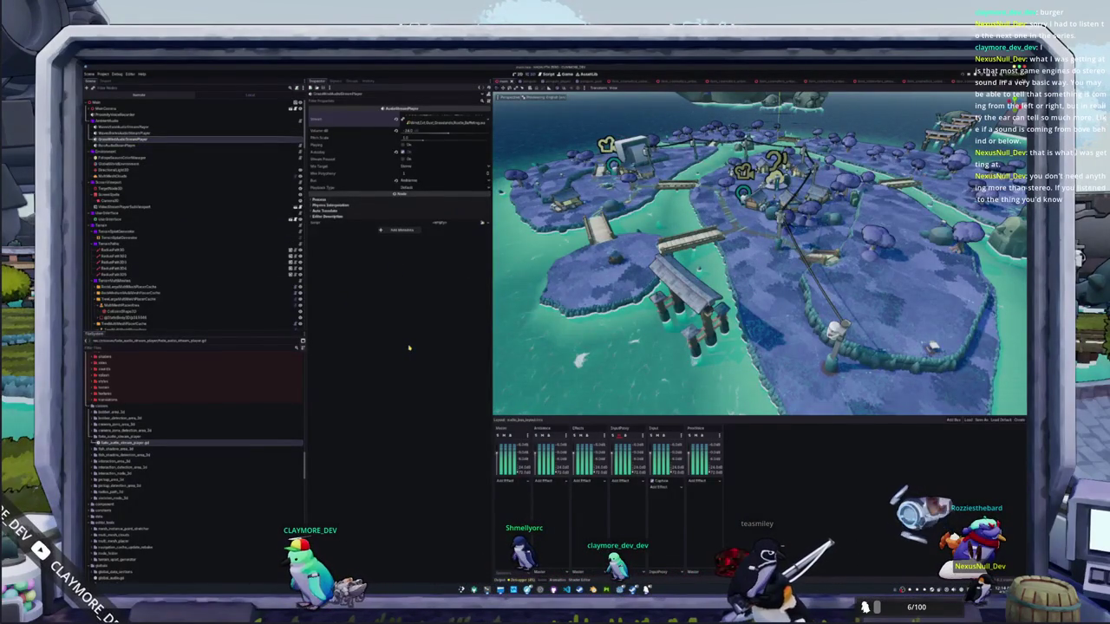
{"action": "key", "text": "F5"}
{"action": "left_click", "coordinate": [135, 139]}
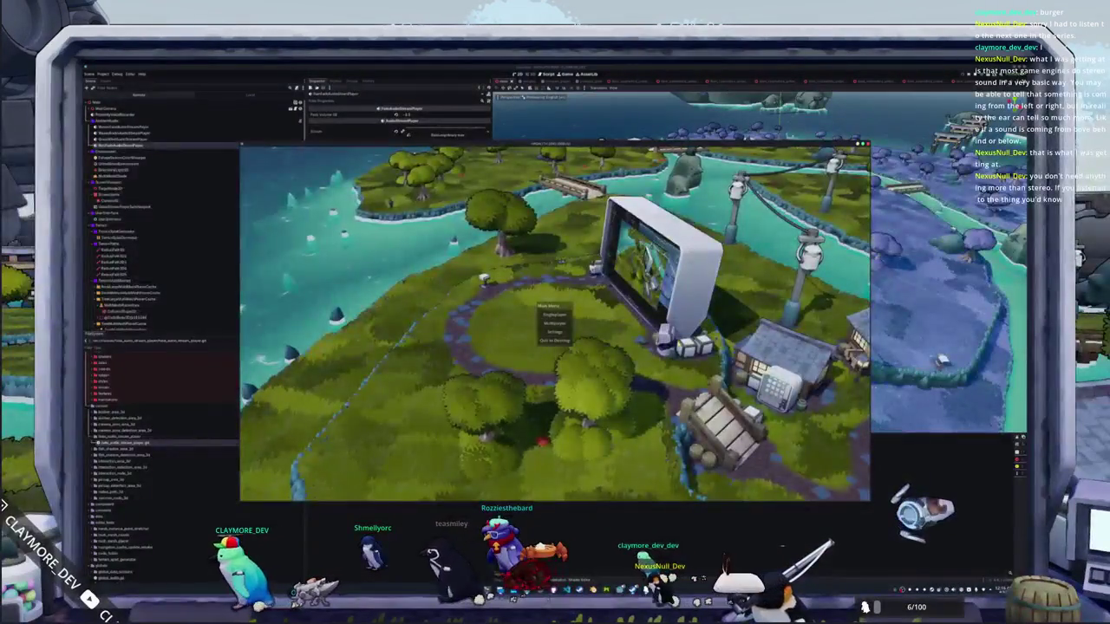
Step: Enter Singleplayer in the game and lower the grass wind player's Volume dB slightly
{"action": "left_click", "coordinate": [567, 322]}
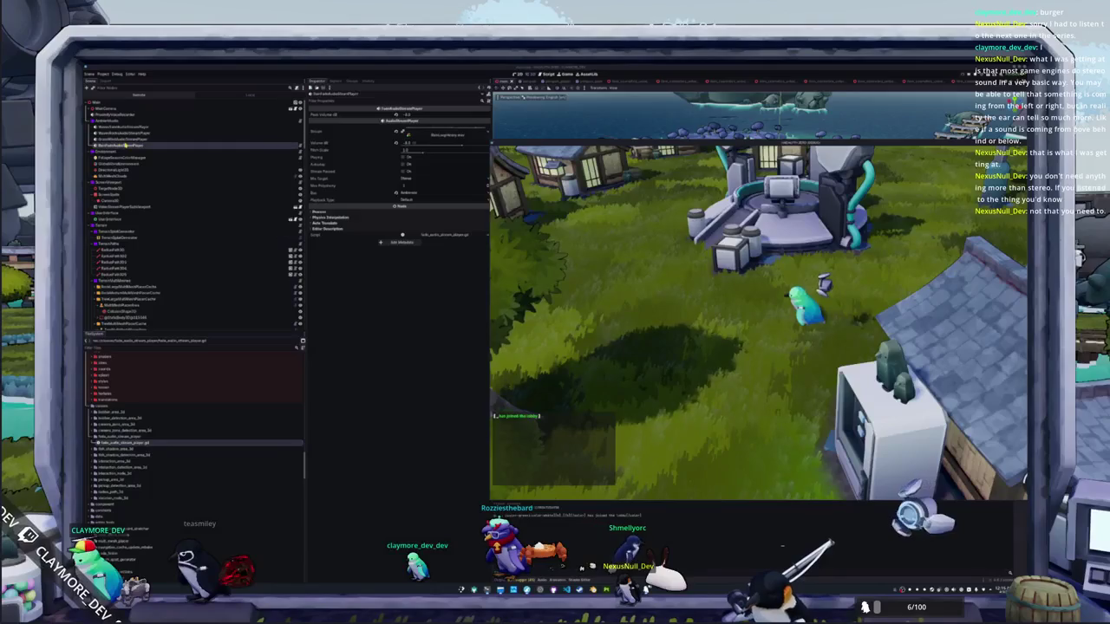
{"action": "left_click", "coordinate": [121, 138]}
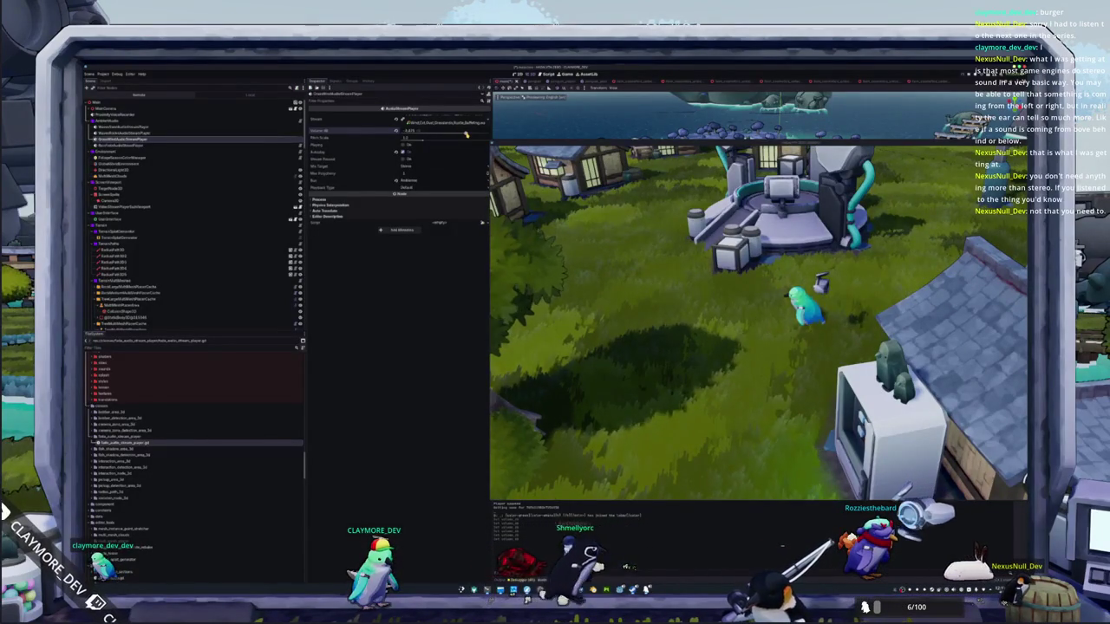
{"action": "left_click_drag", "start_coordinate": [461, 134], "coordinate": [457, 134]}
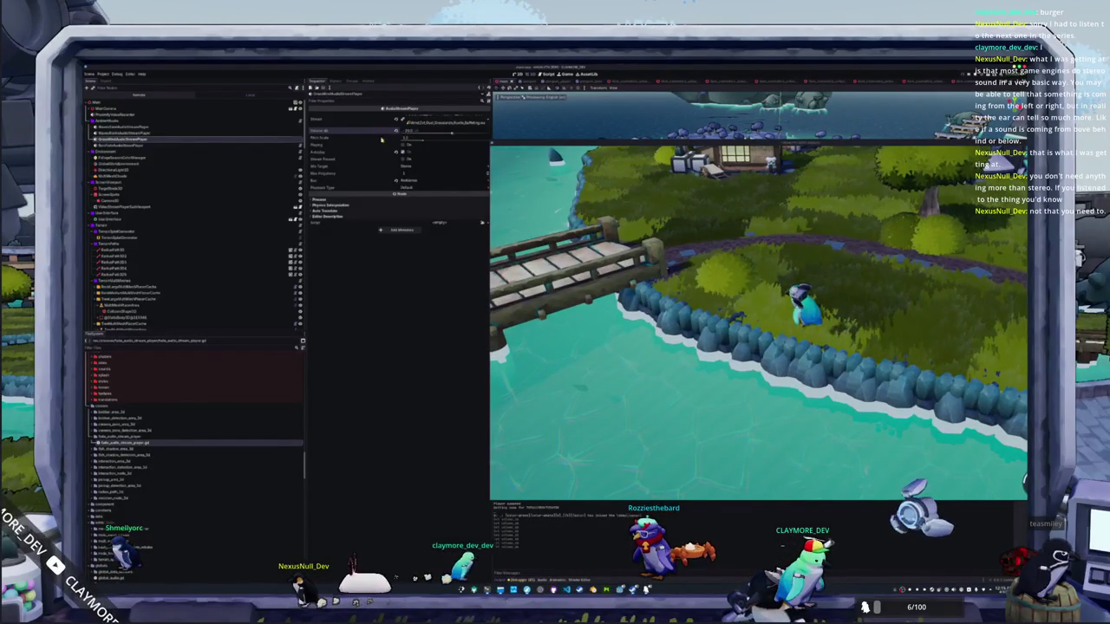
Step: Set the grassland wind wav's Loop Mode to Forward, reimport it, and relaunch the game with F5
{"action": "scroll", "coordinate": [112, 497], "scroll_direction": "up", "scroll_amount": 5}
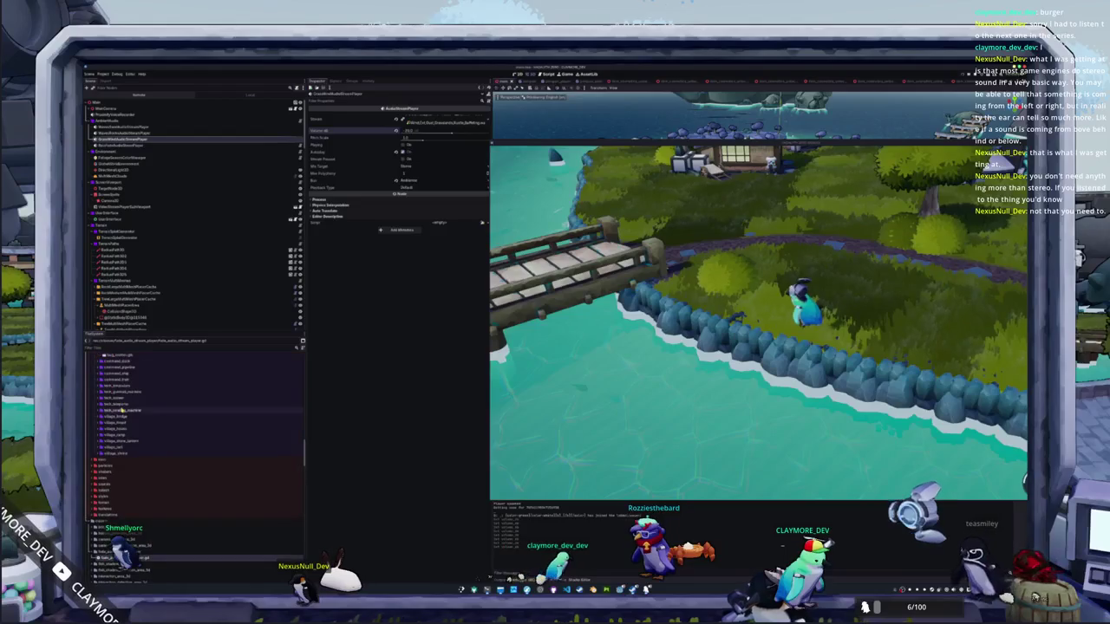
{"action": "double_click", "coordinate": [115, 484]}
{"action": "double_click", "coordinate": [160, 521]}
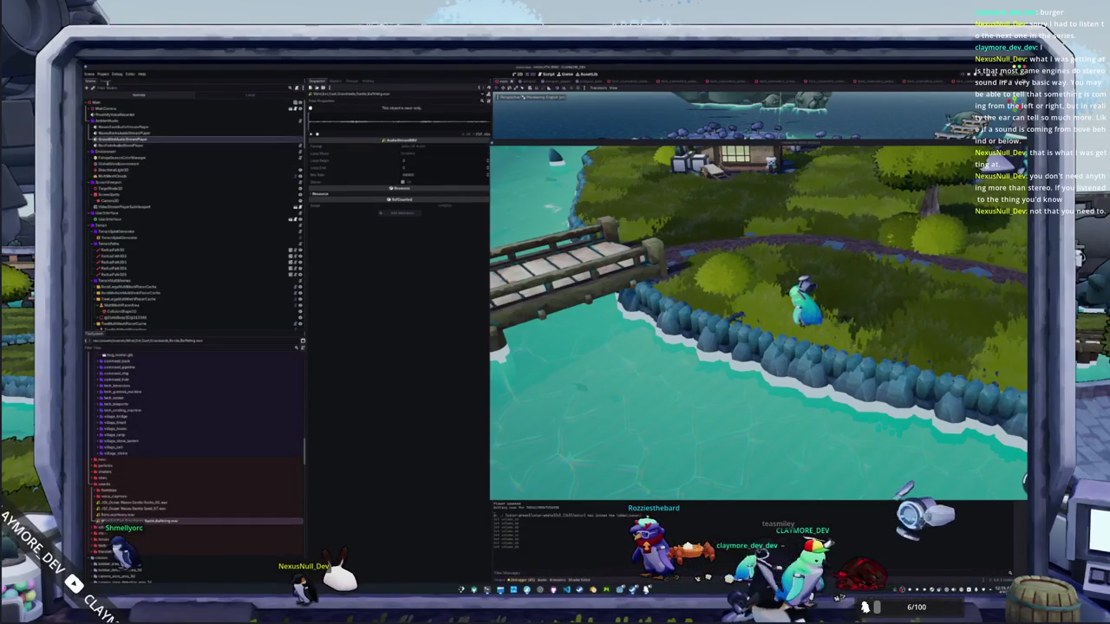
{"action": "left_click", "coordinate": [105, 81]}
{"action": "left_click", "coordinate": [208, 156]}
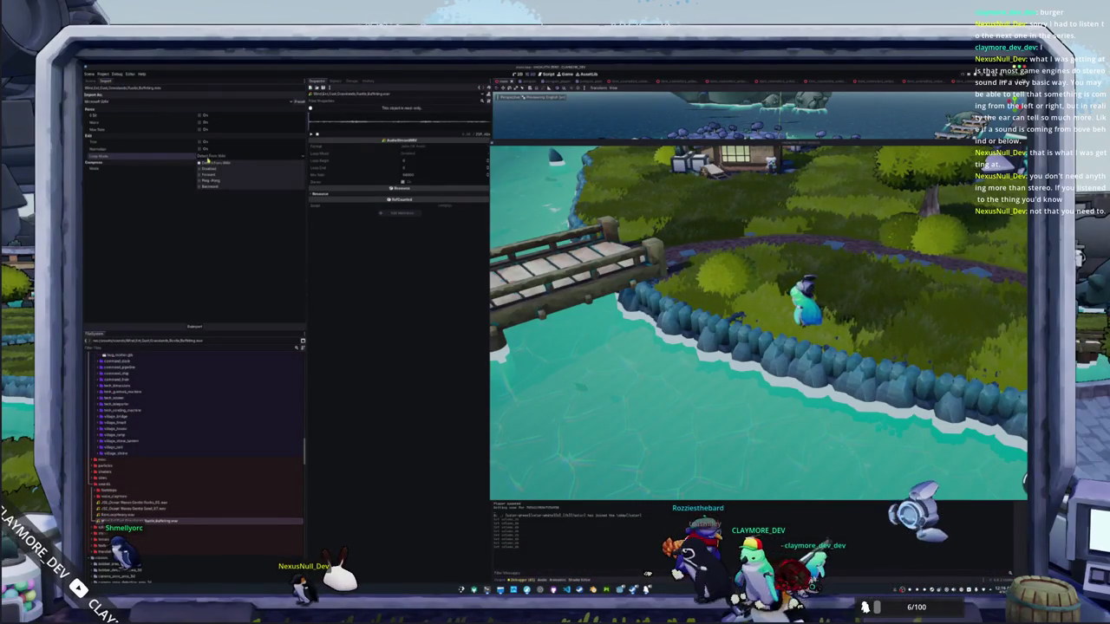
{"action": "left_click", "coordinate": [206, 174]}
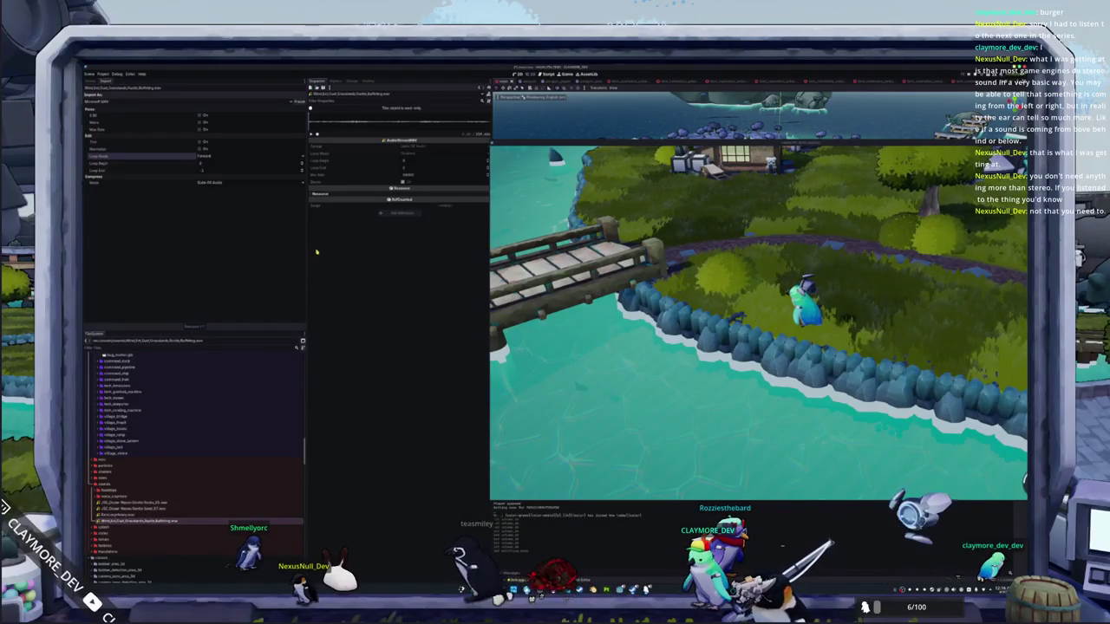
{"action": "left_click", "coordinate": [194, 327]}
{"action": "key", "text": "F5"}
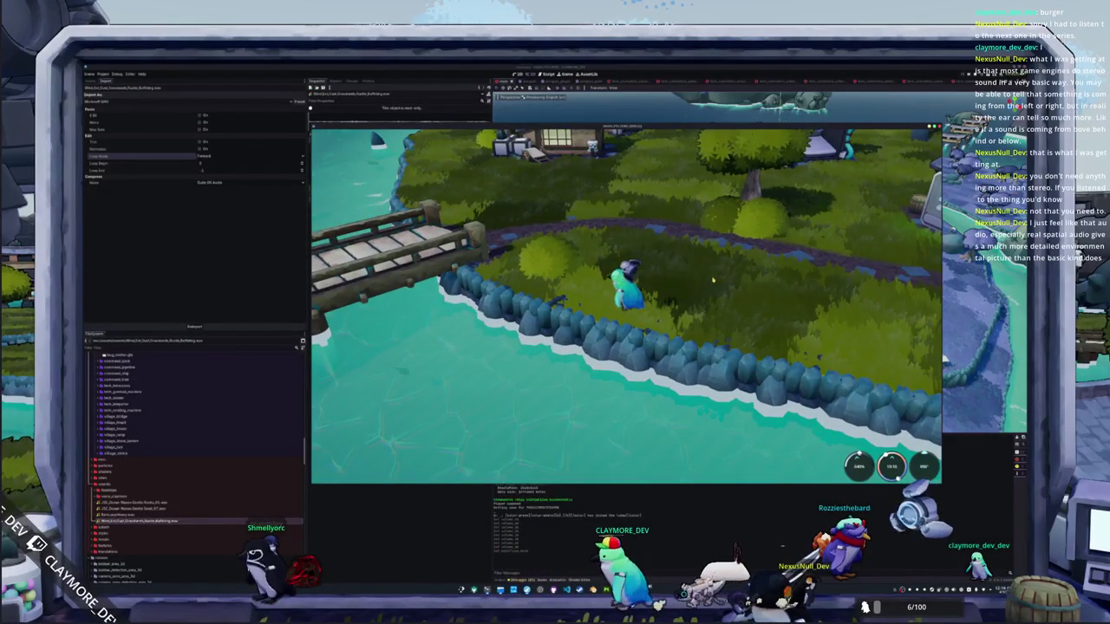
Step: Walk the penguin across the grass and along the shore past the bridge
{"action": "key", "text": "w"}
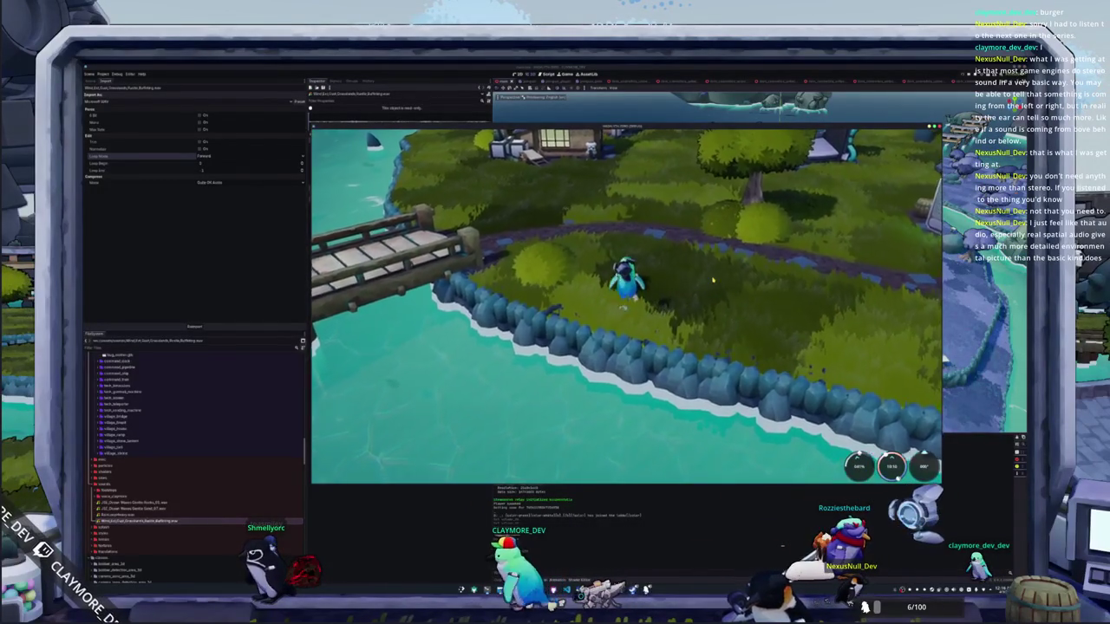
{"action": "key", "text": "w"}
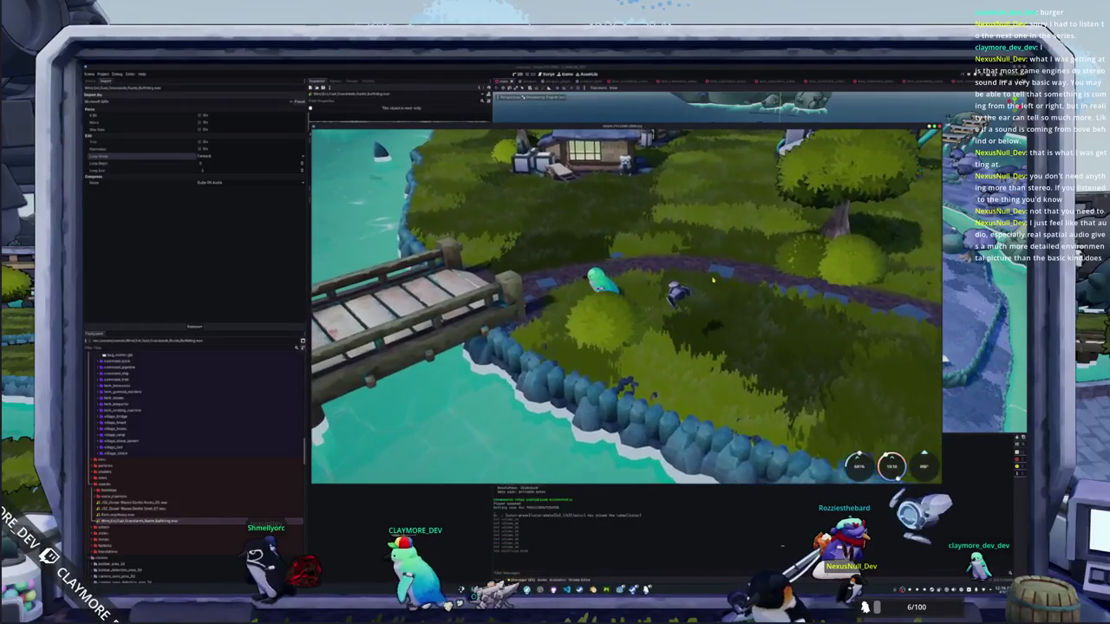
{"action": "key", "text": "w"}
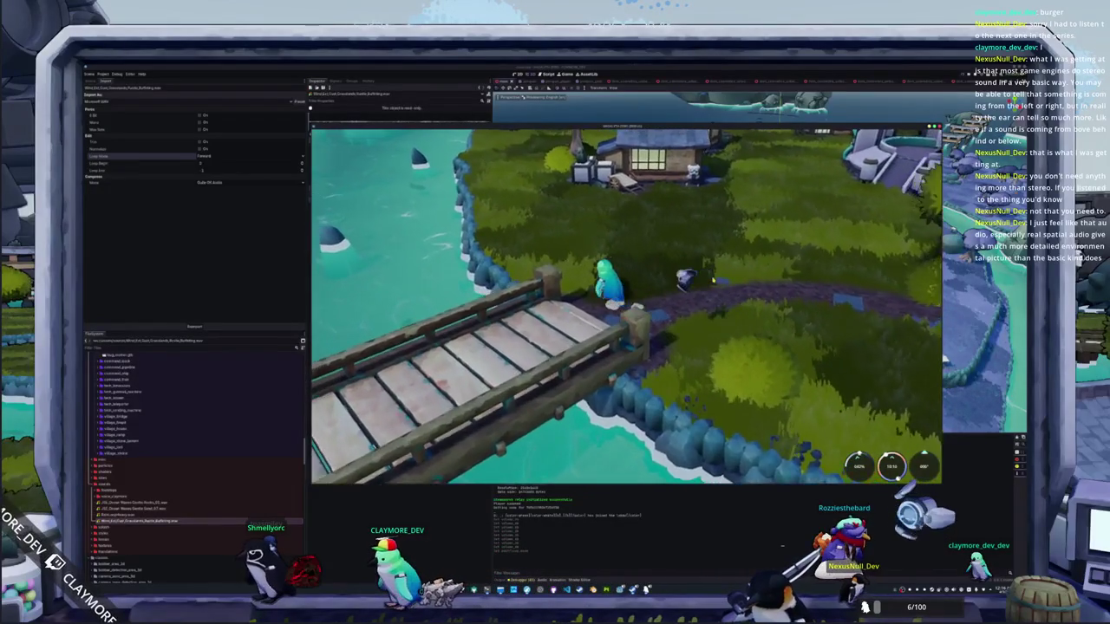
{"action": "key", "text": "w"}
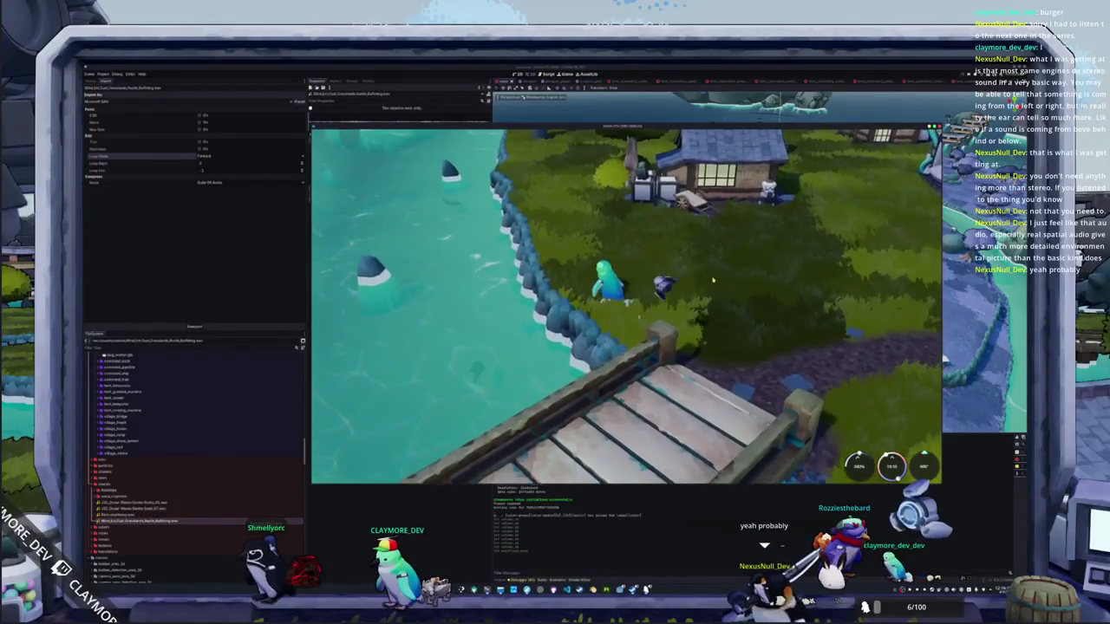
{"action": "key", "text": "w"}
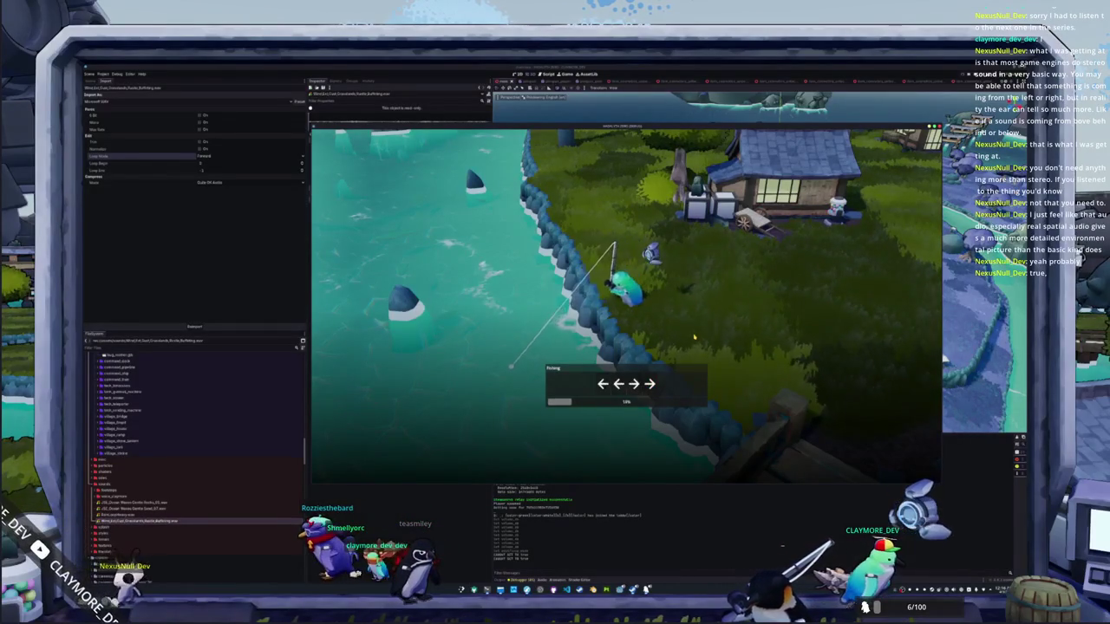
Step: Enter the fishing arrow sequences (Left-Up-Down, Left-Up-Down, Up-Right-Up) to land a catch
{"action": "key", "text": "Left"}
{"action": "key", "text": "Up"}
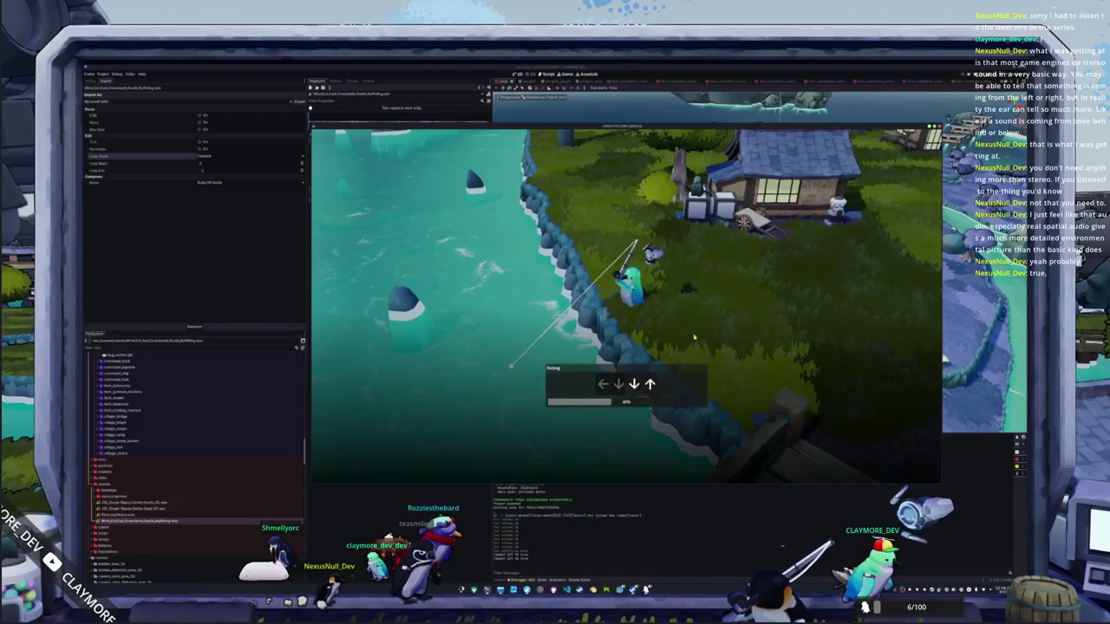
{"action": "key", "text": "Down"}
{"action": "key", "text": "Left"}
{"action": "key", "text": "Up"}
{"action": "key", "text": "Left"}
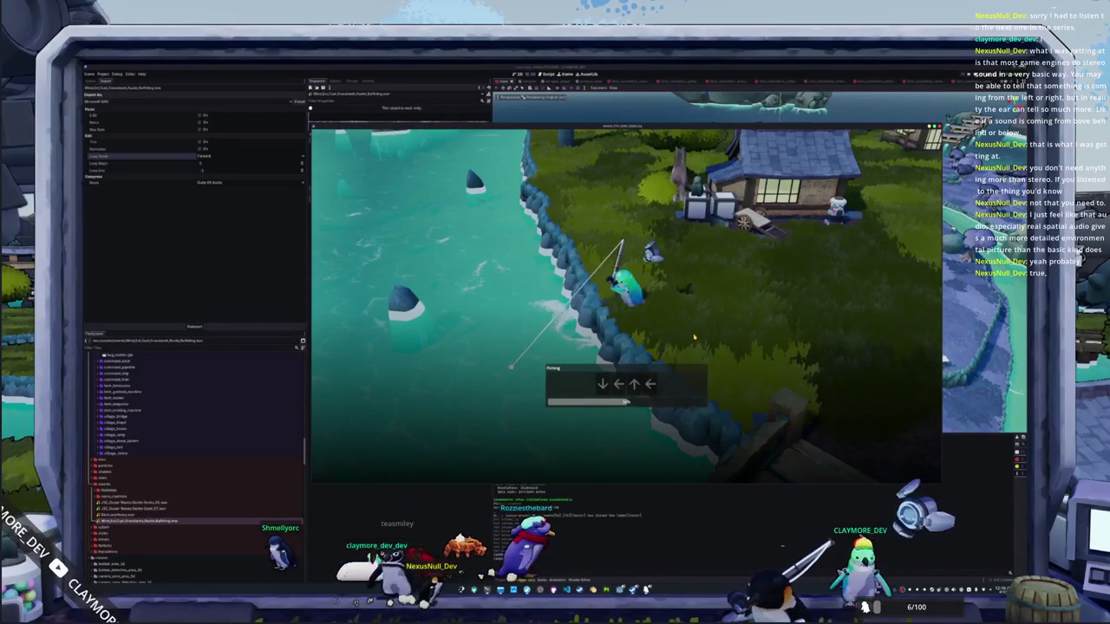
{"action": "key", "text": "Down"}
{"action": "key", "text": "Down"}
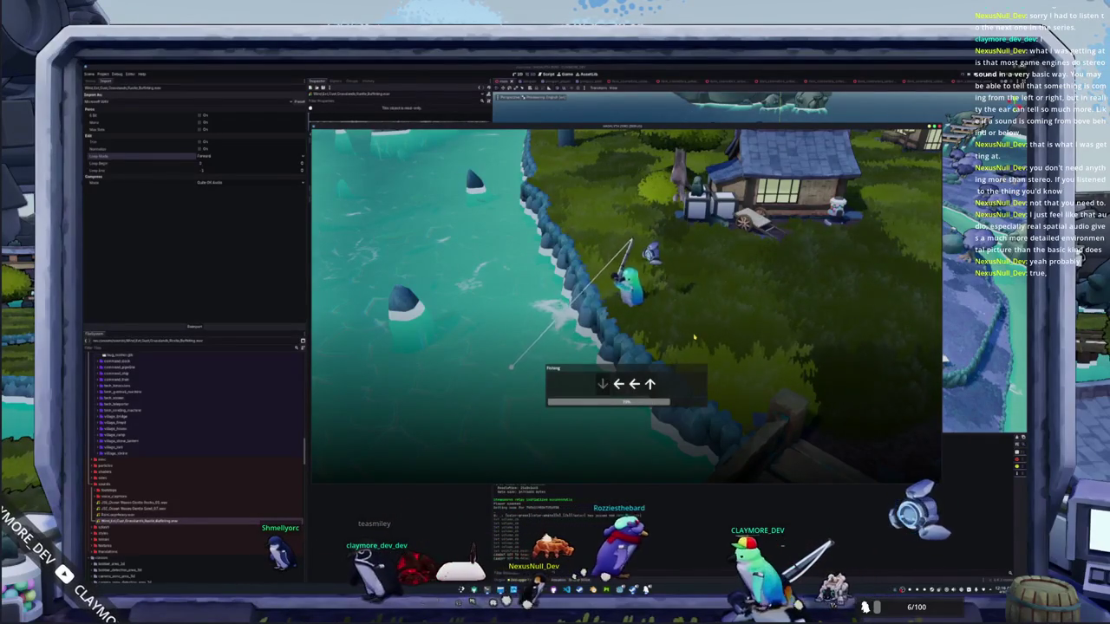
{"action": "key", "text": "Up"}
{"action": "key", "text": "Up"}
{"action": "key", "text": "Up"}
{"action": "key", "text": "Up"}
{"action": "key", "text": "Right"}
{"action": "key", "text": "Up"}
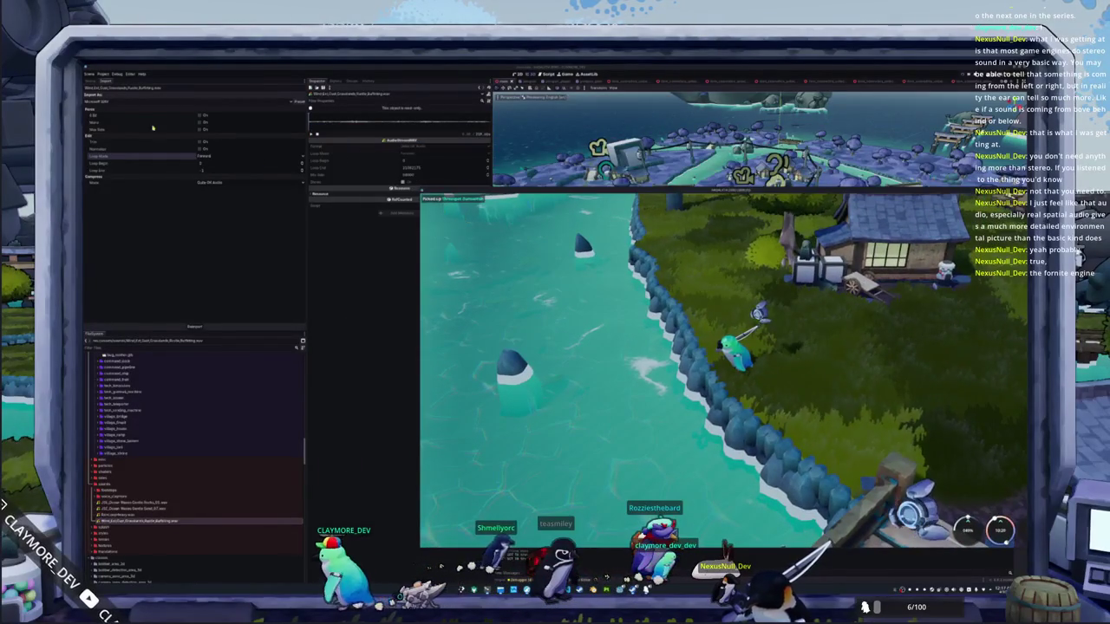
Step: Step through the ambient sound player nodes, ending on GrassWindAudioStreamPlayer in the Inspector
{"action": "left_click", "coordinate": [139, 145]}
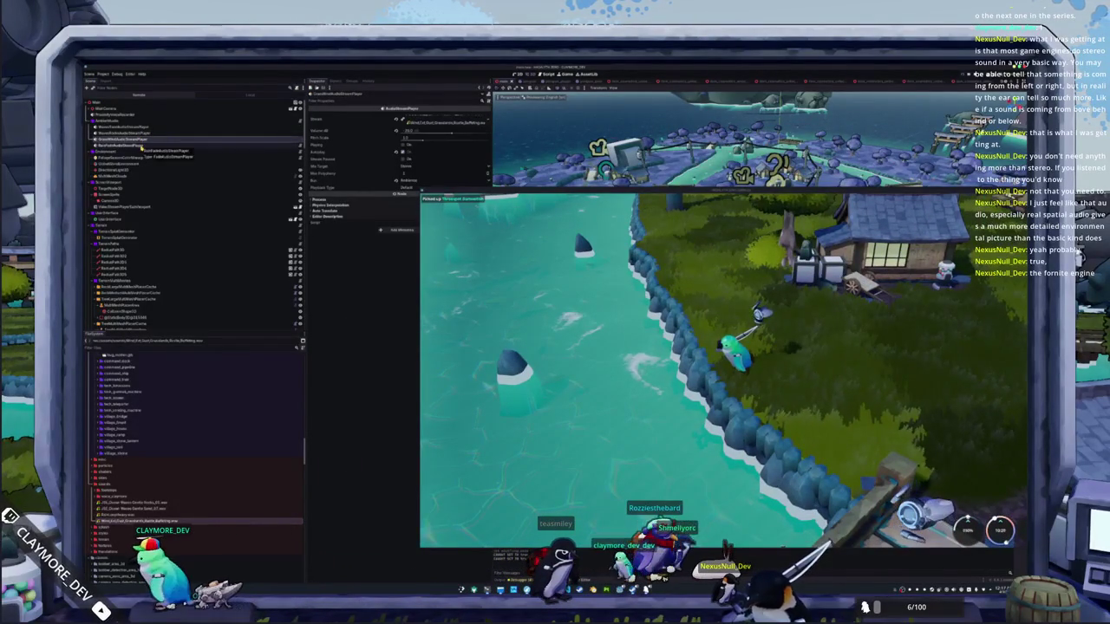
{"action": "left_click", "coordinate": [153, 144]}
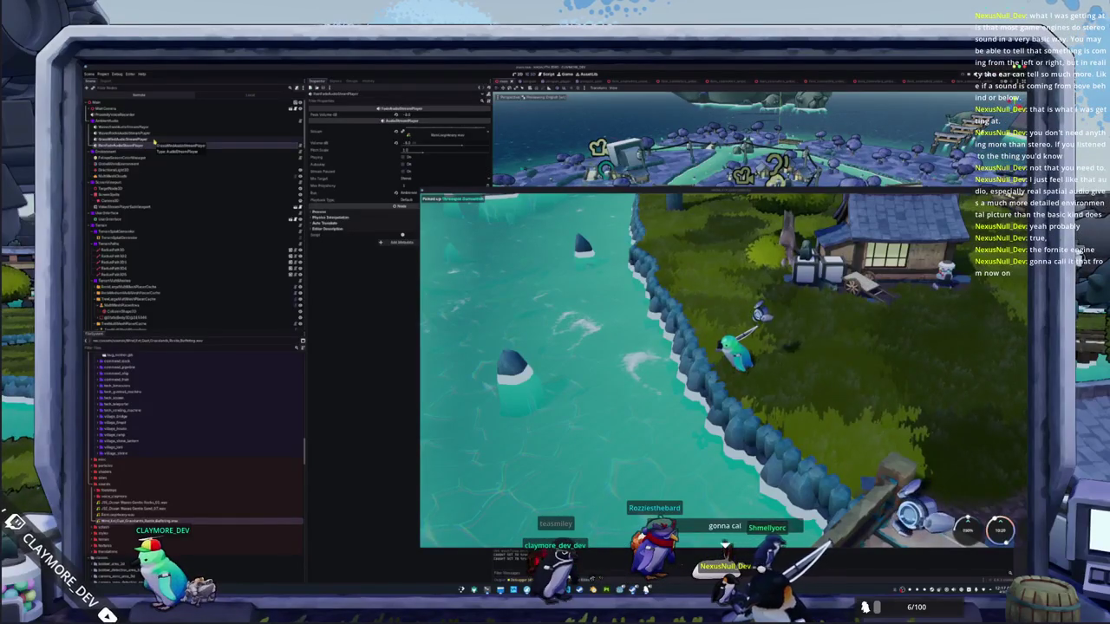
{"action": "left_click", "coordinate": [153, 140]}
{"action": "left_click", "coordinate": [202, 132]}
{"action": "left_click", "coordinate": [208, 127]}
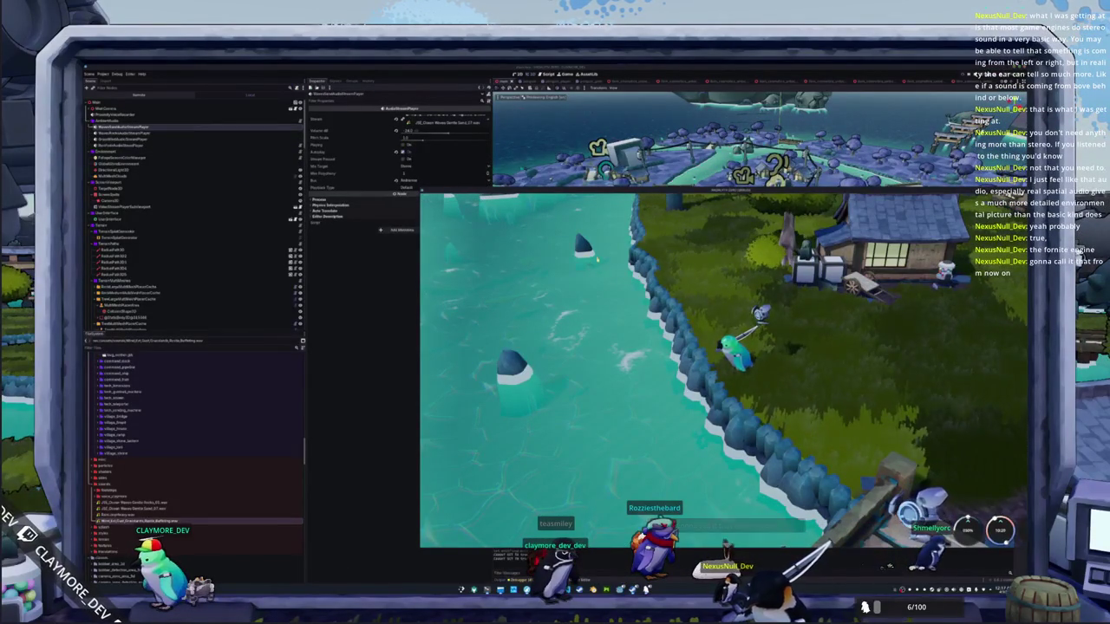
{"action": "left_click", "coordinate": [182, 139]}
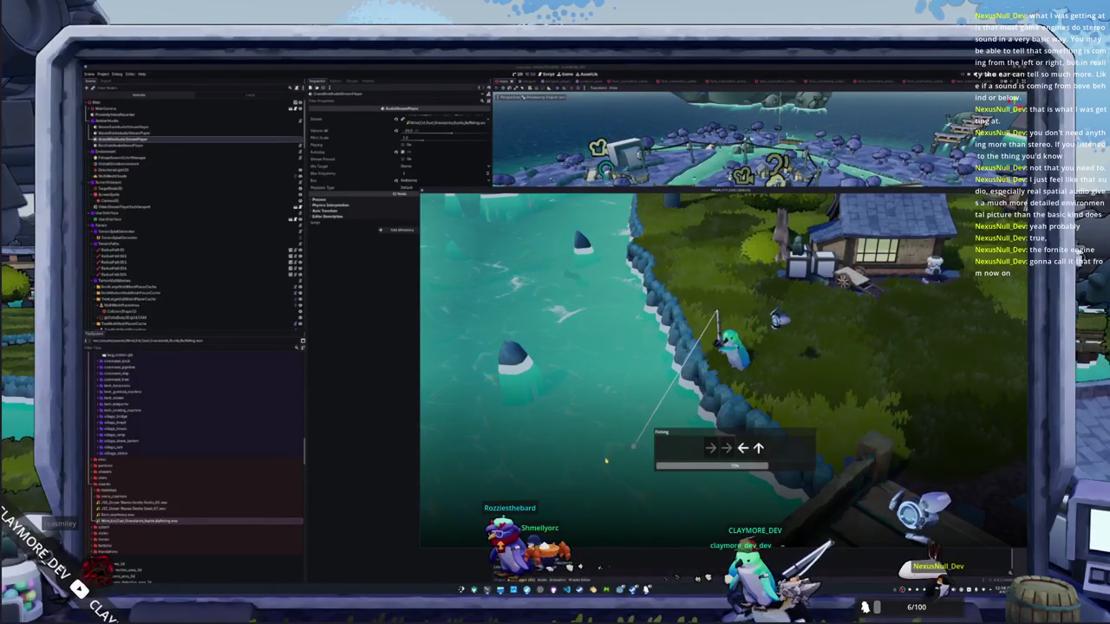
Step: Enter the final Left arrow to finish the catch, then stop the game with F8
{"action": "key", "text": "Left"}
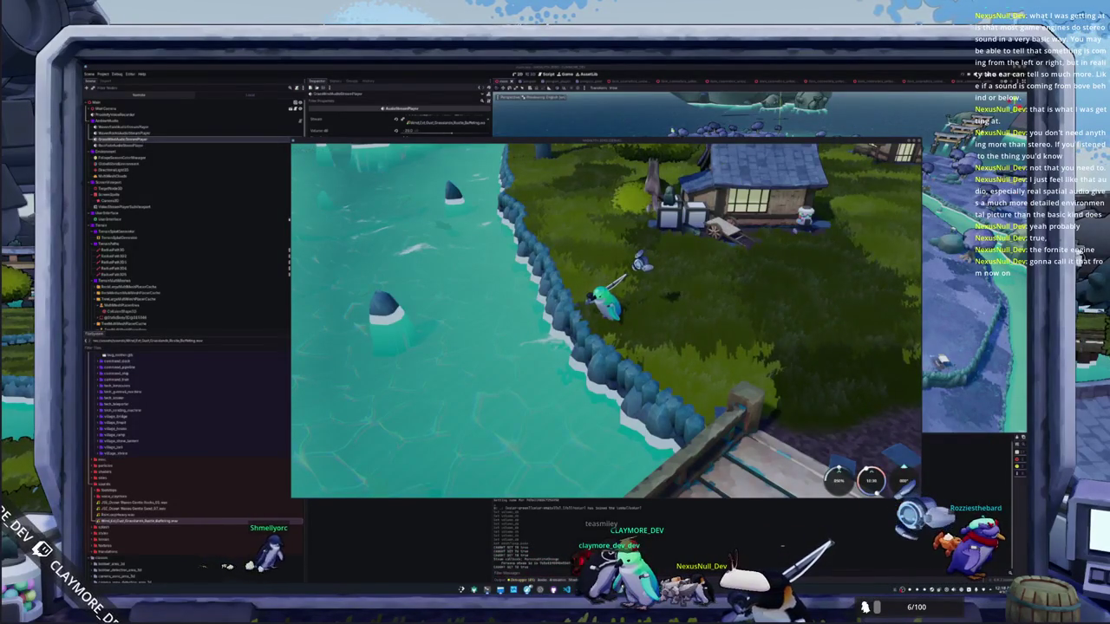
{"action": "key", "text": "F8"}
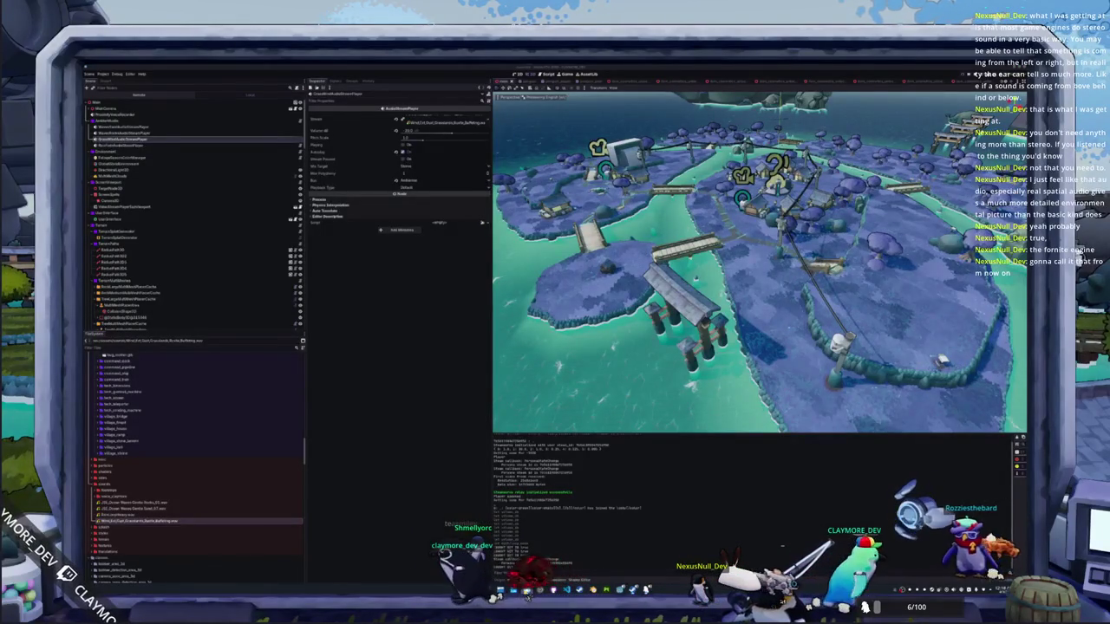
Step: Switch to the Notion Short TODO page and check off the fog item
{"action": "key", "text": "alt+Tab"}
{"action": "scroll", "coordinate": [793, 330], "scroll_direction": "down", "scroll_amount": 2}
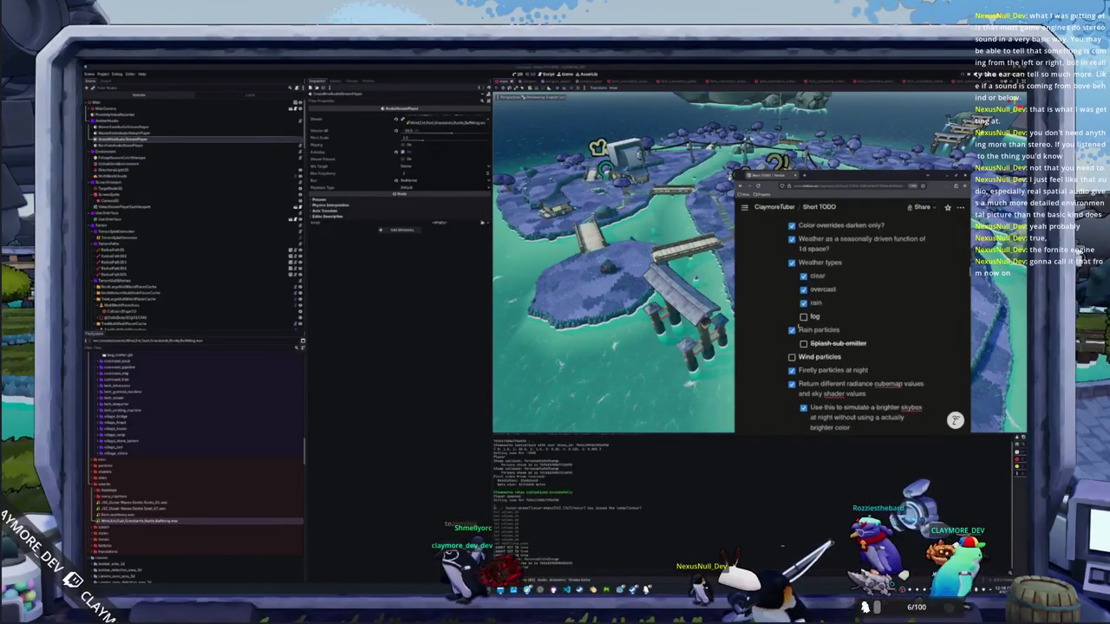
{"action": "left_click", "coordinate": [803, 317]}
{"action": "scroll", "coordinate": [780, 330], "scroll_direction": "down", "scroll_amount": 5}
{"action": "scroll", "coordinate": [763, 338], "scroll_direction": "up", "scroll_amount": 5}
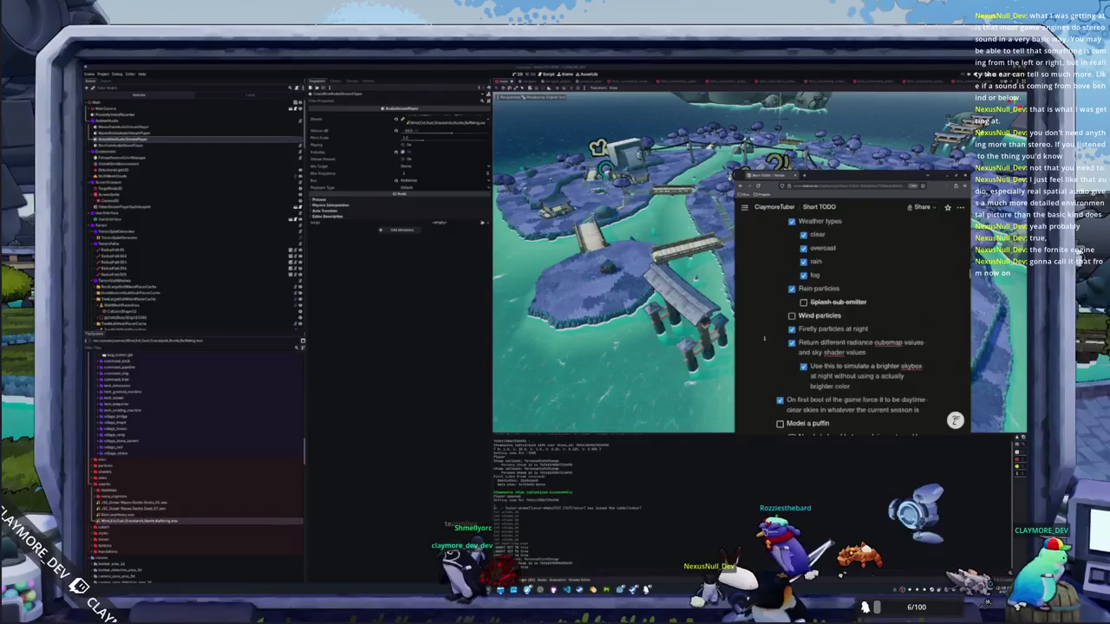
{"action": "scroll", "coordinate": [758, 339], "scroll_direction": "up", "scroll_amount": 3}
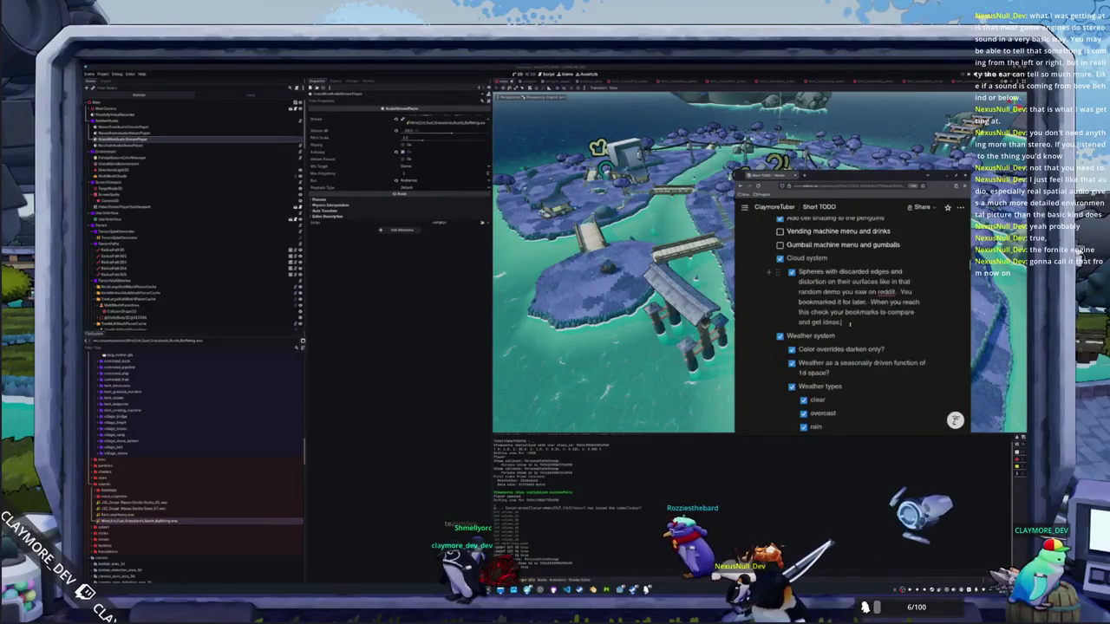
Step: Add an 'Ambient sounds' to-do below Cloud system with indented Waves, Wind and Rain sub-items
{"action": "key", "text": "Return"}
{"action": "key", "text": "Return"}
{"action": "type", "text": "Ambience soun"}
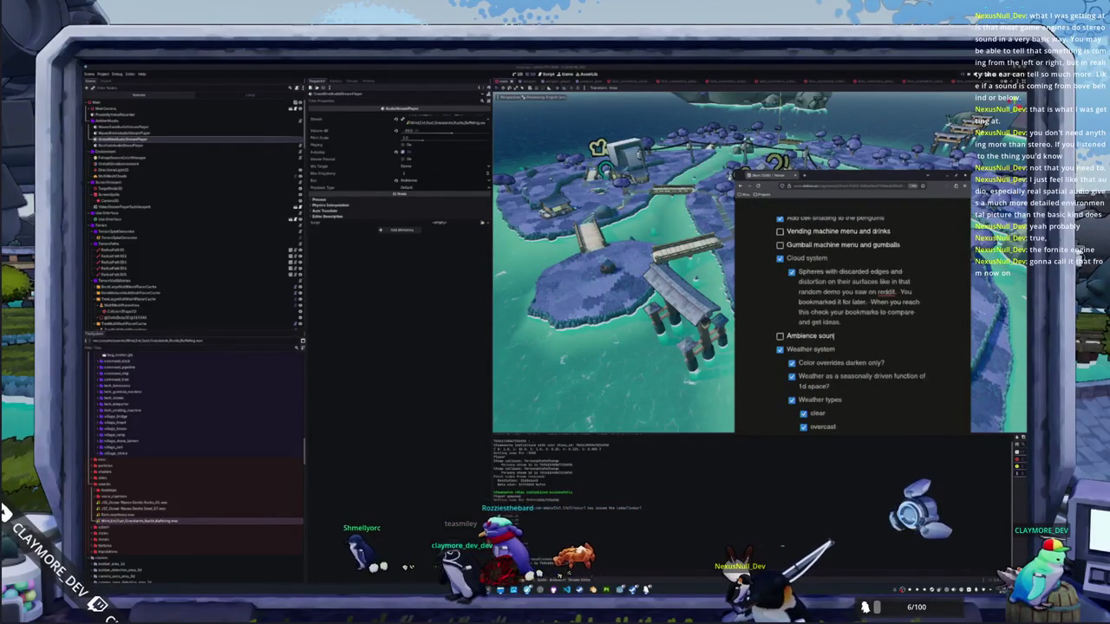
{"action": "key", "text": "BackSpace"}
{"action": "key", "text": "BackSpace"}
{"action": "key", "text": "BackSpace"}
{"action": "type", "text": "t"}
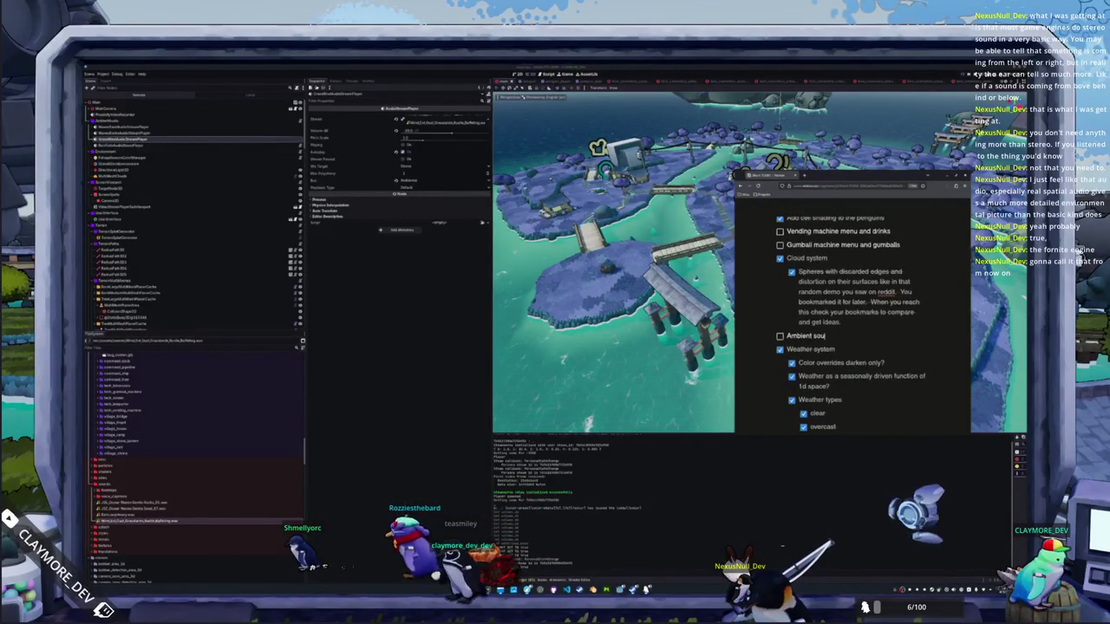
{"action": "key", "text": "Return"}
{"action": "key", "text": "Tab"}
{"action": "type", "text": "aves"}
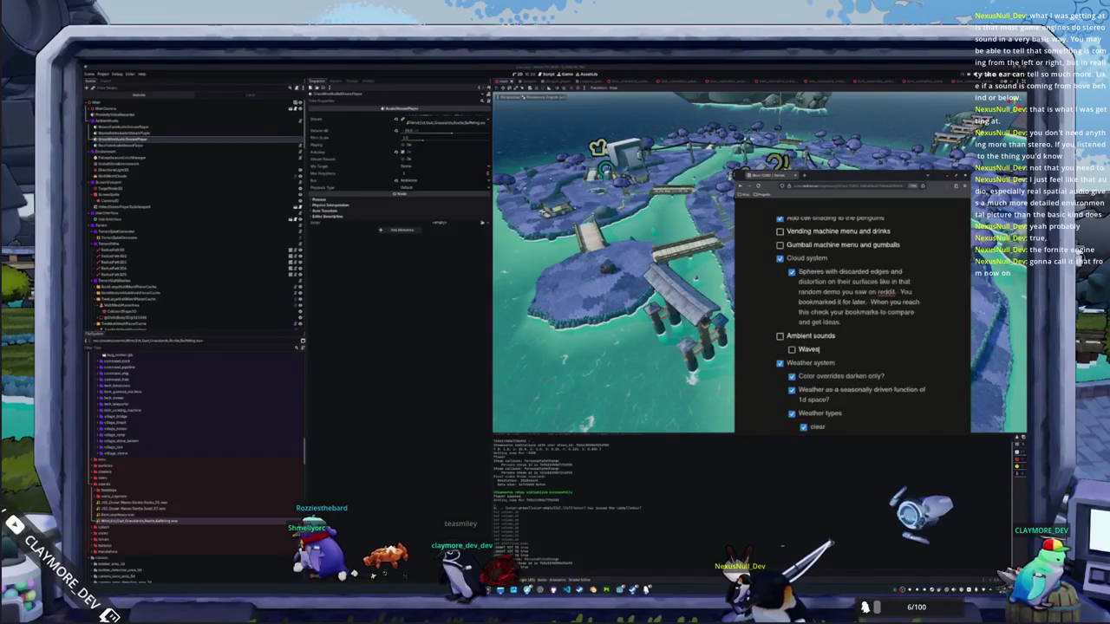
{"action": "key", "text": "Return"}
{"action": "type", "text": "Win"}
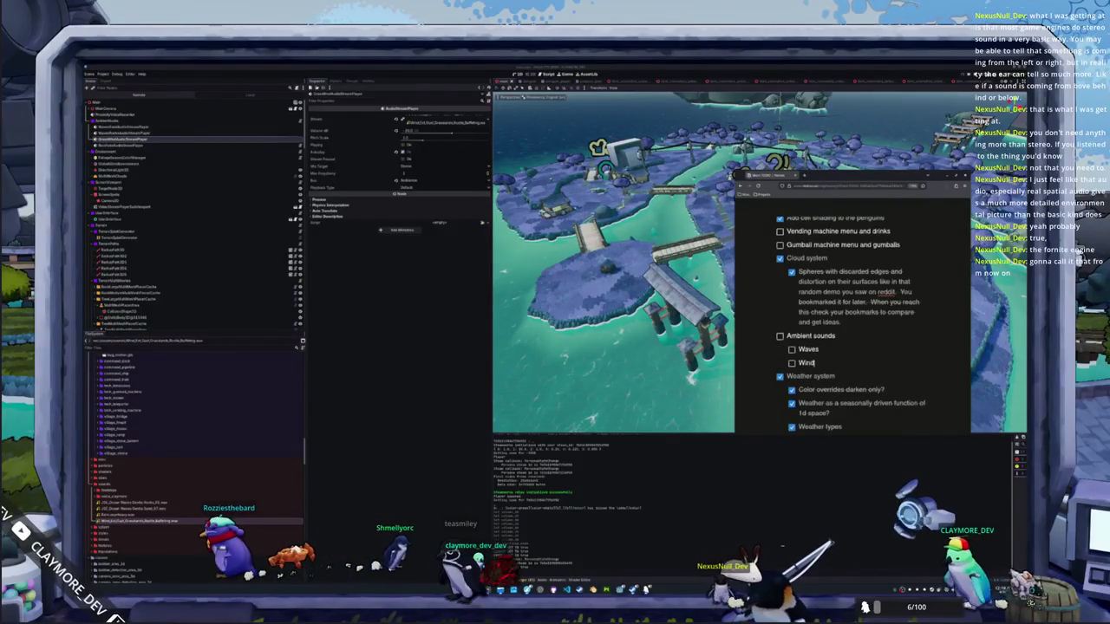
{"action": "type", "text": "d"}
{"action": "key", "text": "Return"}
{"action": "type", "text": "Rain"}
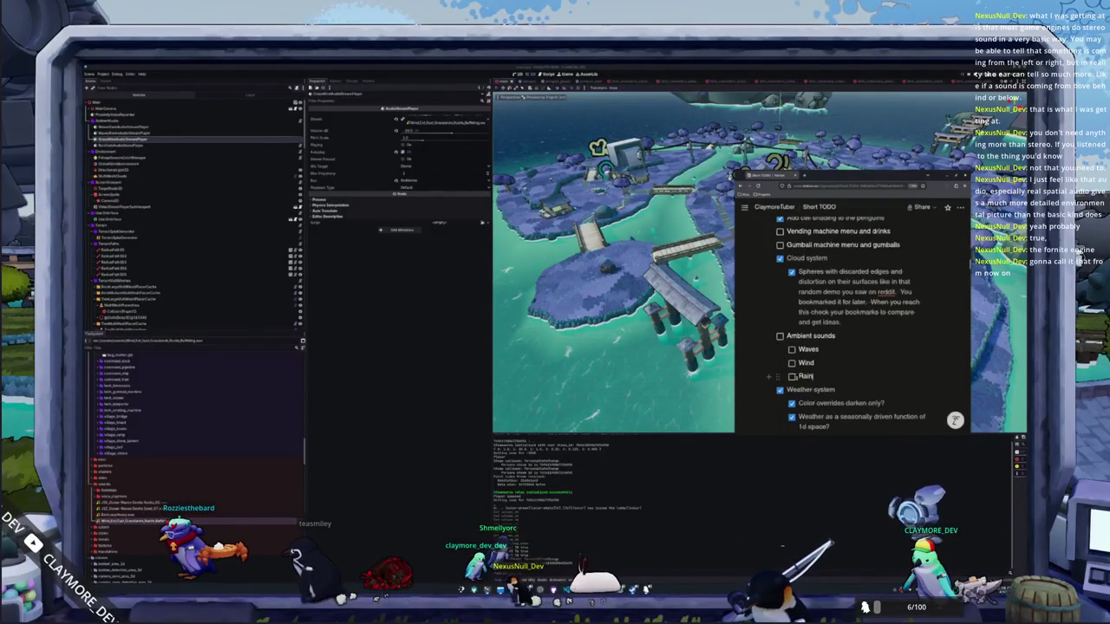
{"action": "scroll", "coordinate": [755, 355], "scroll_direction": "down", "scroll_amount": 5}
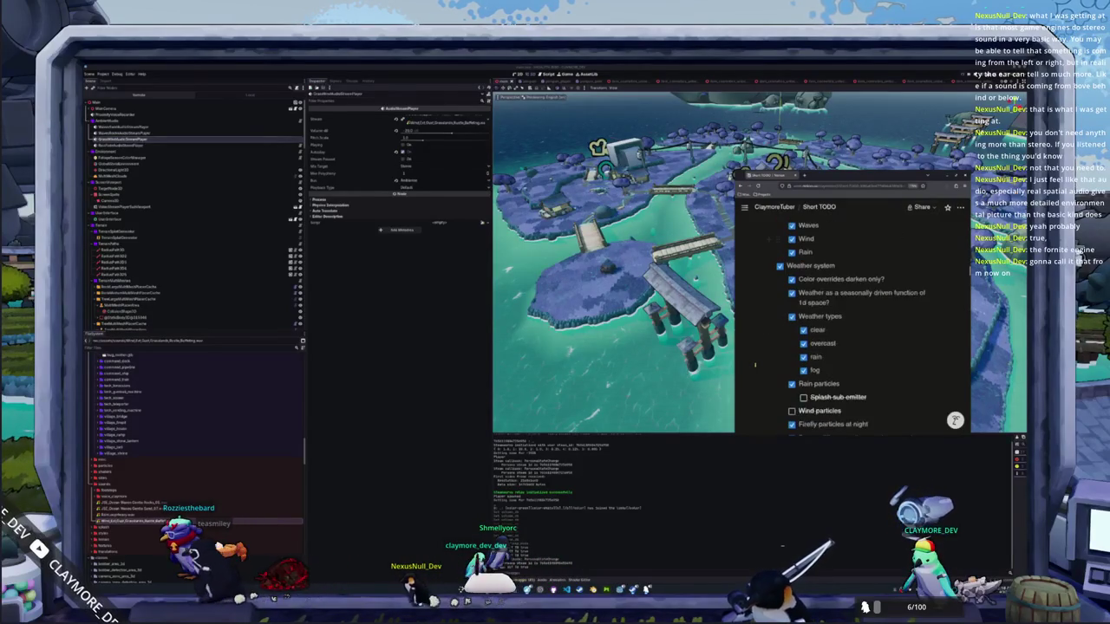
Step: Scroll down the TODO list to the 'Add toggles to the settings menu' item
{"action": "scroll", "coordinate": [755, 365], "scroll_direction": "down", "scroll_amount": 2}
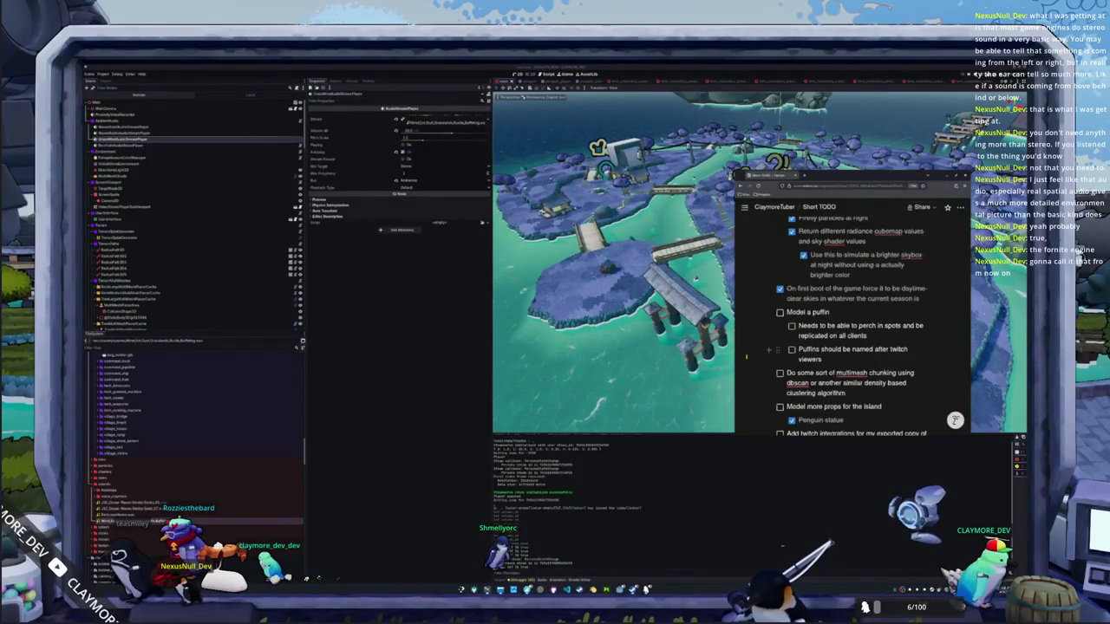
{"action": "scroll", "coordinate": [750, 352], "scroll_direction": "down", "scroll_amount": 4}
{"action": "scroll", "coordinate": [754, 350], "scroll_direction": "up", "scroll_amount": 1}
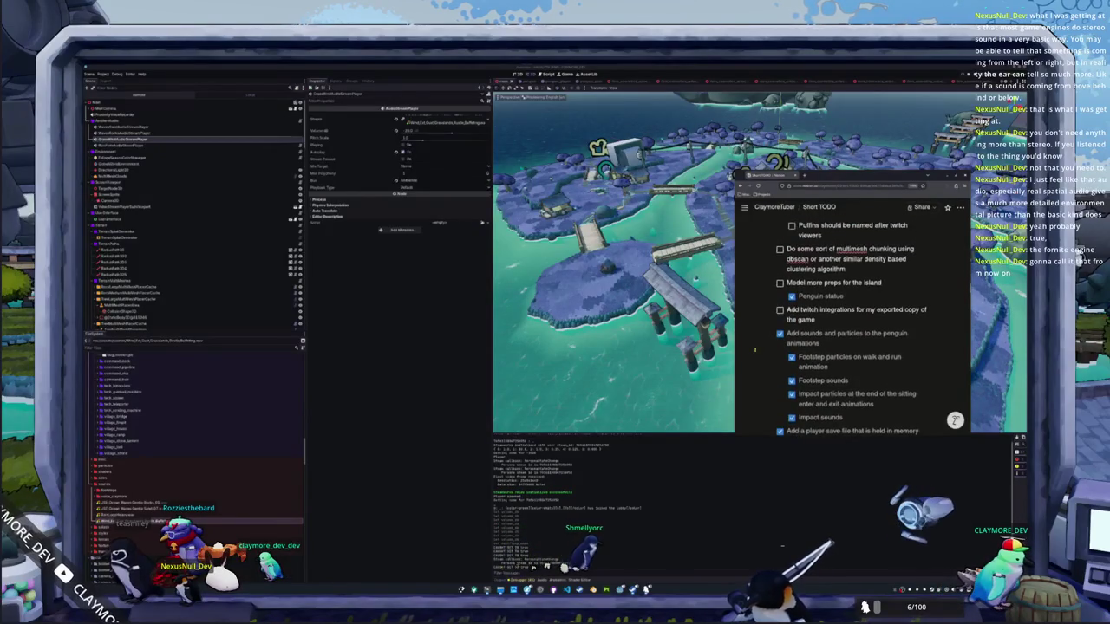
{"action": "scroll", "coordinate": [755, 350], "scroll_direction": "down", "scroll_amount": 10}
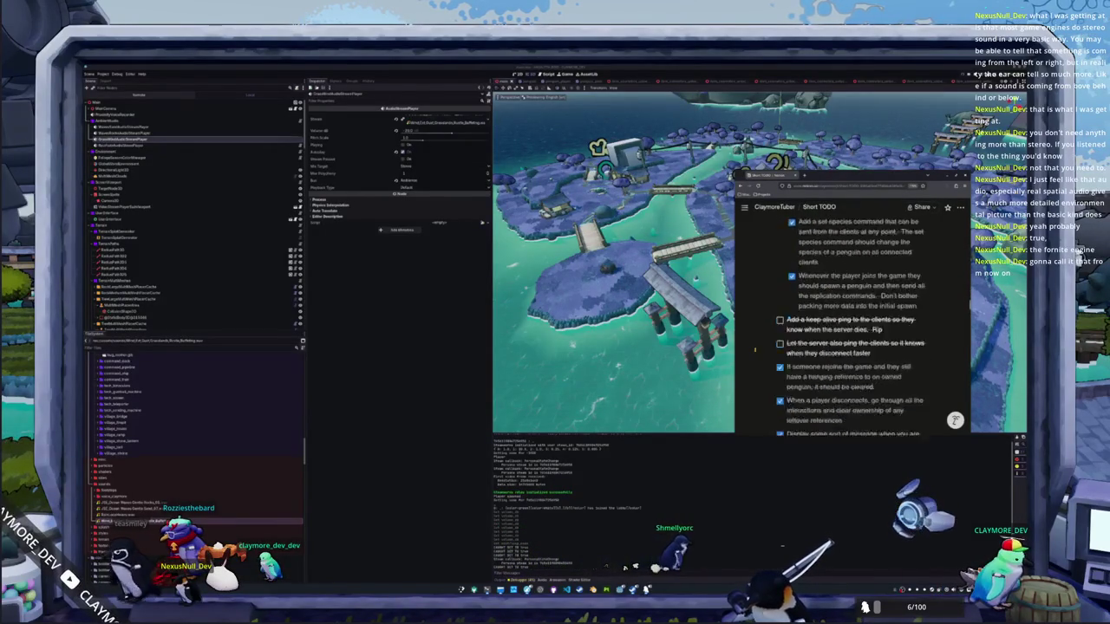
{"action": "scroll", "coordinate": [755, 351], "scroll_direction": "up", "scroll_amount": 1}
{"action": "scroll", "coordinate": [754, 350], "scroll_direction": "down", "scroll_amount": 8}
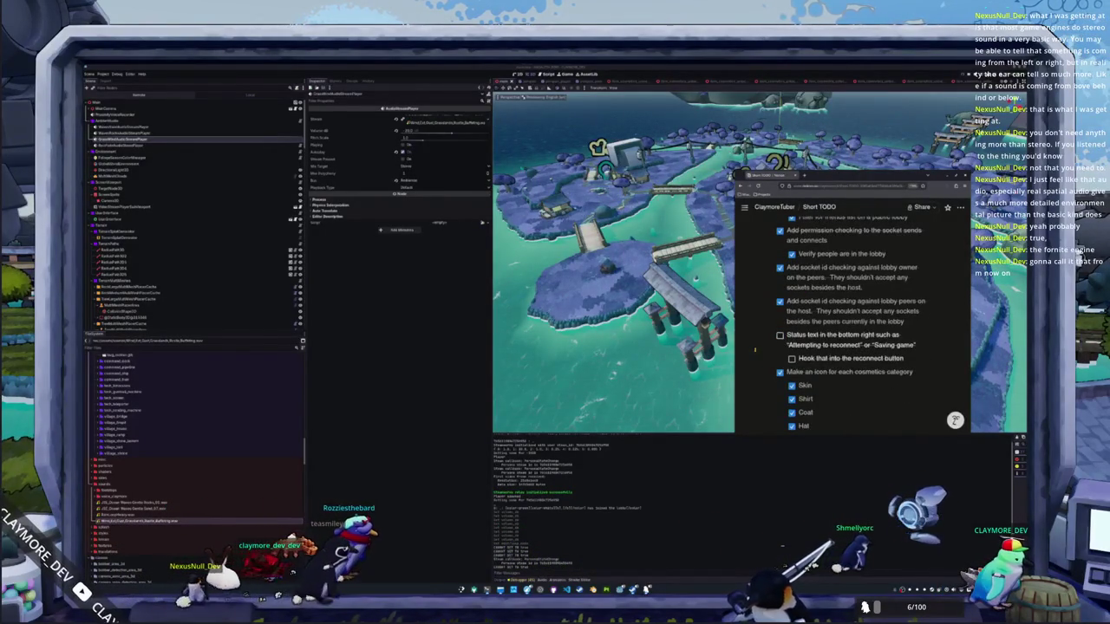
{"action": "scroll", "coordinate": [755, 350], "scroll_direction": "down", "scroll_amount": 2}
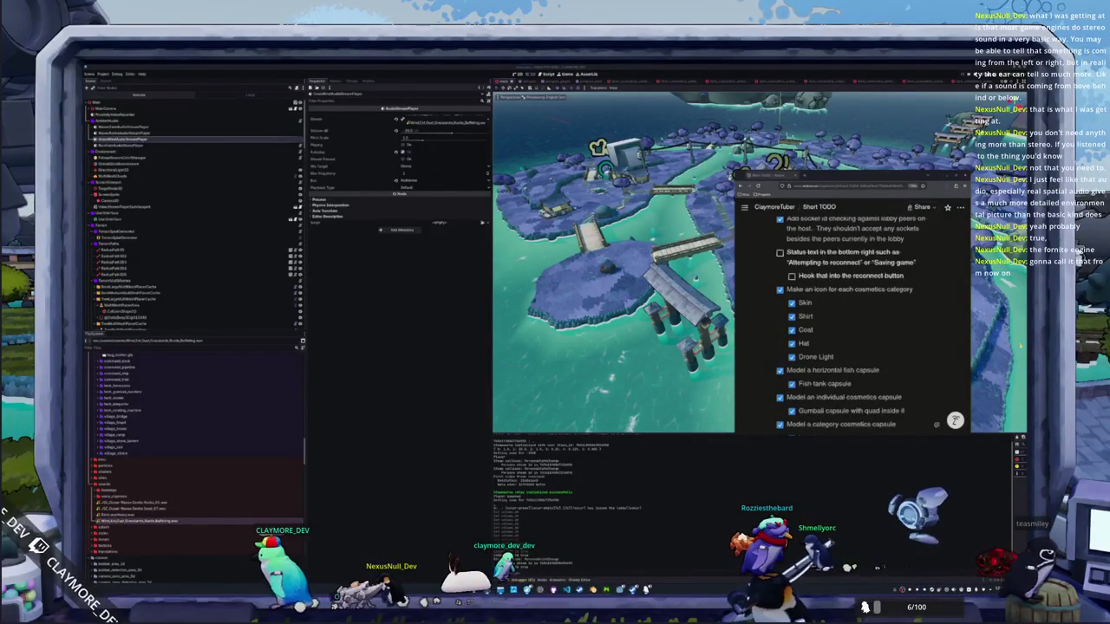
{"action": "scroll", "coordinate": [844, 351], "scroll_direction": "down", "scroll_amount": 5}
{"action": "scroll", "coordinate": [844, 350], "scroll_direction": "down", "scroll_amount": 10}
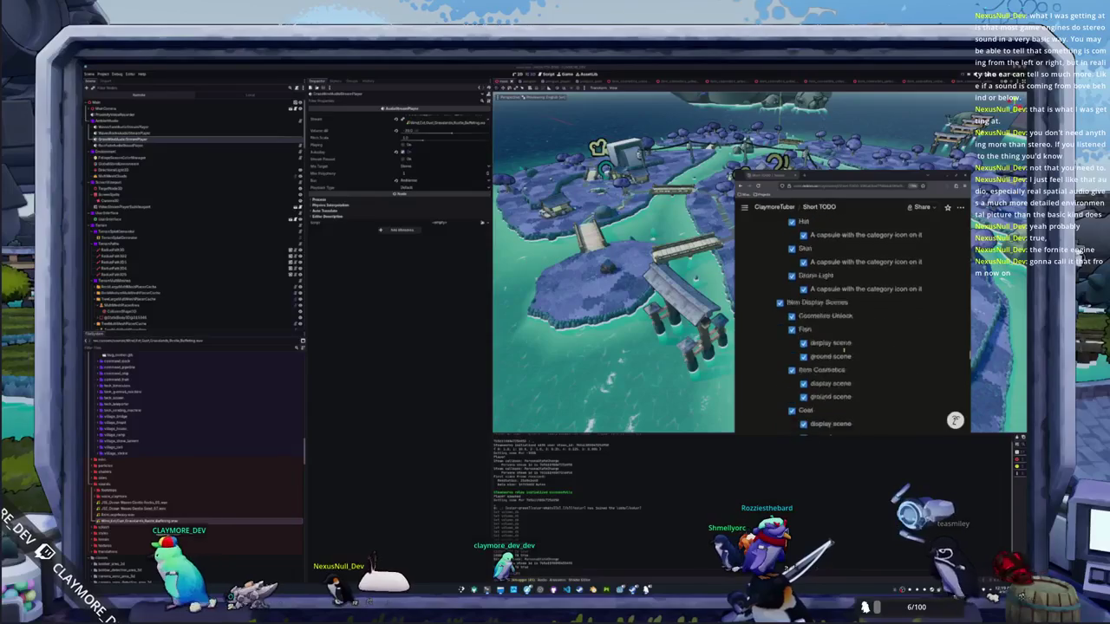
{"action": "scroll", "coordinate": [841, 351], "scroll_direction": "down", "scroll_amount": 2}
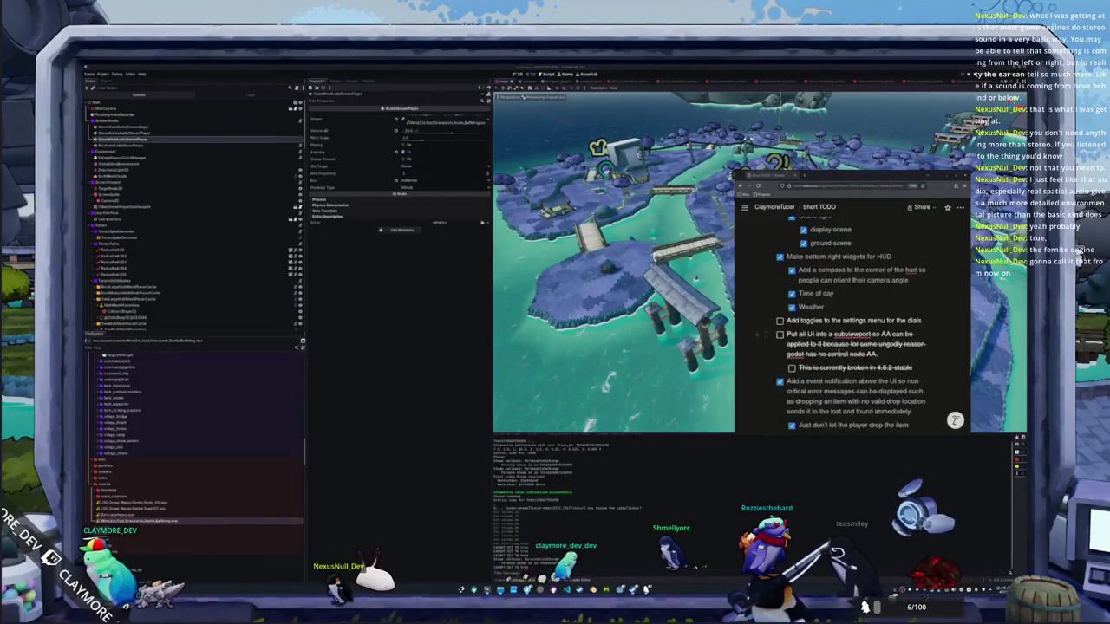
{"action": "scroll", "coordinate": [843, 351], "scroll_direction": "down", "scroll_amount": 4}
{"action": "scroll", "coordinate": [843, 350], "scroll_direction": "up", "scroll_amount": 5}
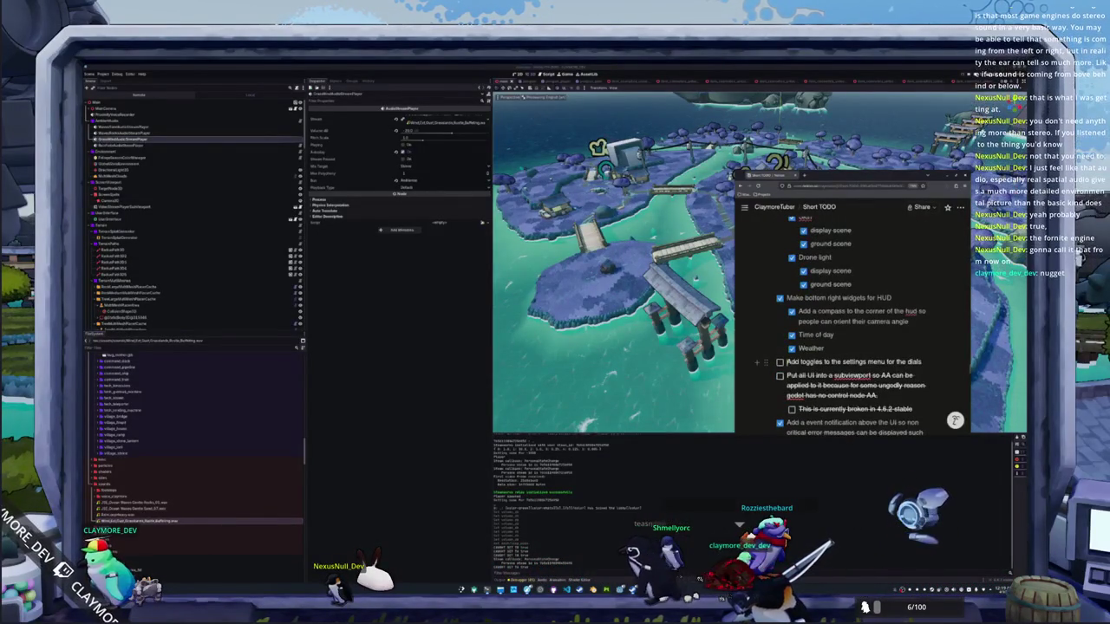
Step: Insert a 'Settings menu' to-do above it with an empty indented sub-item
{"action": "key", "text": "Return"}
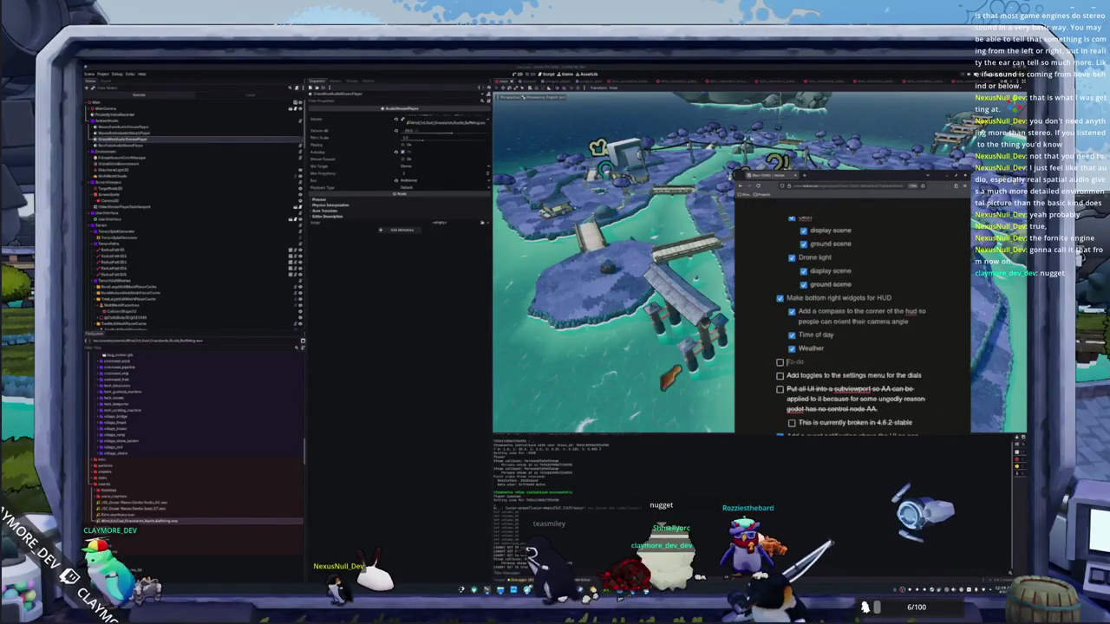
{"action": "type", "text": "Settings menu"}
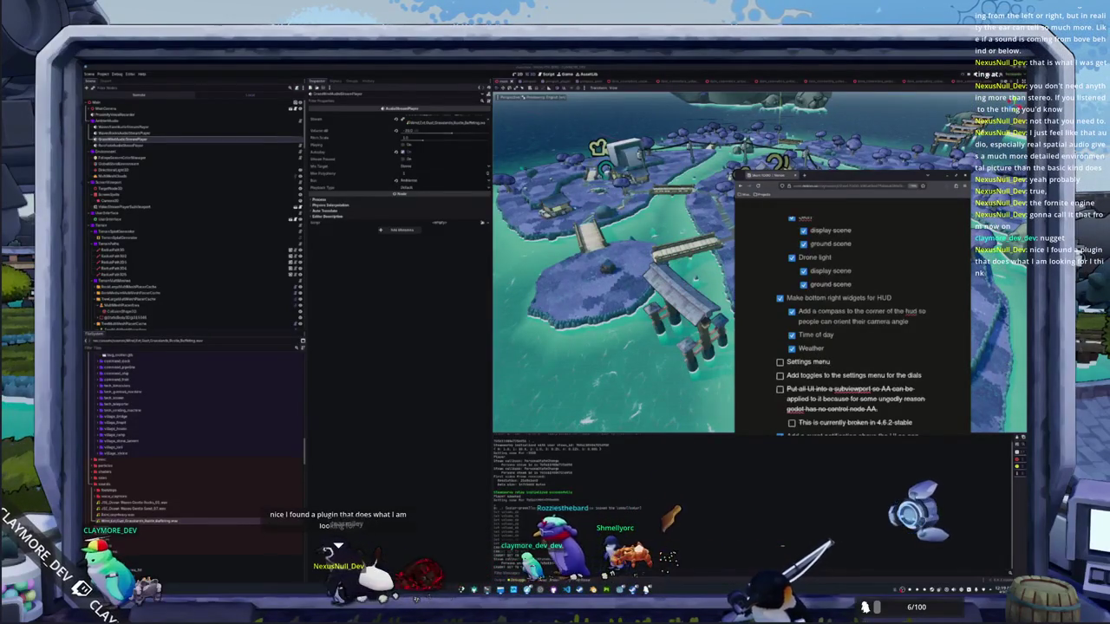
{"action": "key", "text": "Return"}
{"action": "key", "text": "Tab"}
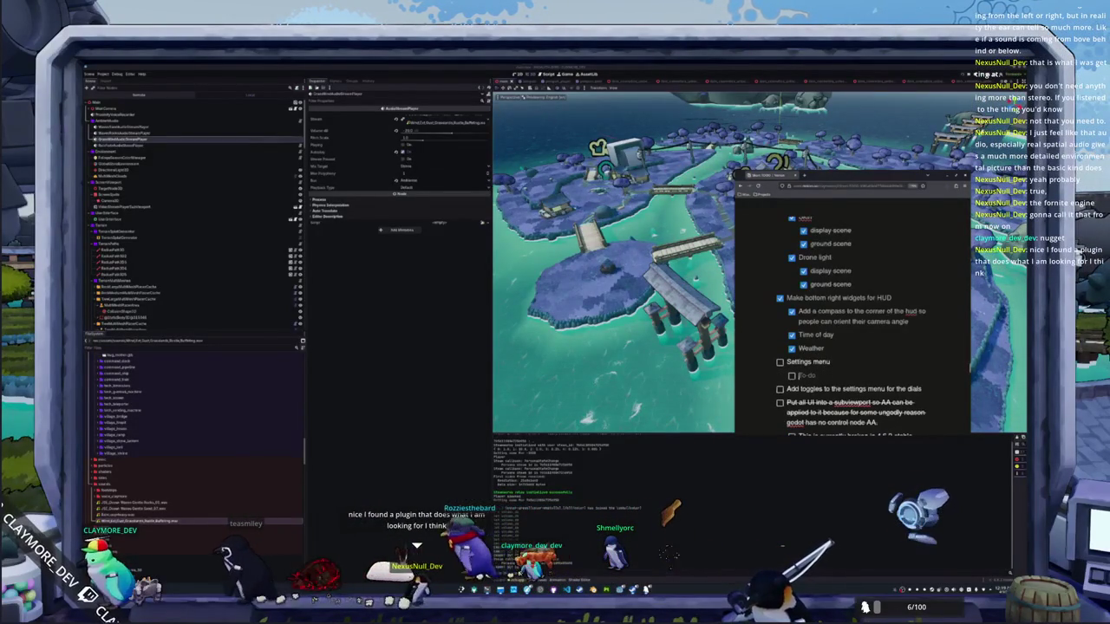
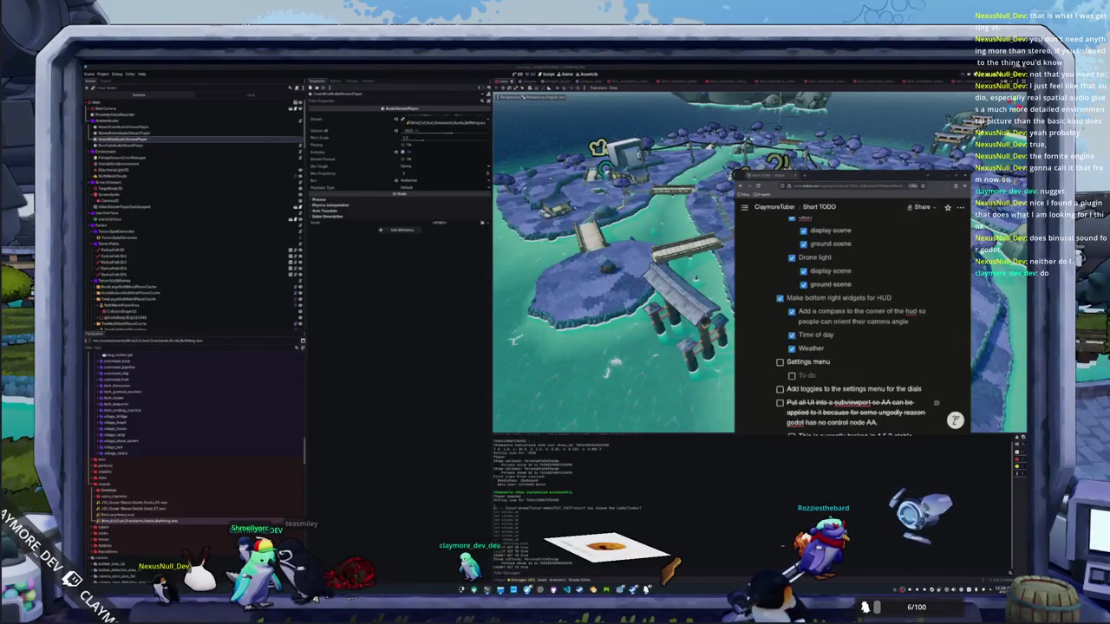
Step: Add a 'Graphics settings' to-do under Settings menu in the Short TODO checklist
{"action": "scroll", "coordinate": [957, 311], "scroll_direction": "down", "scroll_amount": 1}
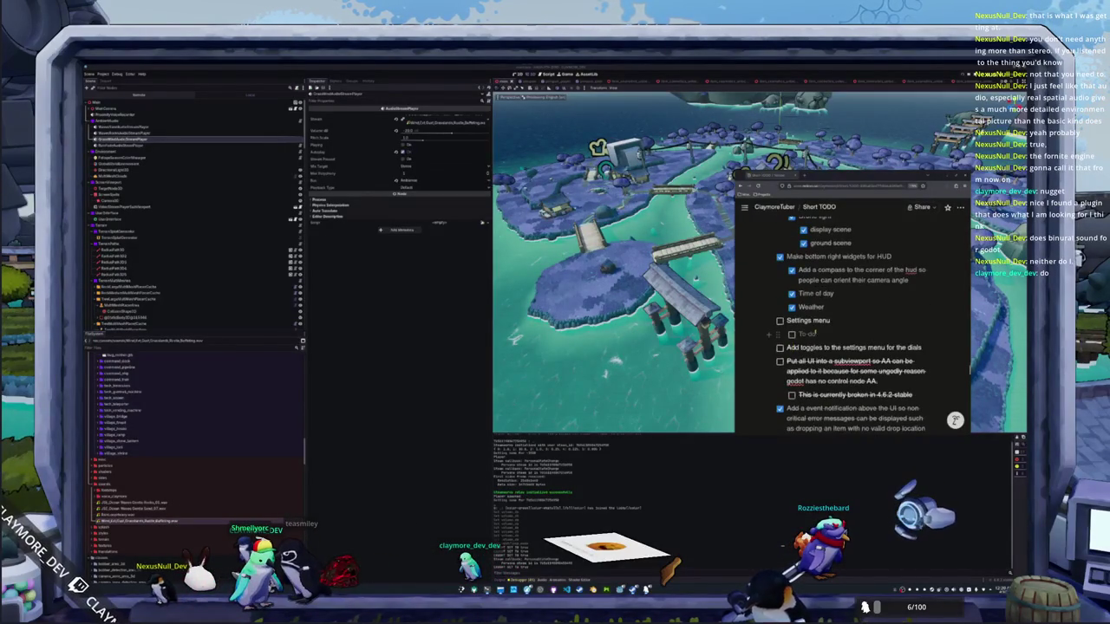
{"action": "scroll", "coordinate": [816, 335], "scroll_direction": "down", "scroll_amount": 2}
{"action": "scroll", "coordinate": [833, 329], "scroll_direction": "up", "scroll_amount": 2}
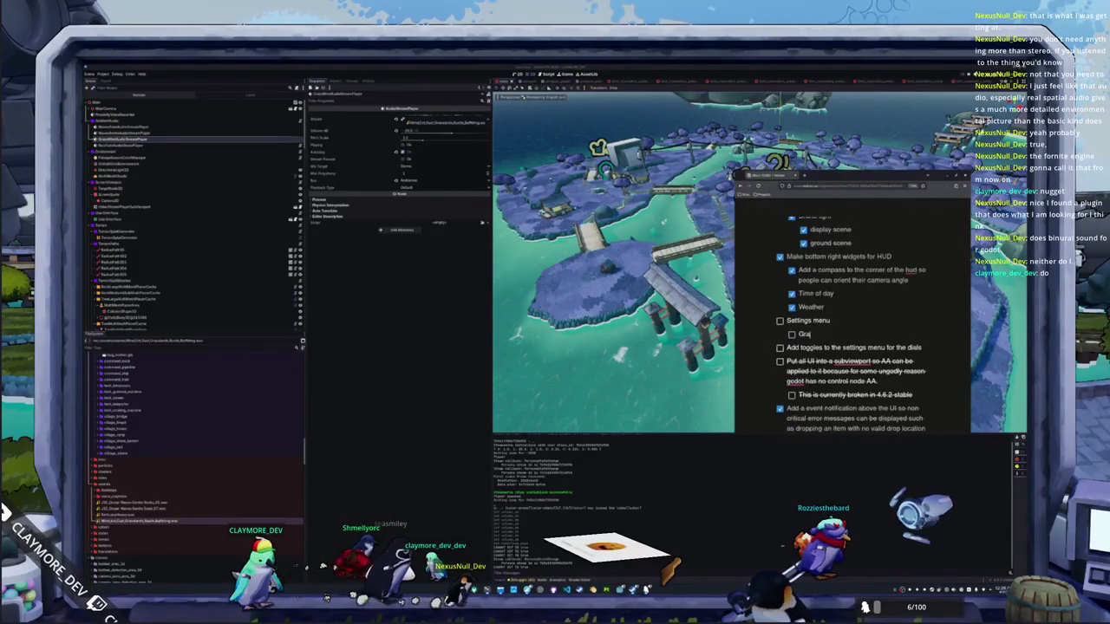
{"action": "type", "text": "Graphics settings"}
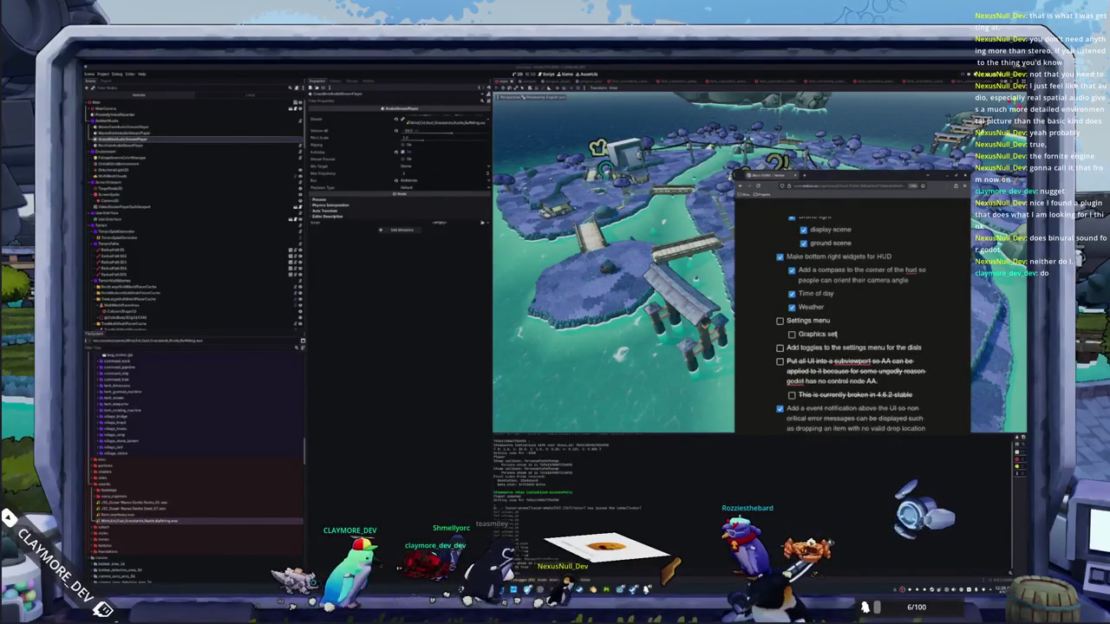
{"action": "key", "text": "Return"}
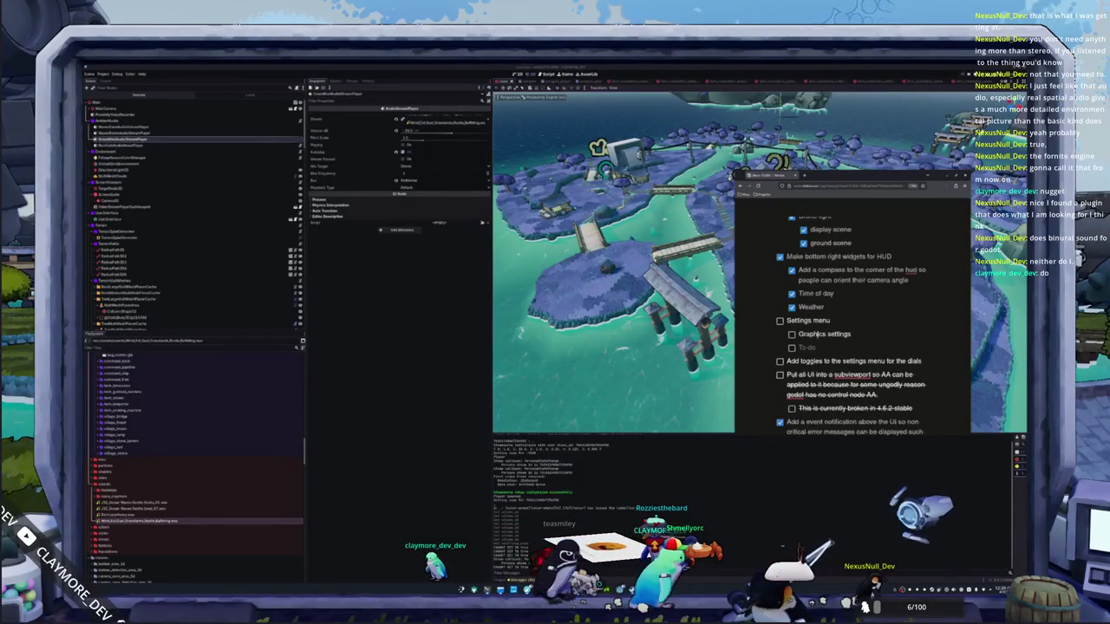
Step: Insert 'Display settings' and 'Video Settings' above it, nest the settings items, and add an empty item
{"action": "key", "text": "Return"}
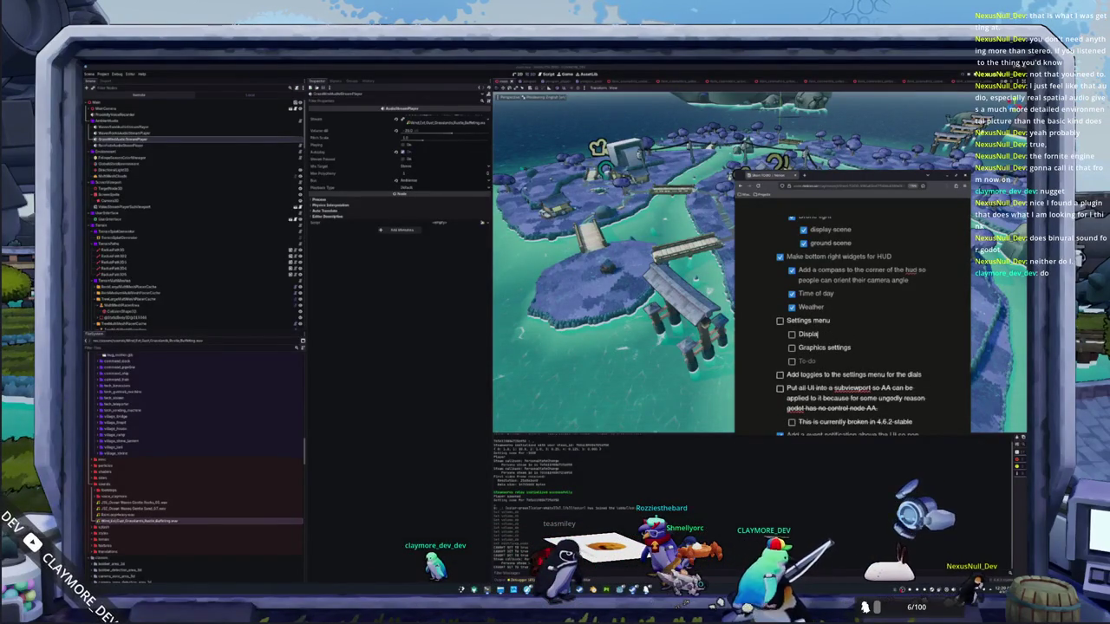
{"action": "type", "text": "ay settings"}
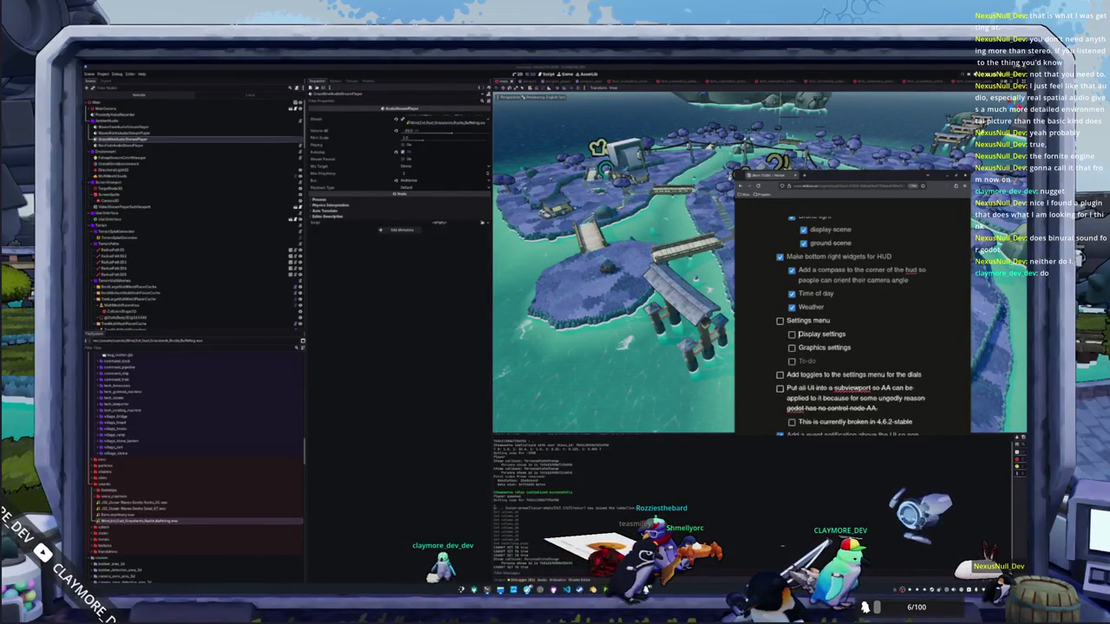
{"action": "key", "text": "Return"}
{"action": "type", "text": "Video Settings"}
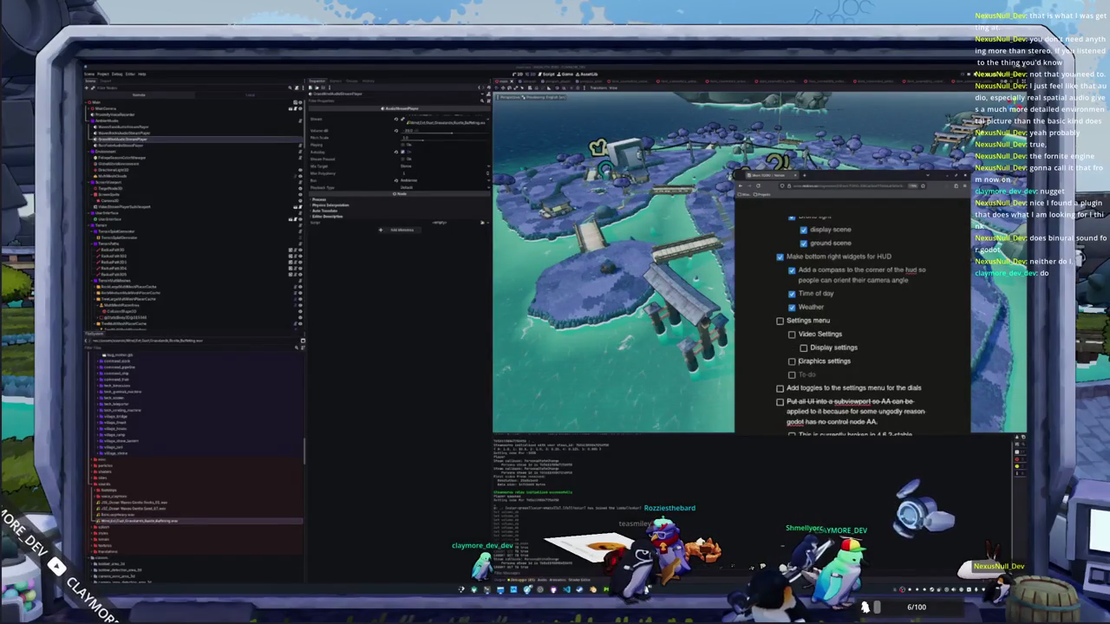
{"action": "key", "text": "Tab"}
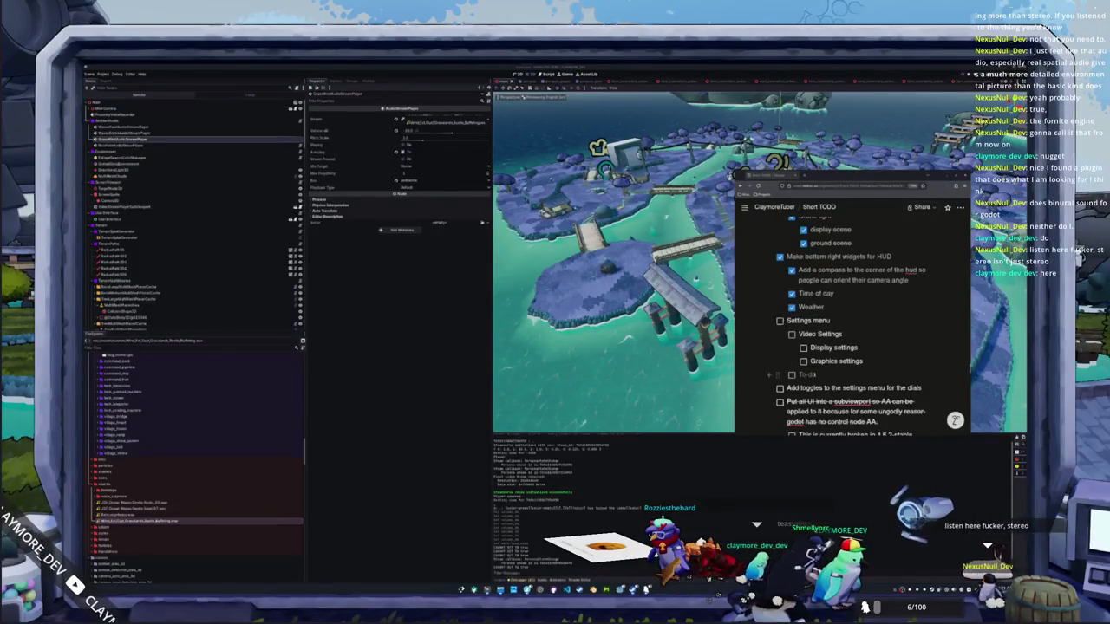
{"action": "scroll", "coordinate": [912, 385], "scroll_direction": "down", "scroll_amount": 1}
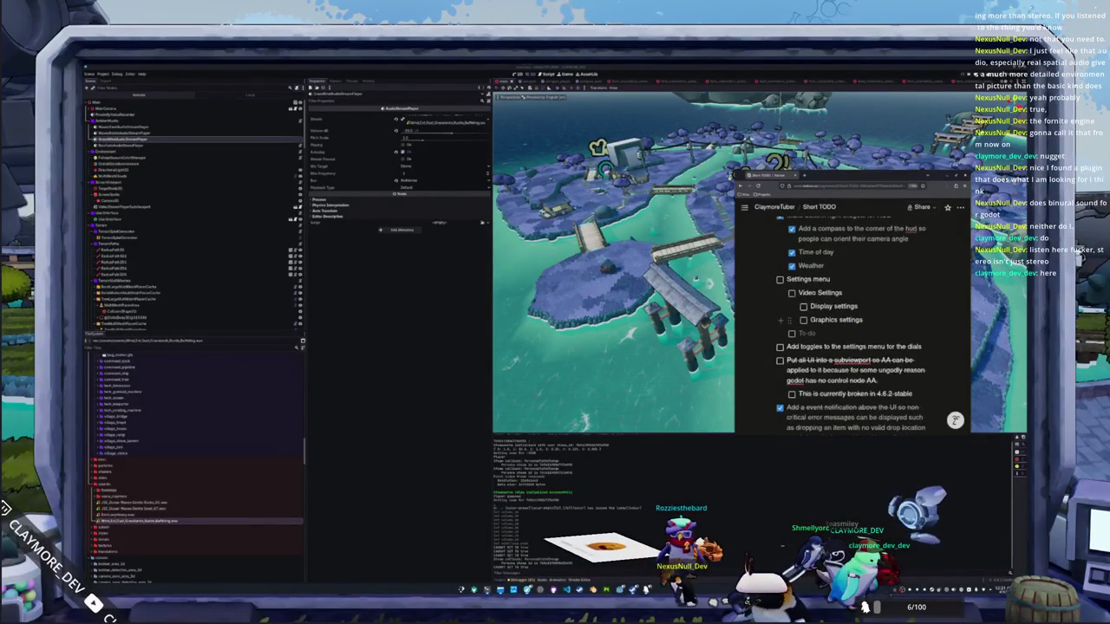
{"action": "key", "text": "Return"}
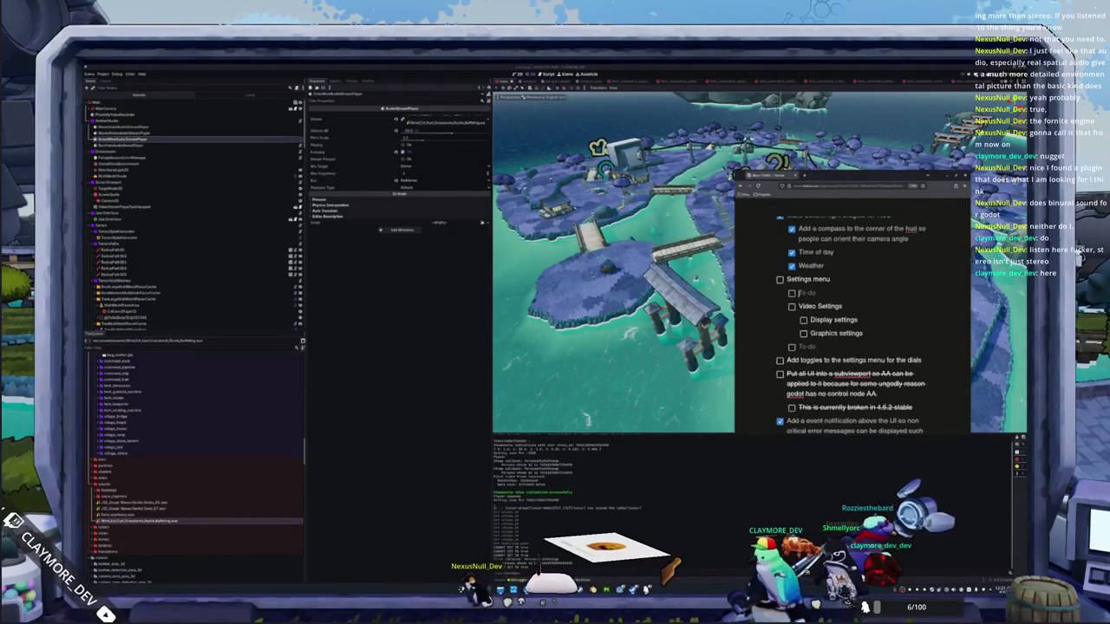
{"action": "left_click", "coordinate": [798, 306]}
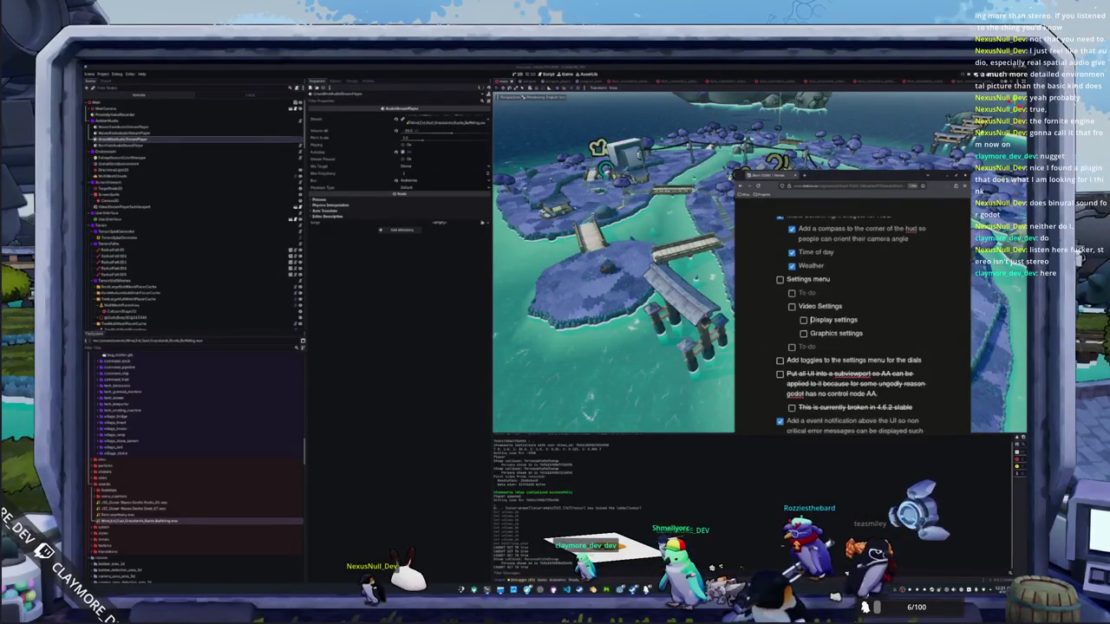
{"action": "left_click", "coordinate": [810, 320]}
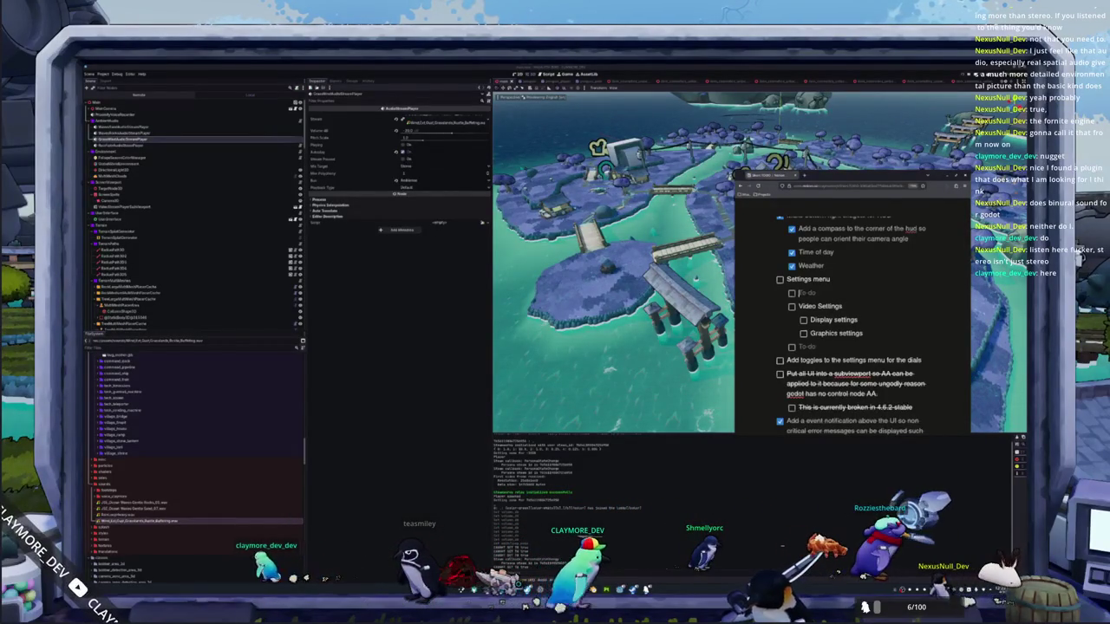
Step: Create 'Moderation Settings' with nested Global chat censor, Global username censor and Global lobbyname censor items
{"action": "type", "text": "MOdModeration Setting"}
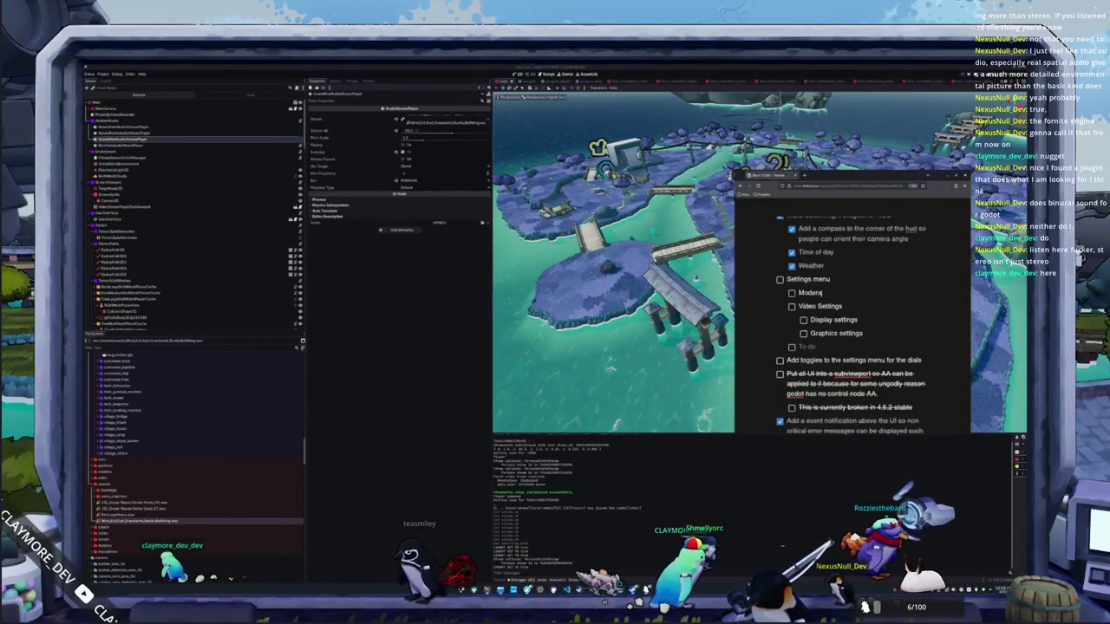
{"action": "type", "text": "s"}
{"action": "key", "text": "Return"}
{"action": "key", "text": "Tab"}
{"action": "type", "text": "Global"}
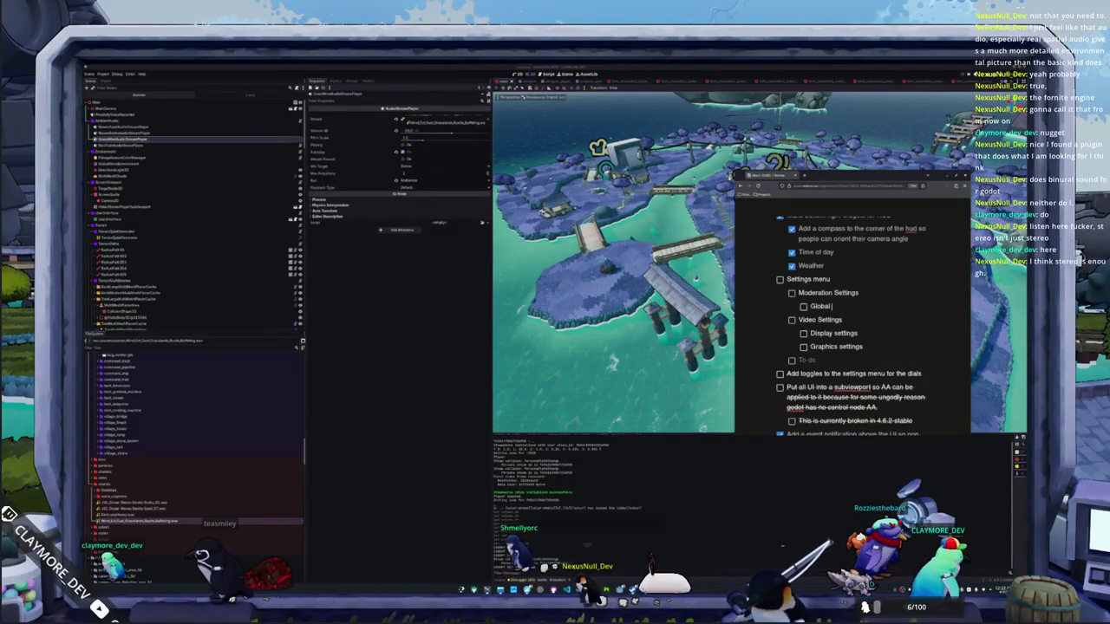
{"action": "type", "text": "Censor"}
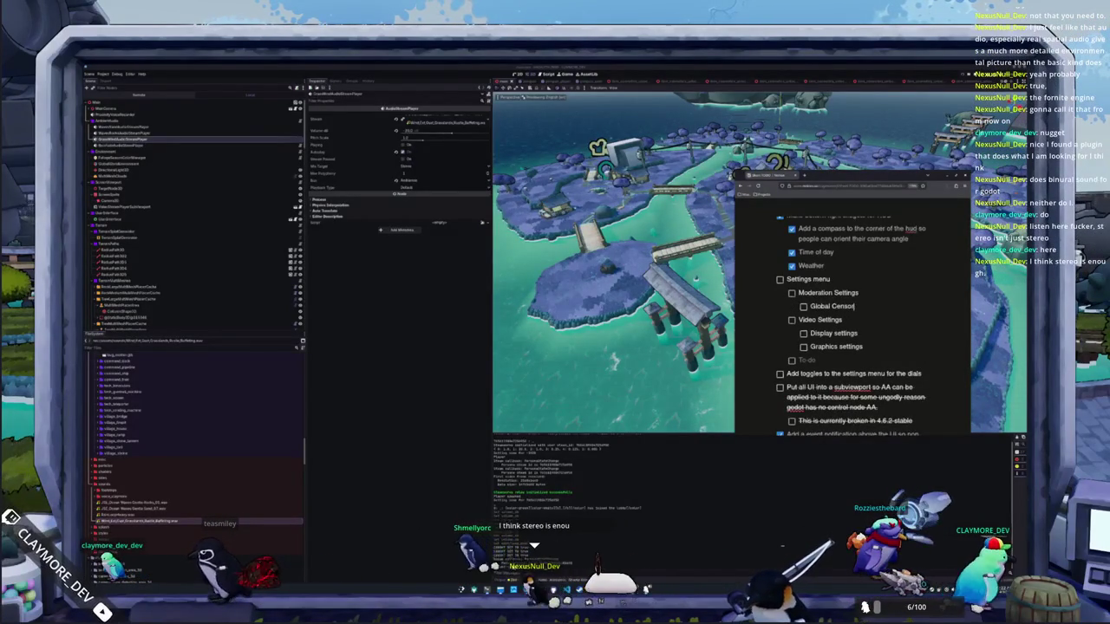
{"action": "key", "text": "BackSpace"}
{"action": "key", "text": "BackSpace"}
{"action": "key", "text": "BackSpace"}
{"action": "type", "text": "Chat Cens"}
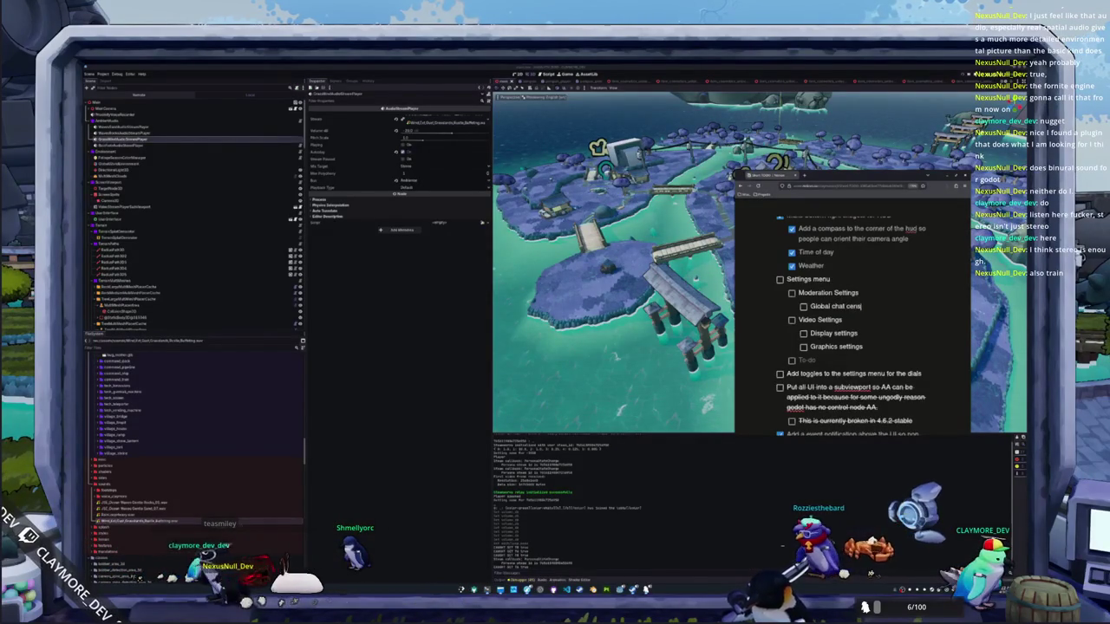
{"action": "key", "text": "Return"}
{"action": "type", "text": "Global us"}
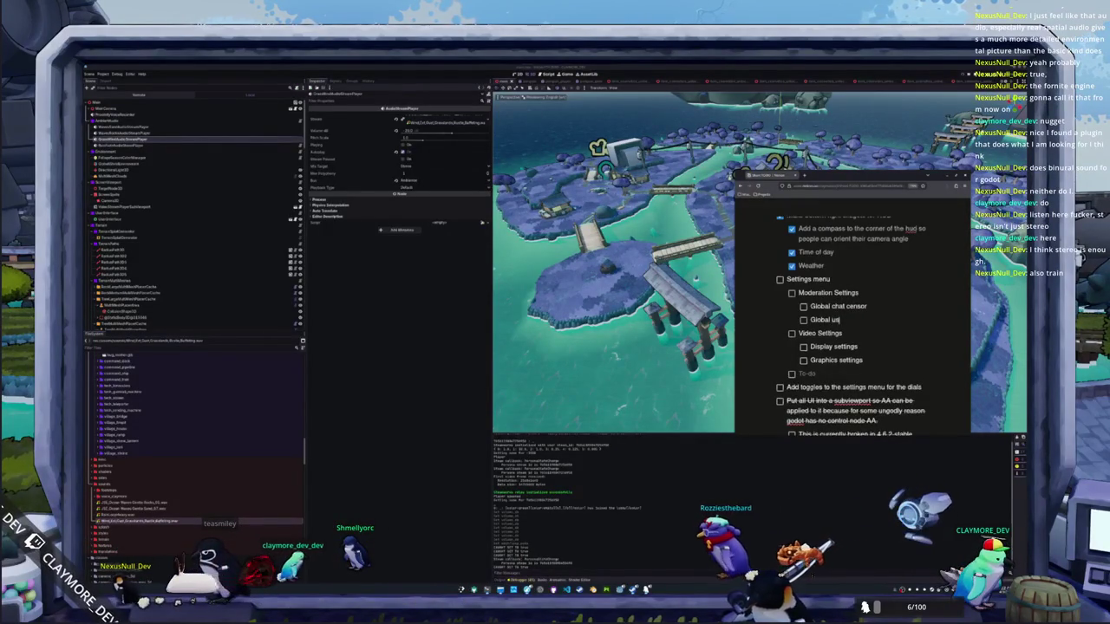
{"action": "type", "text": "ername censor"}
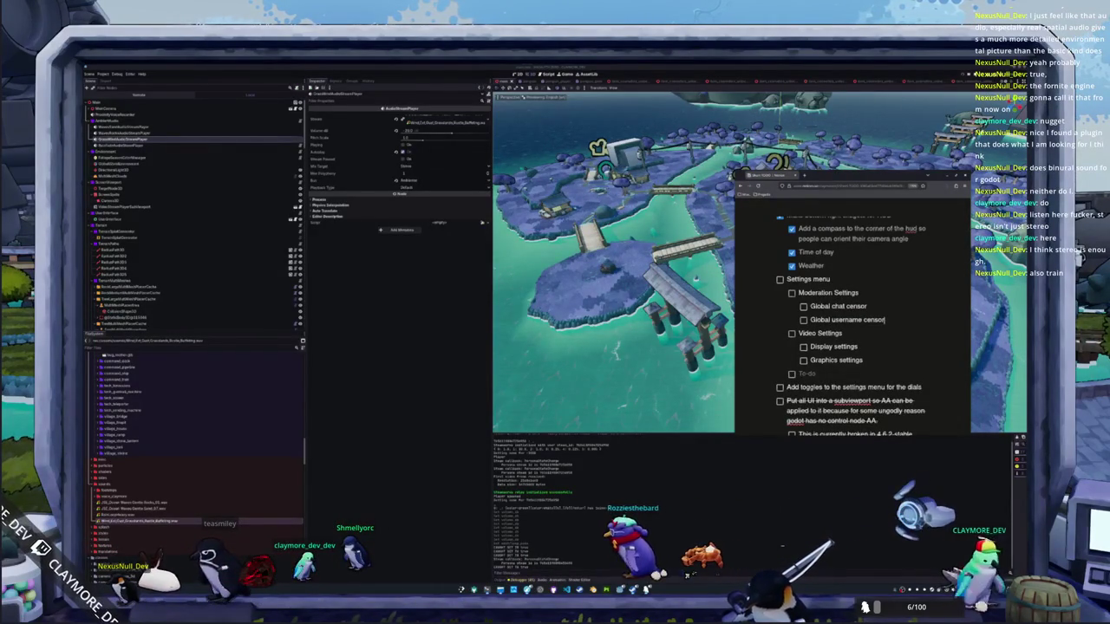
{"action": "key", "text": "Return"}
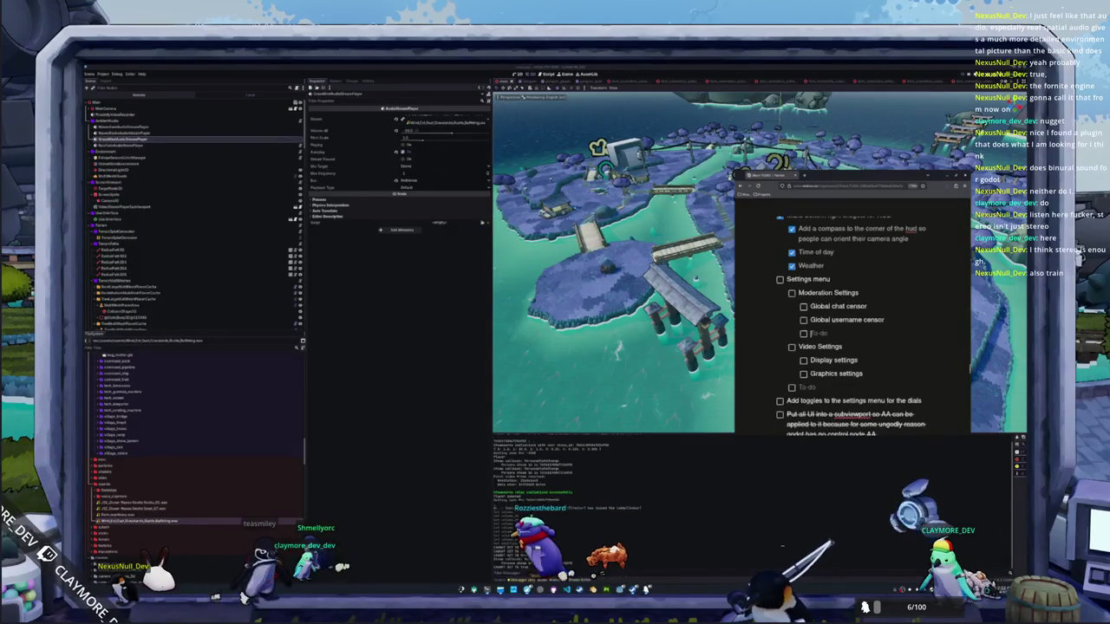
{"action": "type", "text": "Global "}
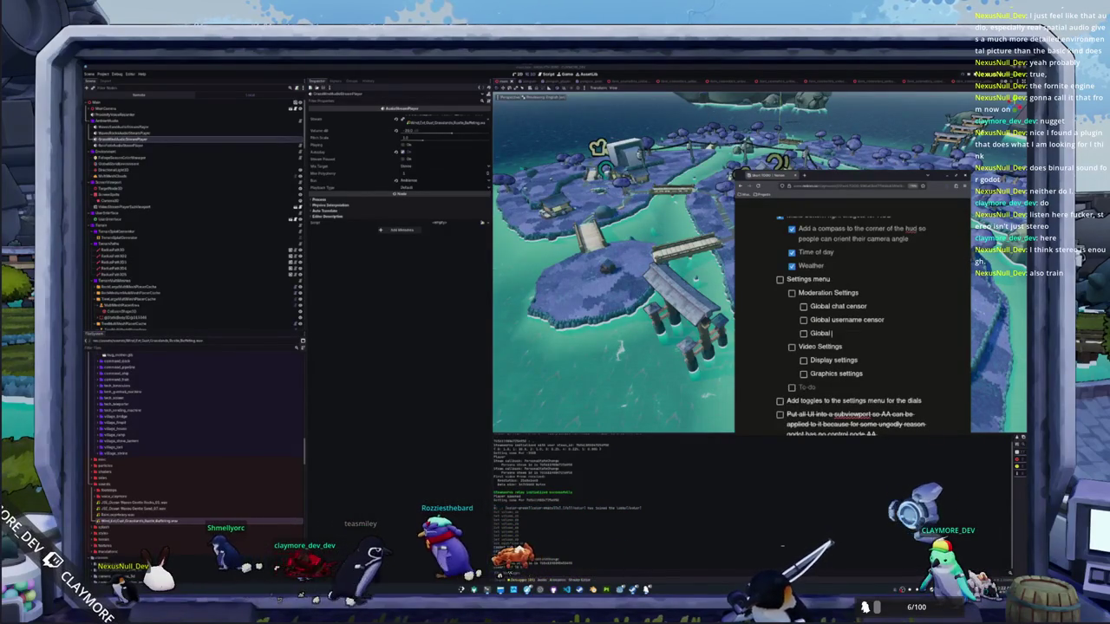
{"action": "type", "text": "lobby"}
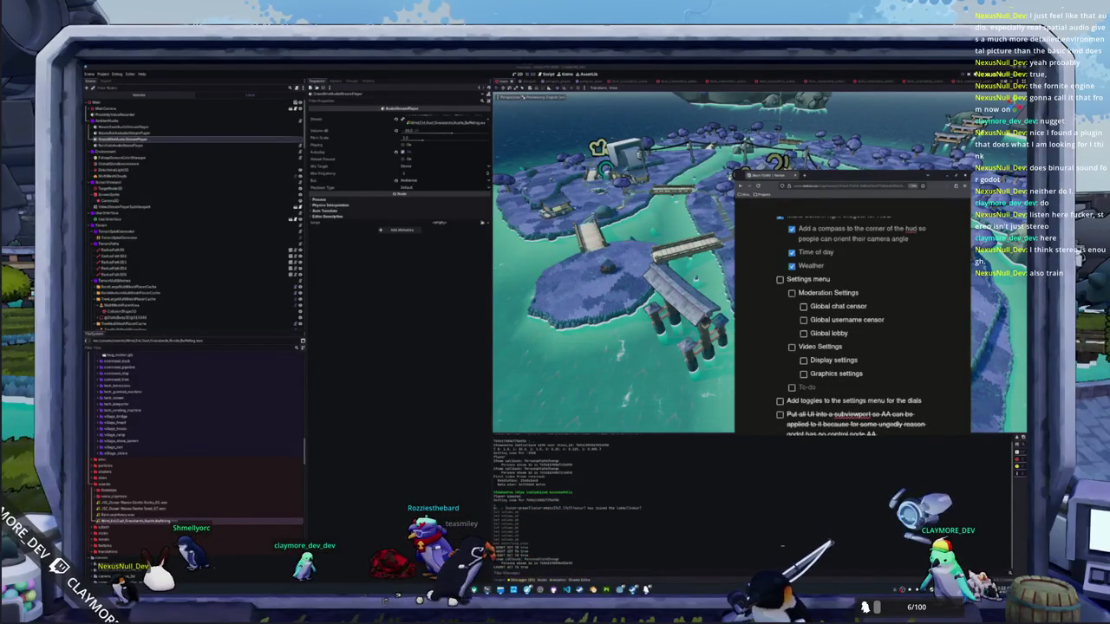
{"action": "type", "text": "name censor"}
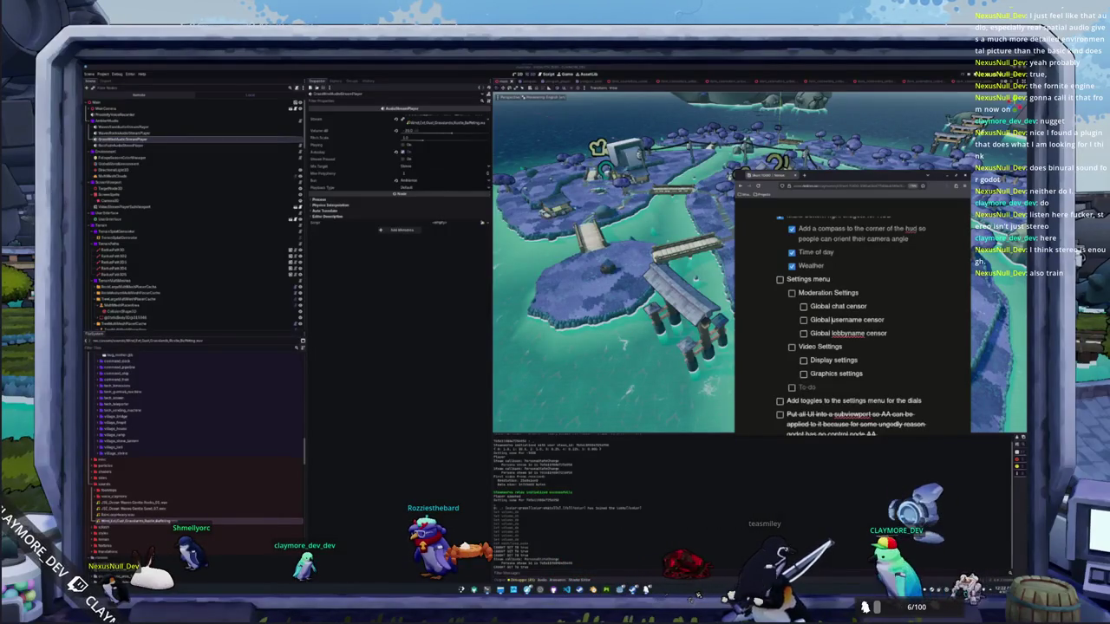
Step: Remove 'Global' from all three censor items and split 'lobbyname' into two words
{"action": "double_click", "coordinate": [825, 306]}
{"action": "key", "text": "BackSpace"}
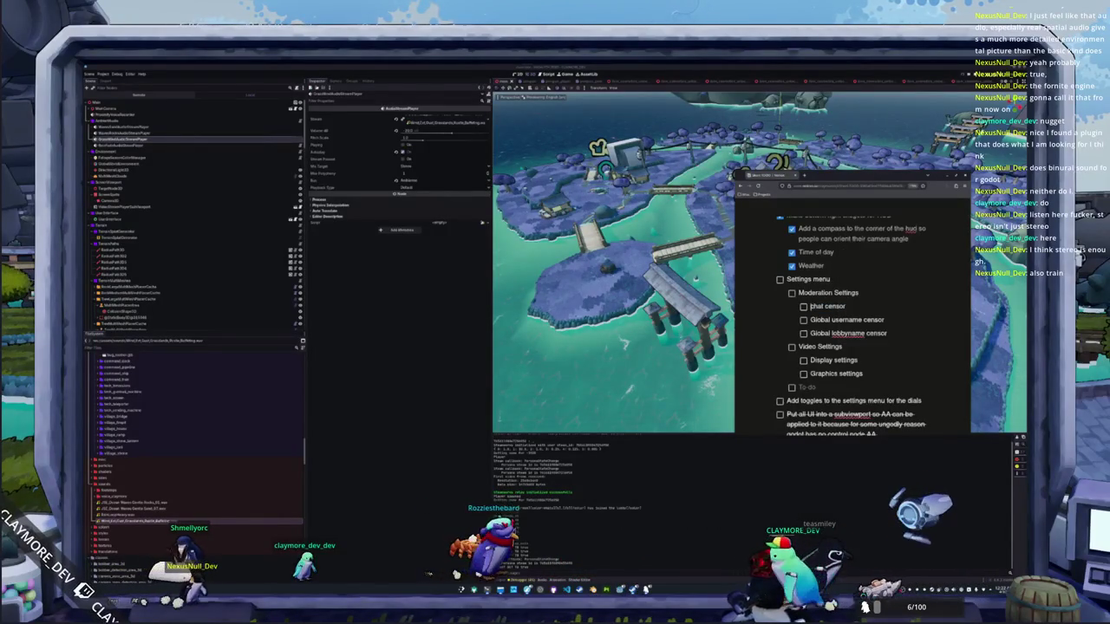
{"action": "double_click", "coordinate": [825, 320]}
{"action": "key", "text": "BackSpace"}
{"action": "key", "text": "BackSpace"}
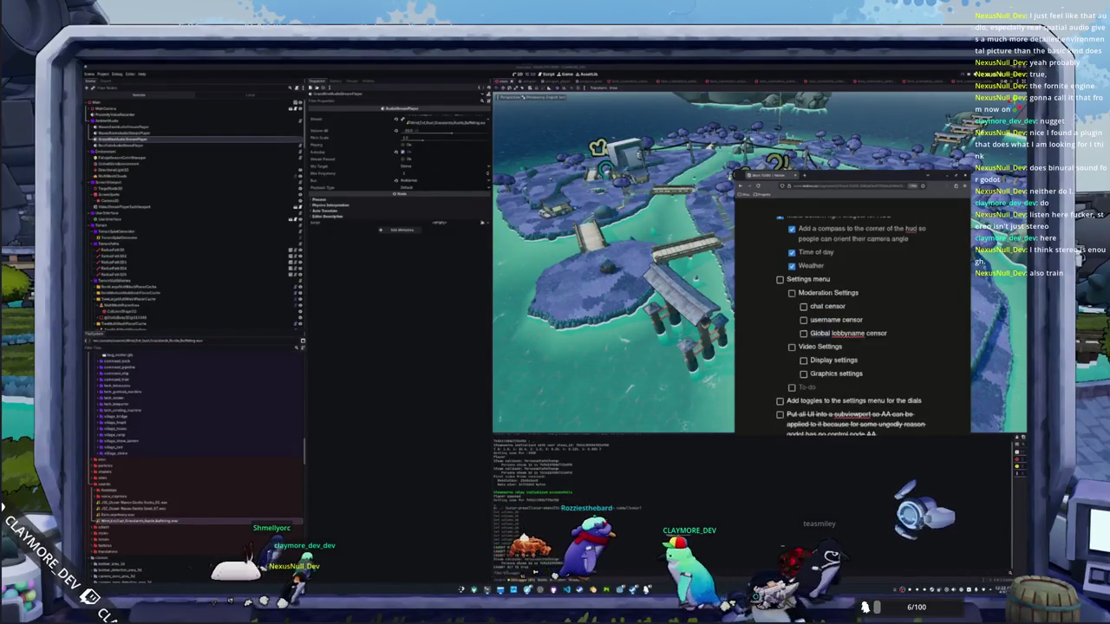
{"action": "double_click", "coordinate": [811, 333]}
{"action": "key", "text": "BackSpace"}
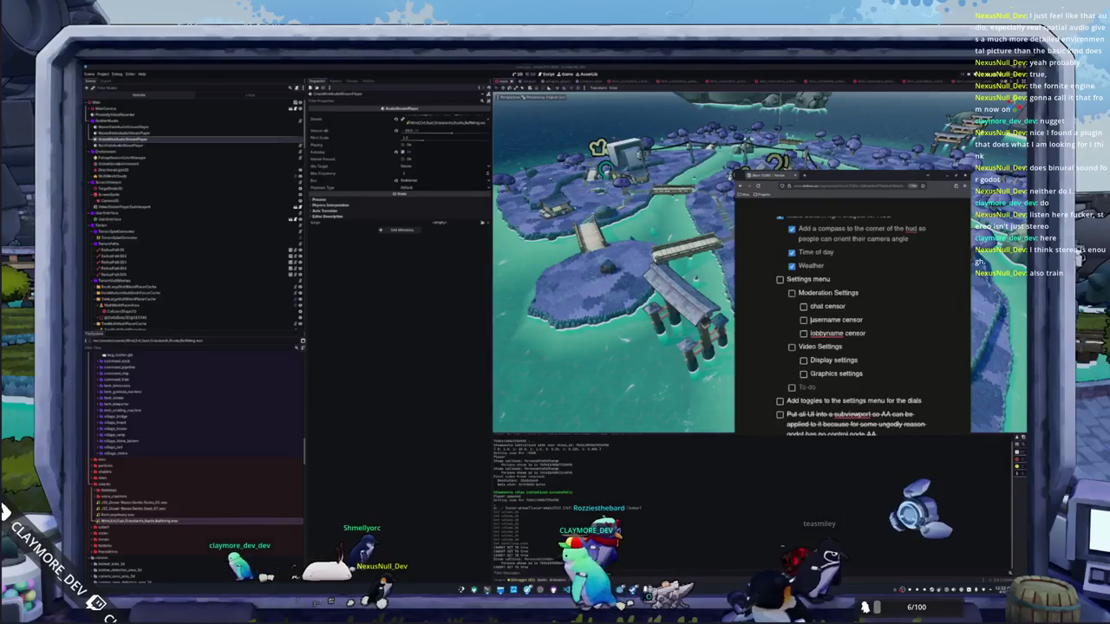
{"action": "left_click", "coordinate": [831, 332]}
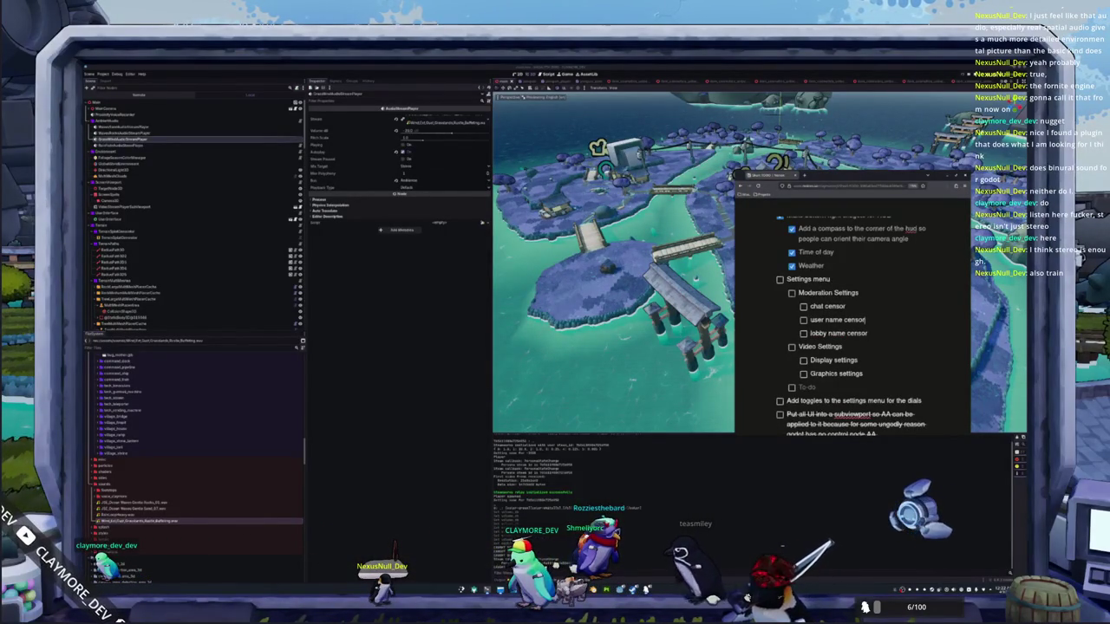
Step: Rename the heading to 'Game Settings' and add a 'Voice Settings' item at that level
{"action": "right_click", "coordinate": [828, 295]}
{"action": "key", "text": "Escape"}
{"action": "type", "text": "Game"}
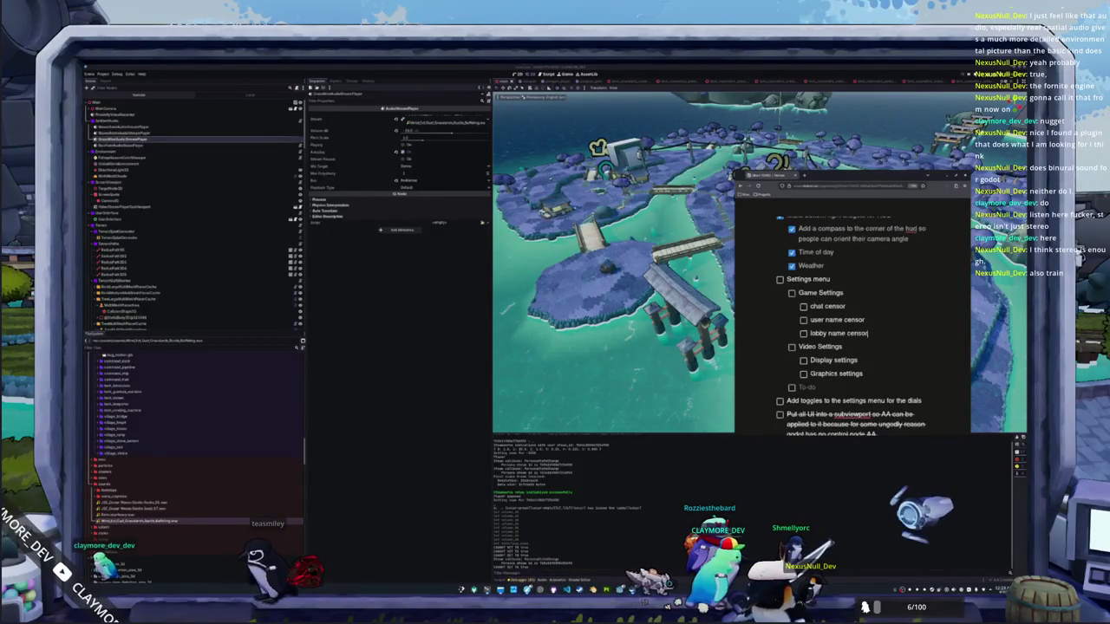
{"action": "key", "text": "Return"}
{"action": "key", "text": "shift+Tab"}
{"action": "type", "text": "Voice Setting"}
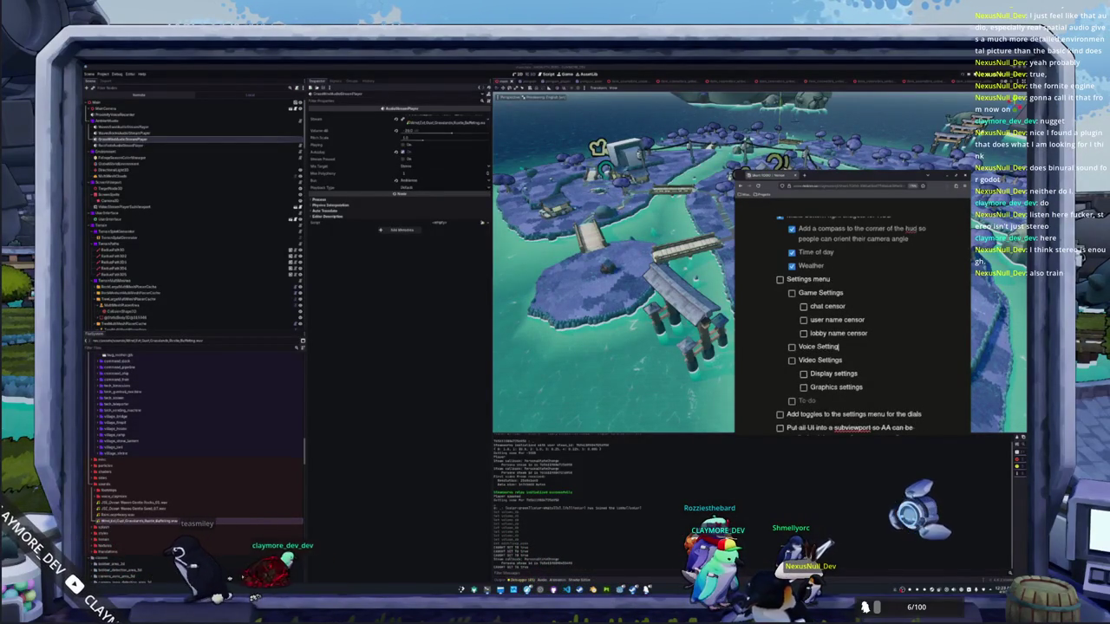
{"action": "type", "text": "s"}
Step: Nest 'Input device selection' and 'Input device mode' to-dos under Voice Settings
{"action": "key", "text": "Return"}
{"action": "key", "text": "Tab"}
{"action": "type", "text": "l"}
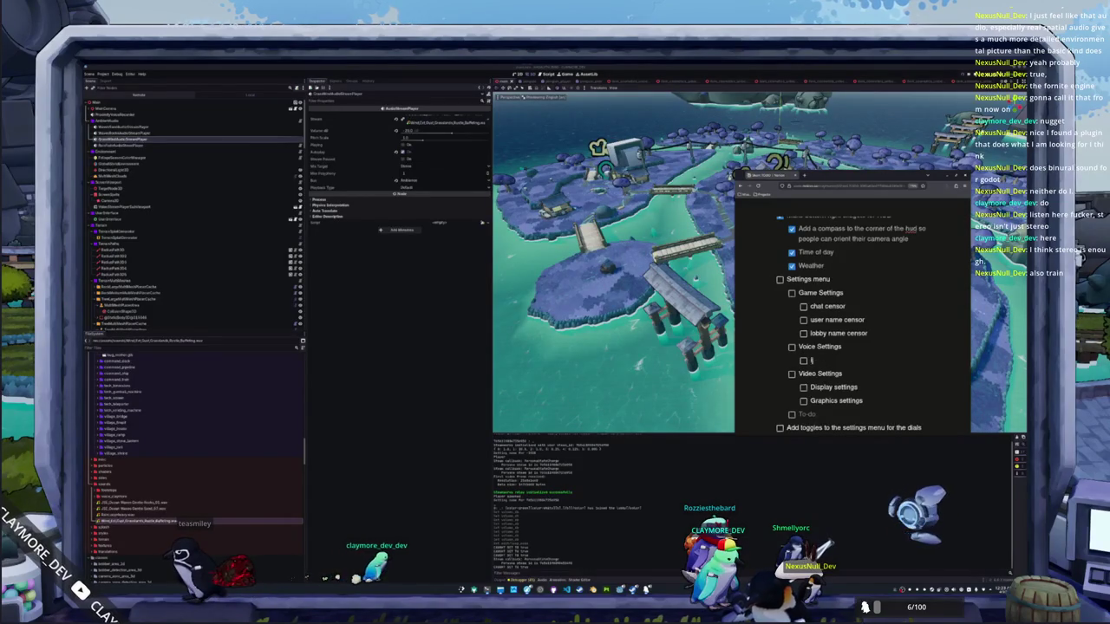
{"action": "type", "text": "t device selection"}
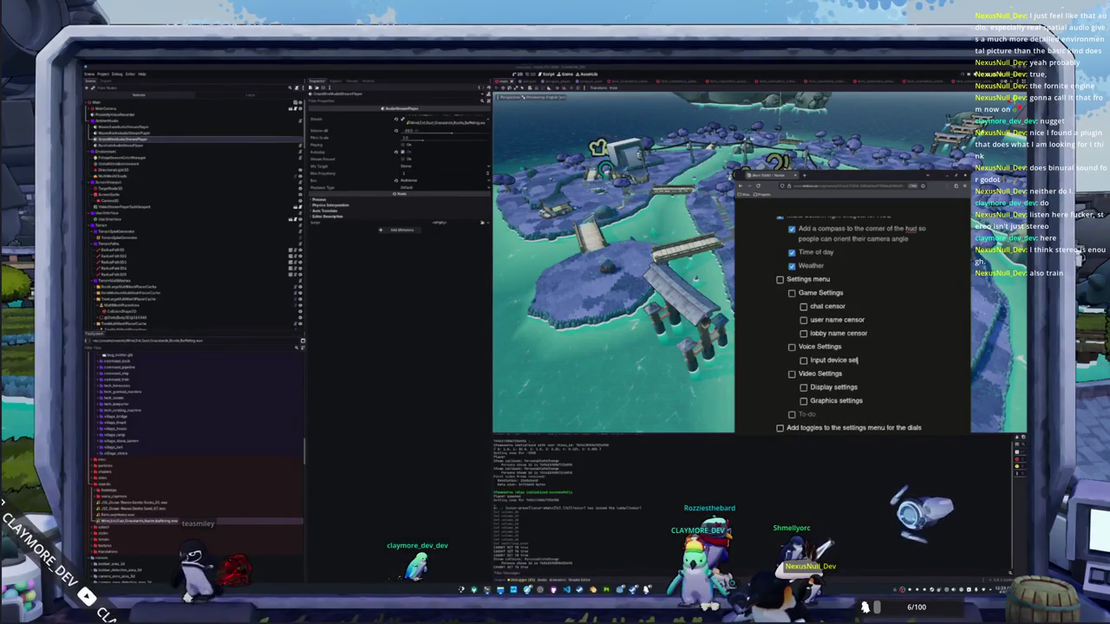
{"action": "key", "text": "Return"}
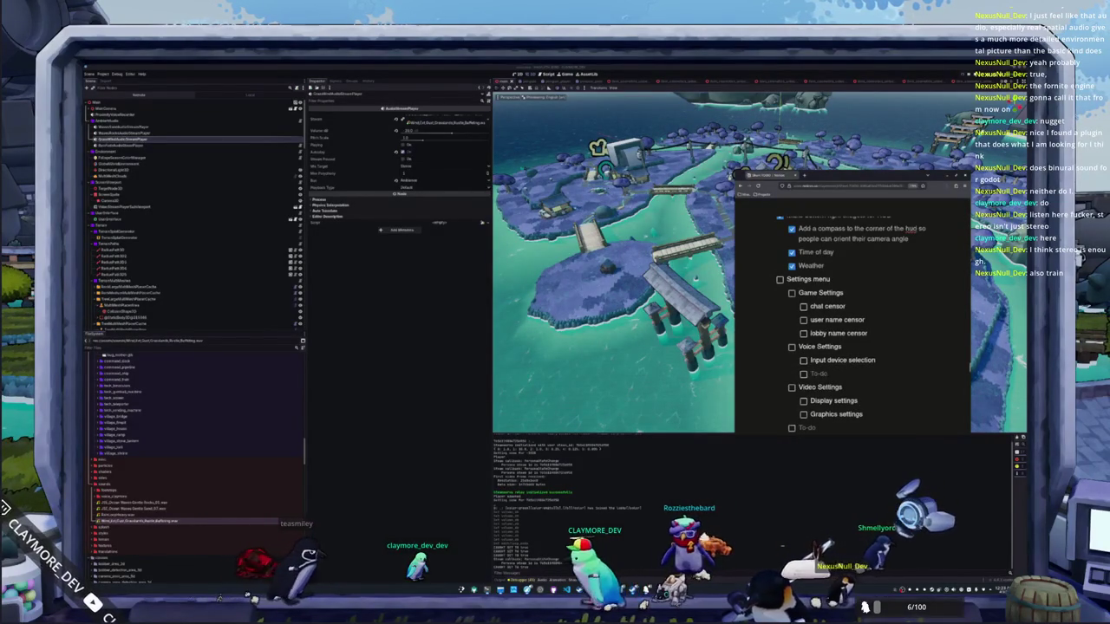
{"action": "type", "text": "Input device mode"}
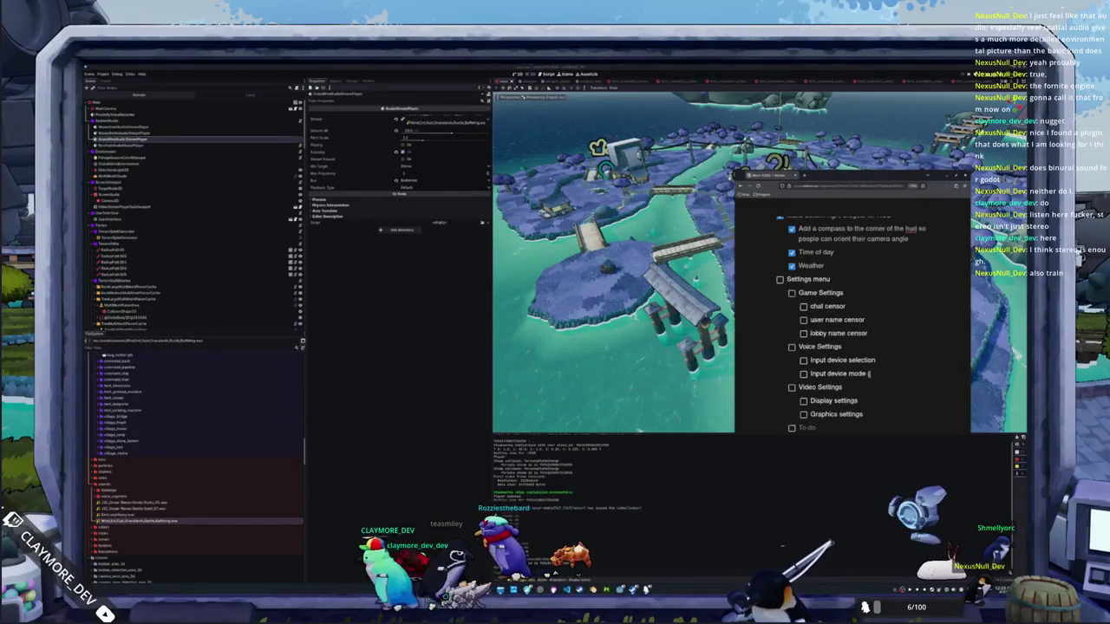
{"action": "type", "text": " (pu"}
{"action": "key", "text": "BackSpace"}
{"action": "key", "text": "BackSpace"}
{"action": "type", "text": "off"}
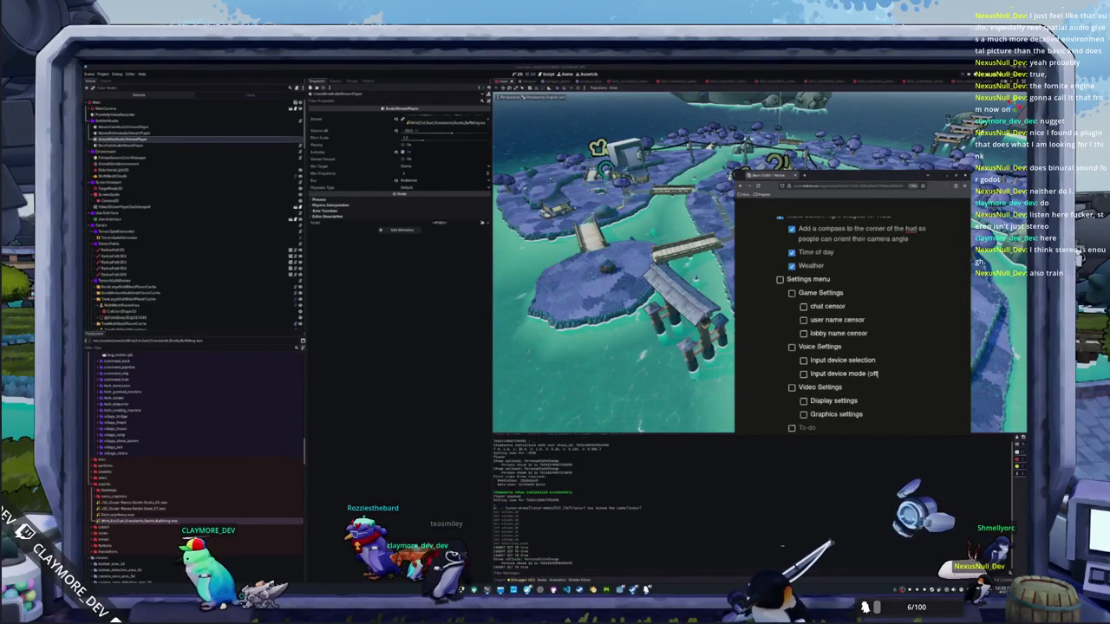
{"action": "key", "text": "BackSpace"}
{"action": "key", "text": "BackSpace"}
{"action": "key", "text": "BackSpace"}
{"action": "type", "text": "push to talk, alway"}
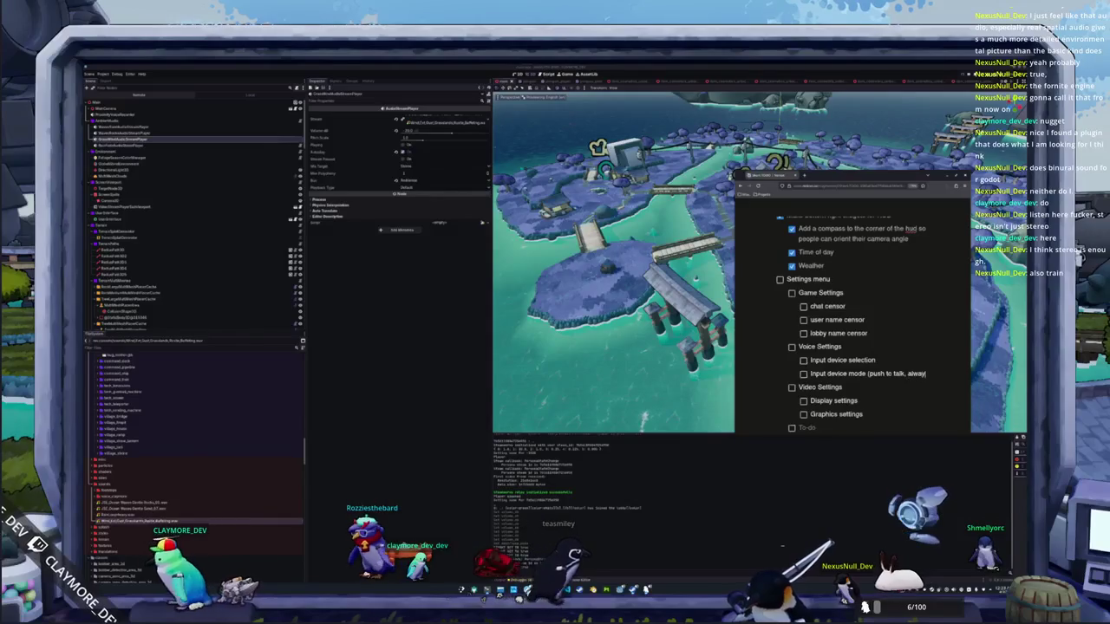
{"action": "type", "text": "s"}
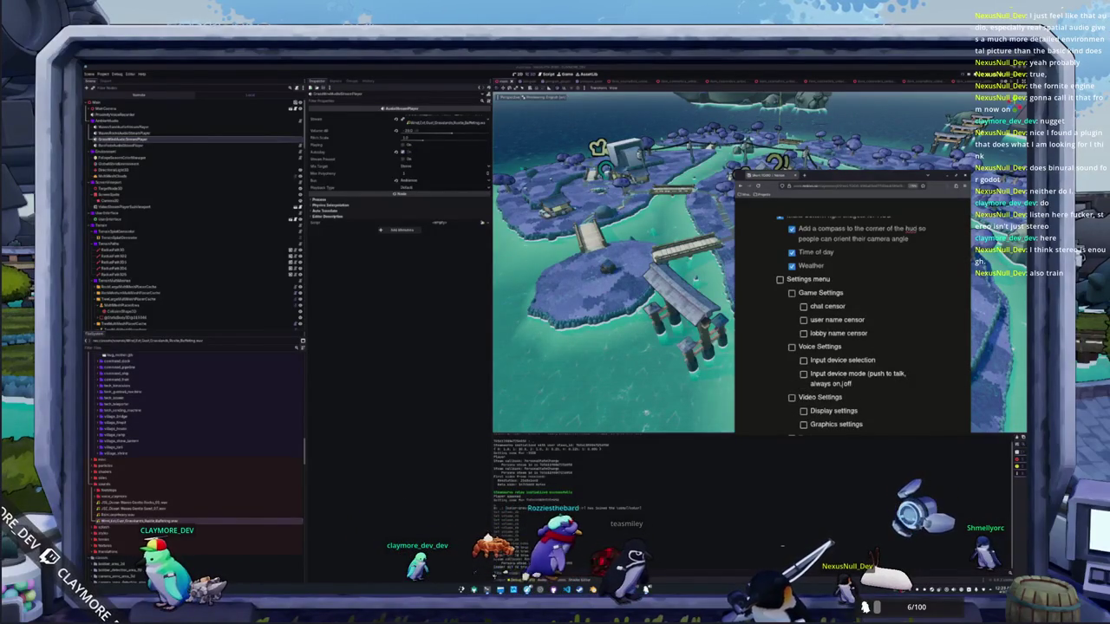
{"action": "type", "text": "on"}
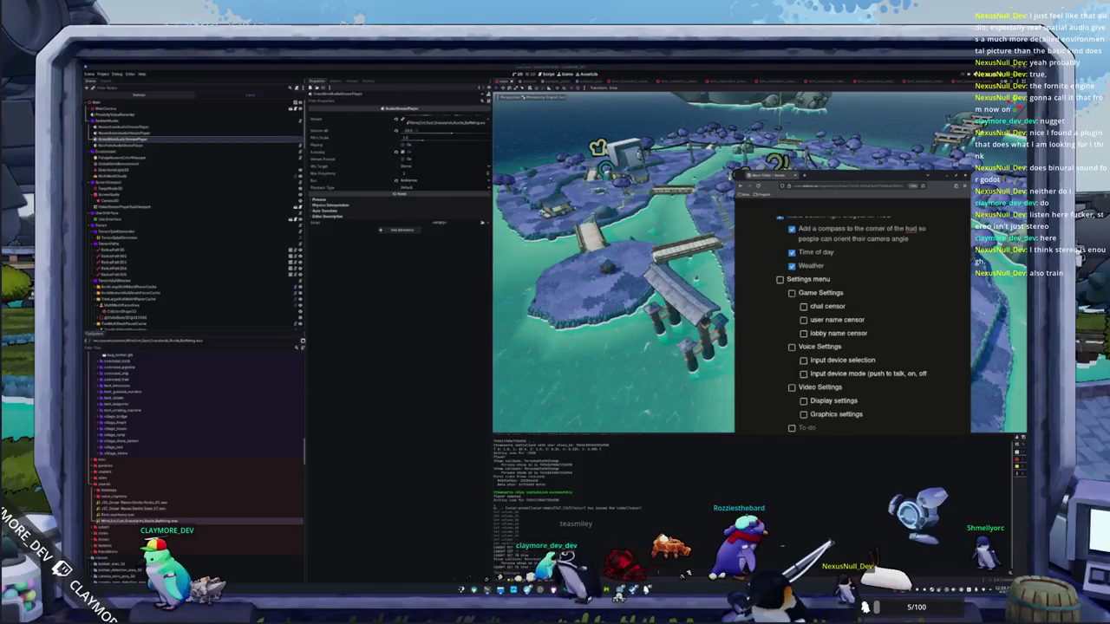
{"action": "type", "text": ")"}
Step: Add an 'Input device threshold' to-do above the mode item and remove the empty line
{"action": "key", "text": "Return"}
{"action": "type", "text": "Input device threshold"}
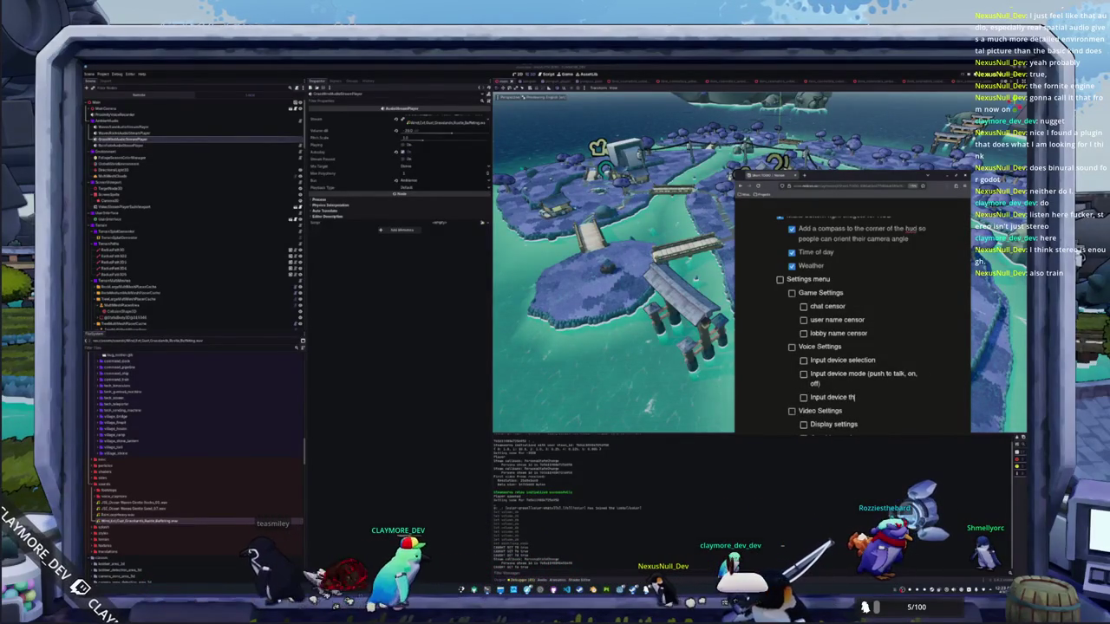
{"action": "key", "text": "ctrl+shift+Up"}
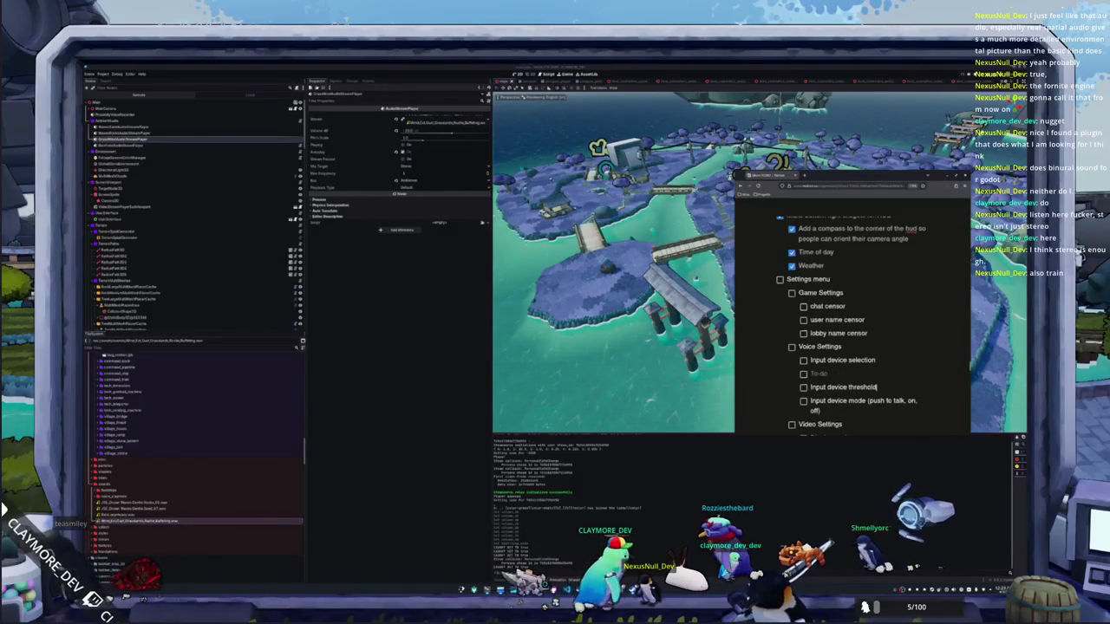
{"action": "key", "text": "BackSpace"}
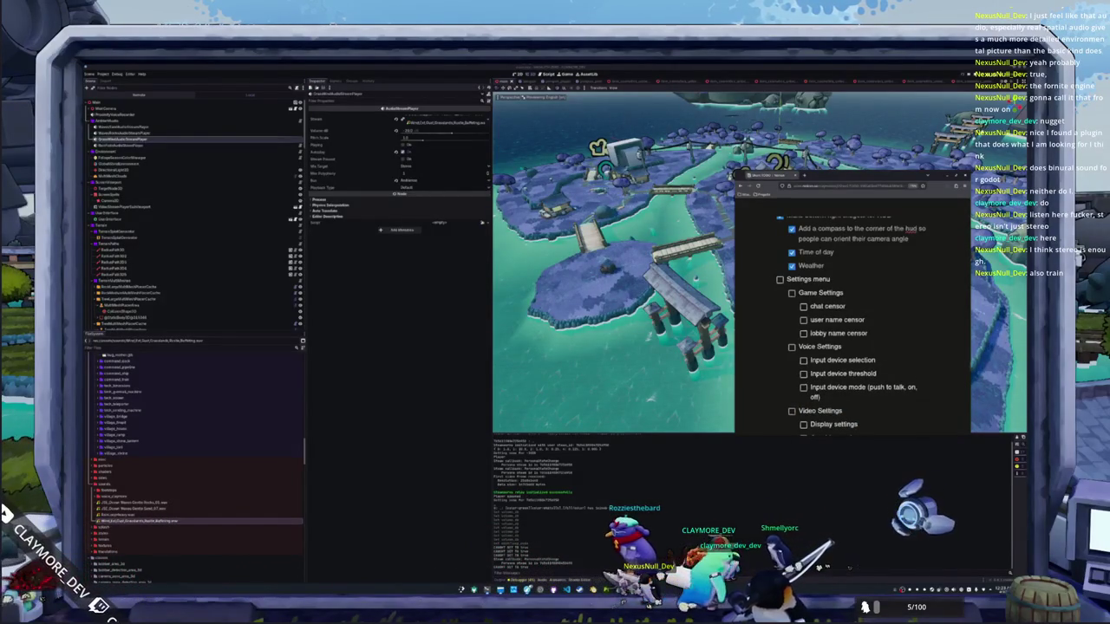
{"action": "key", "text": "shift+Home"}
Step: Nest a to-do for a preview meter that shows the audio level under the threshold item
{"action": "key", "text": "Down"}
{"action": "key", "text": "Return"}
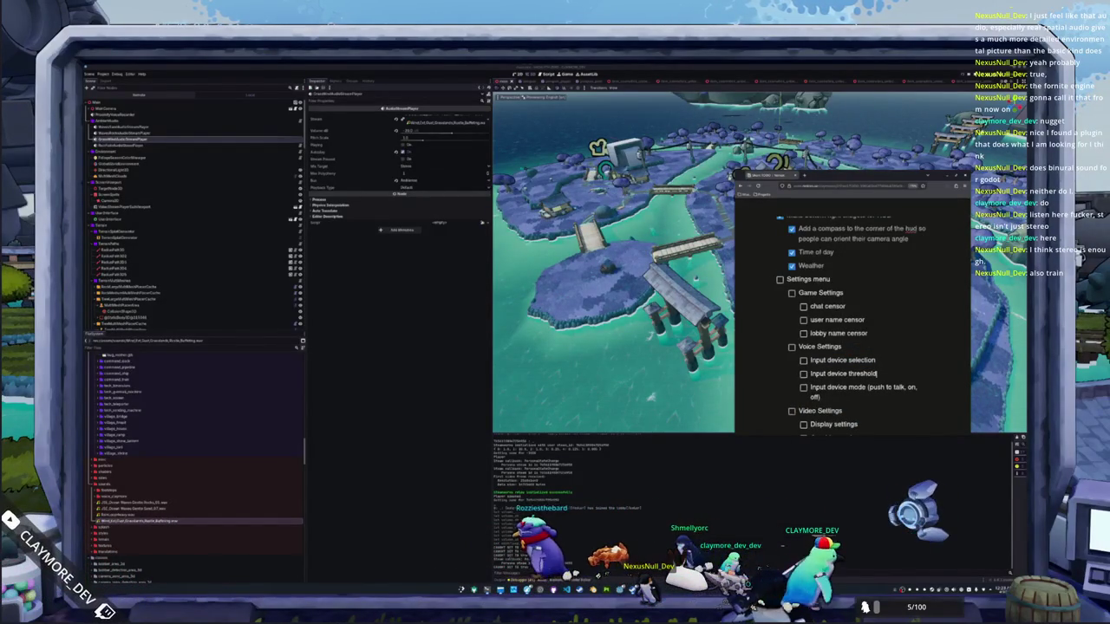
{"action": "type", "text": "Some"}
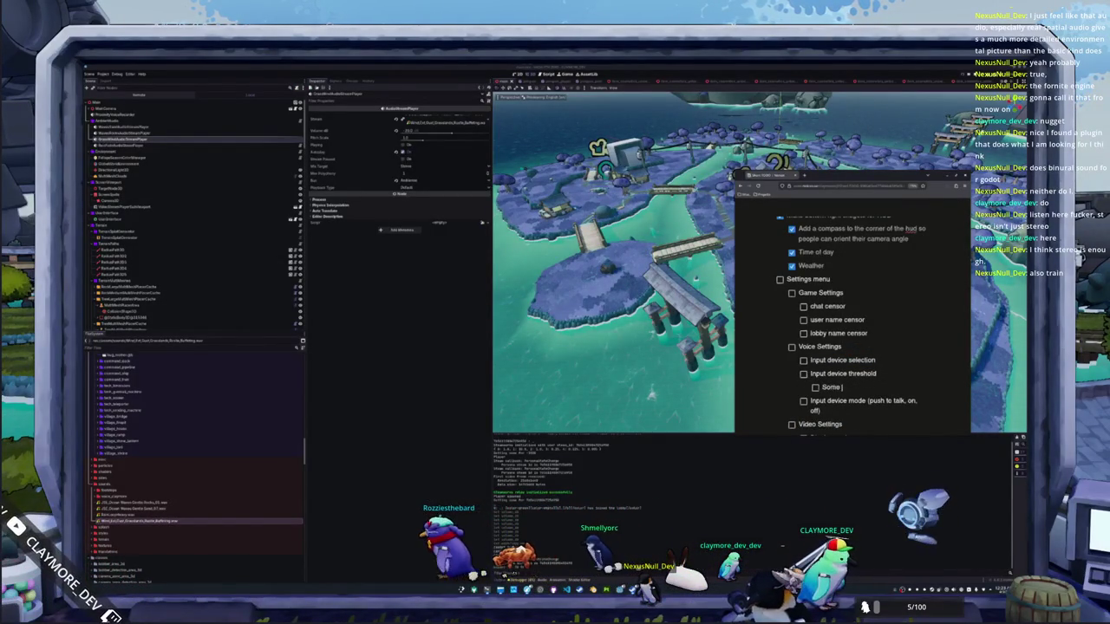
{"action": "type", "text": " sort of prev"}
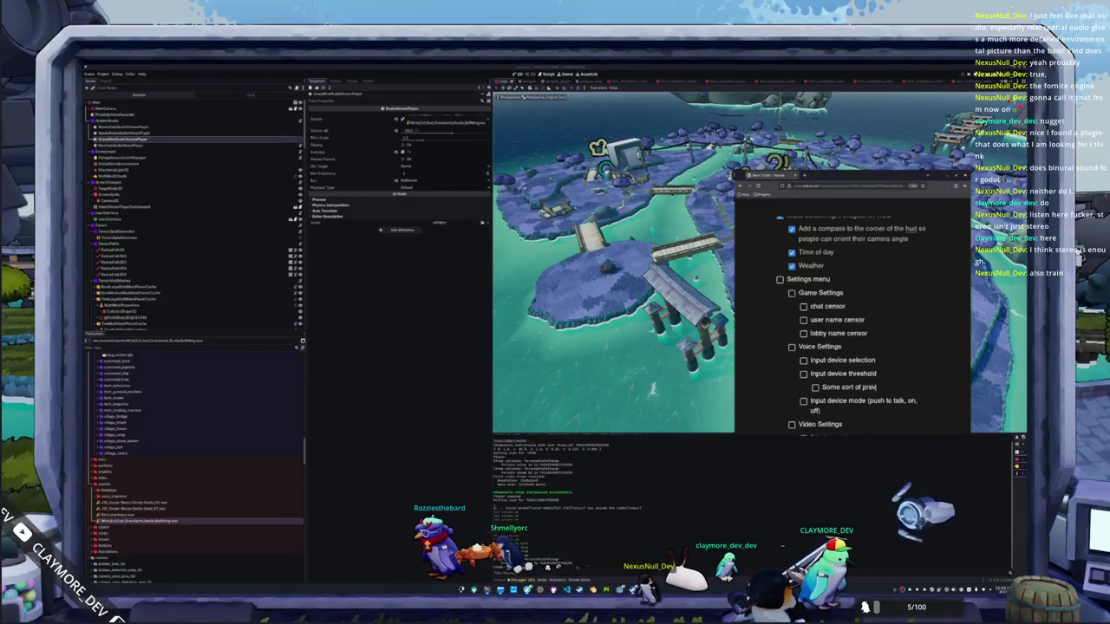
{"action": "type", "text": "iew meter that sh"}
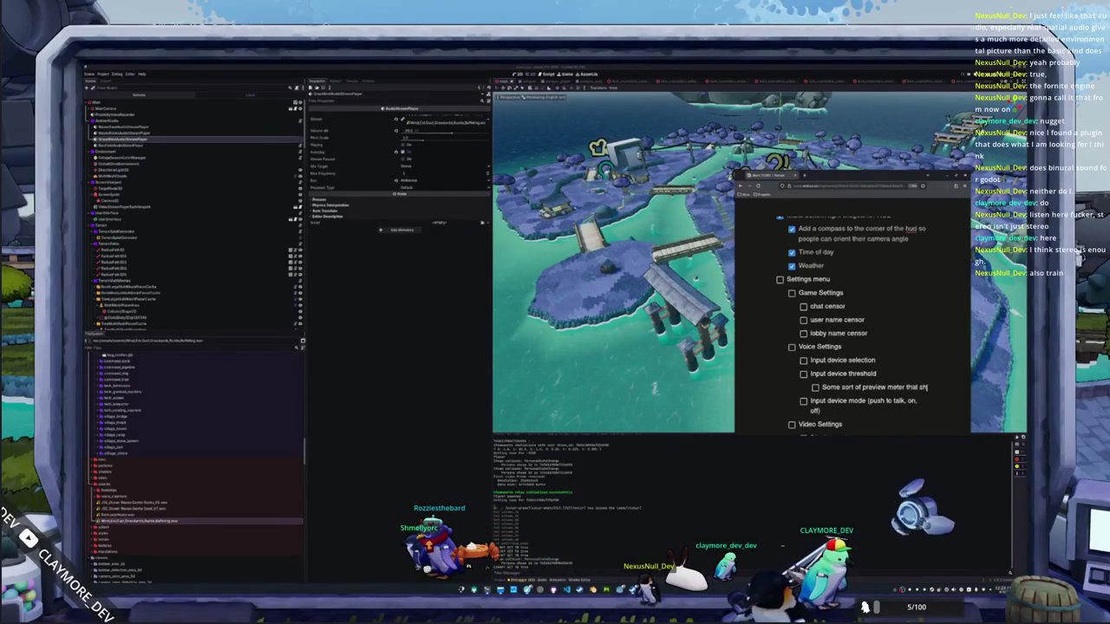
{"action": "type", "text": "ows the threshold and the audio"}
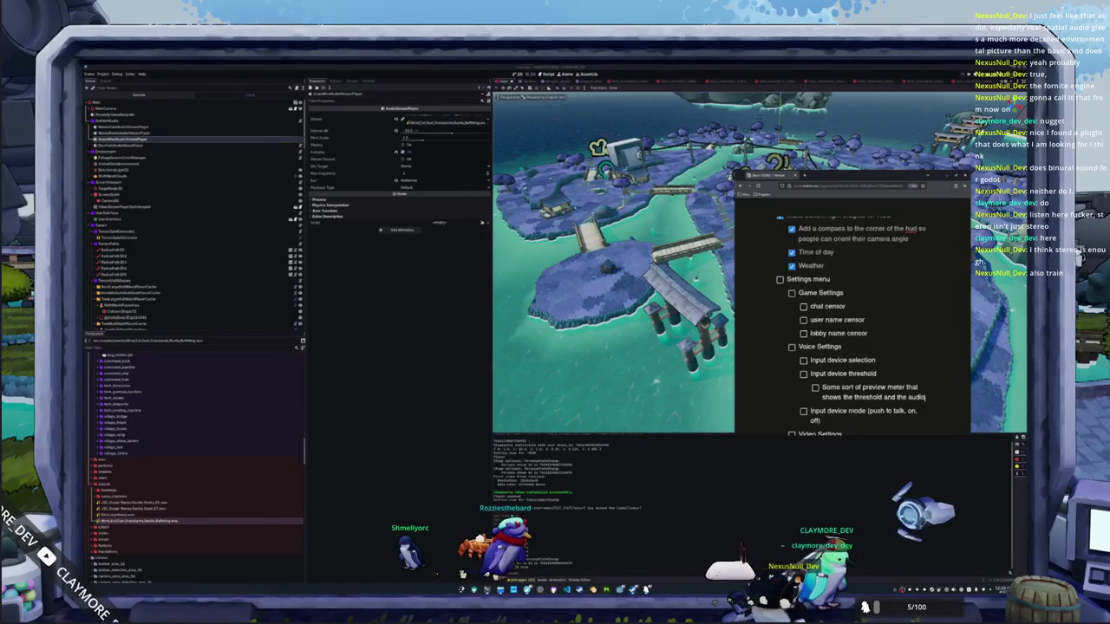
{"action": "type", "text": " lev"}
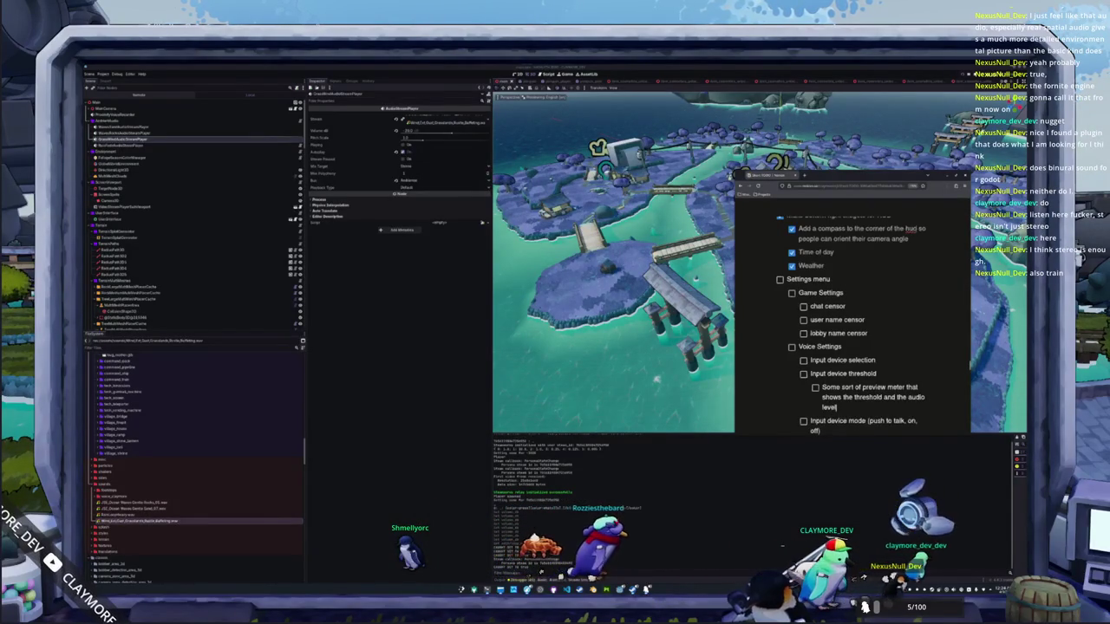
{"action": "type", "text": "el"}
Step: Switch from Notion to the running game window
{"action": "scroll", "coordinate": [810, 391], "scroll_direction": "down", "scroll_amount": 1}
{"action": "left_click", "coordinate": [821, 402]}
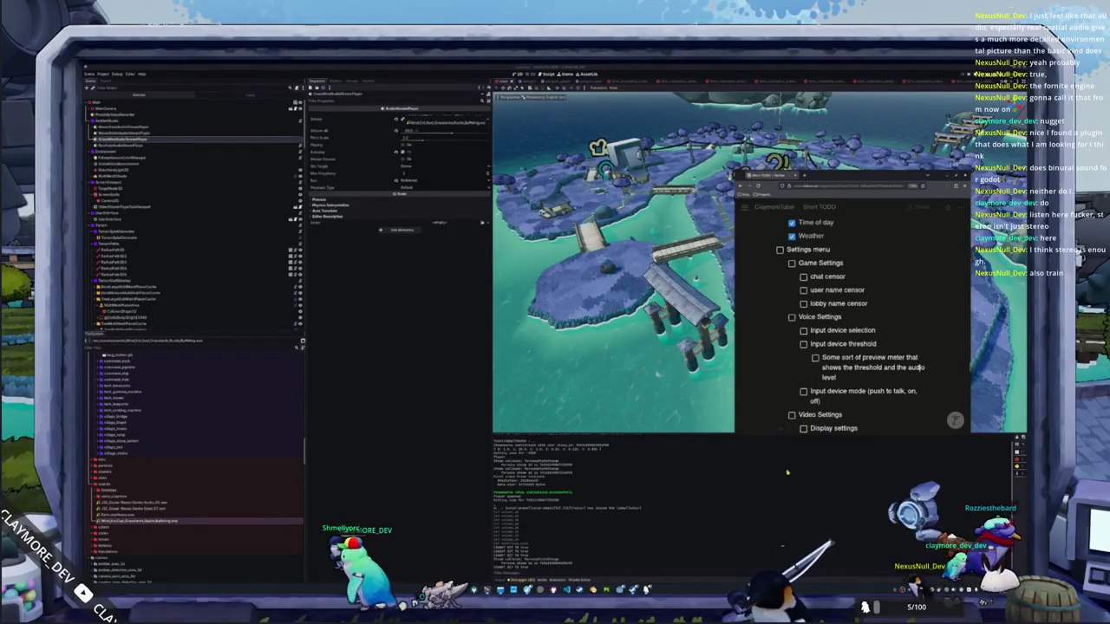
{"action": "mouse_move", "coordinate": [645, 588]}
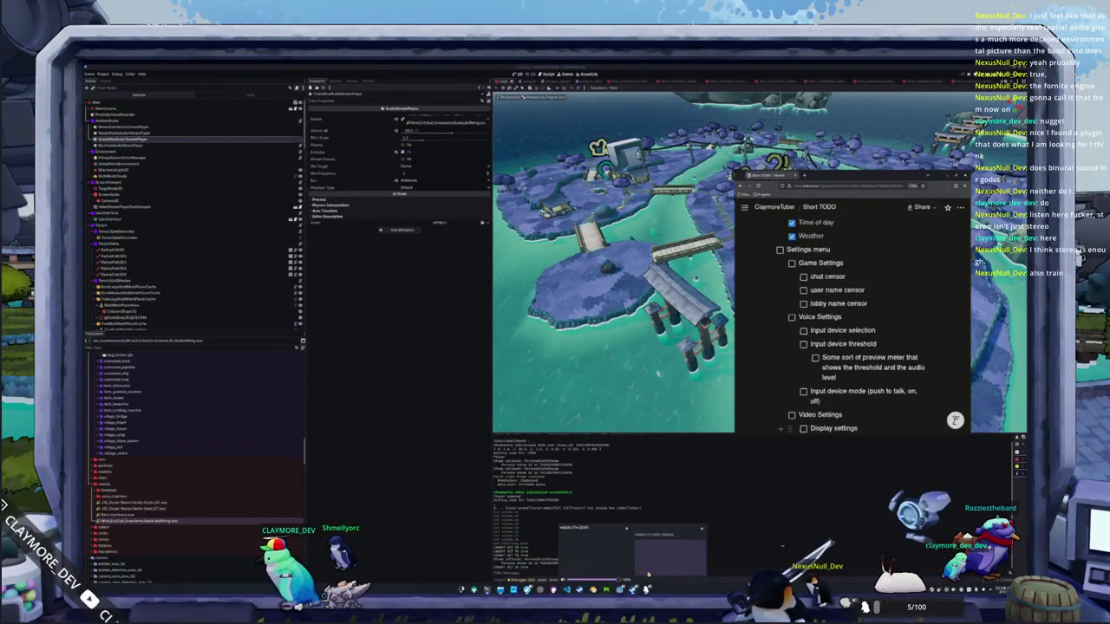
{"action": "left_click", "coordinate": [653, 564]}
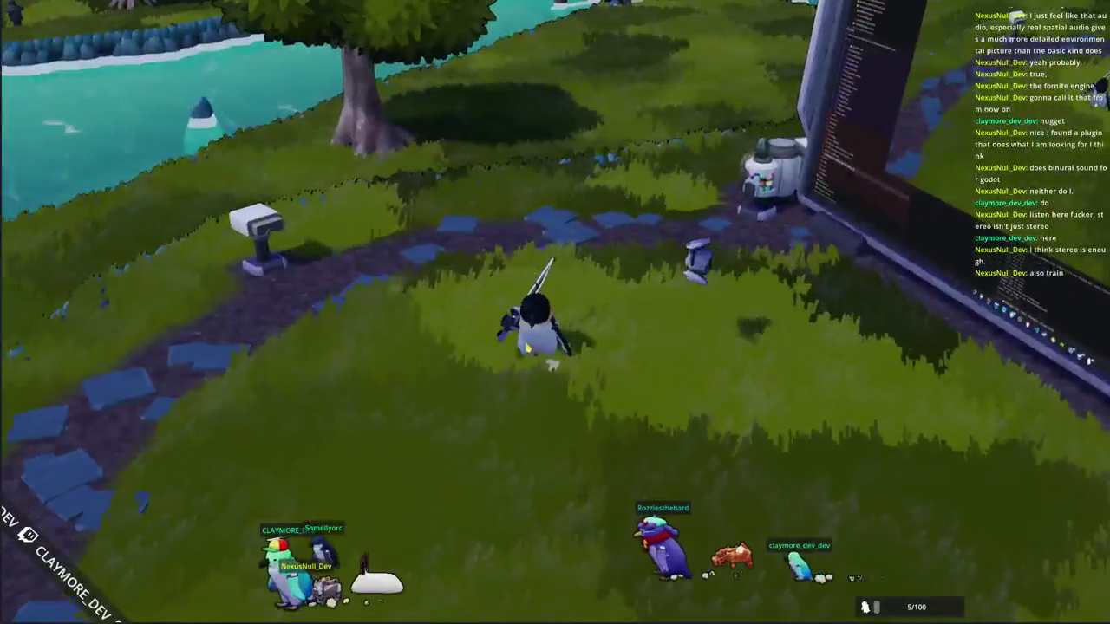
Step: Walk the penguin forward with W across the grass, past the bridge, up to the big monitor
{"action": "key", "text": "w"}
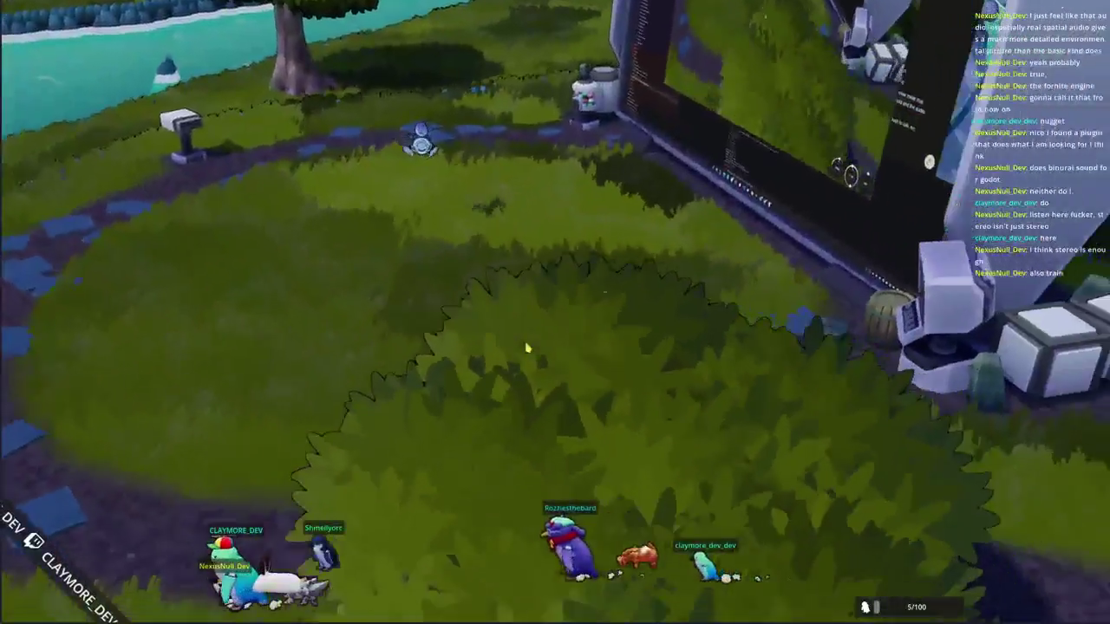
{"action": "key", "text": "w"}
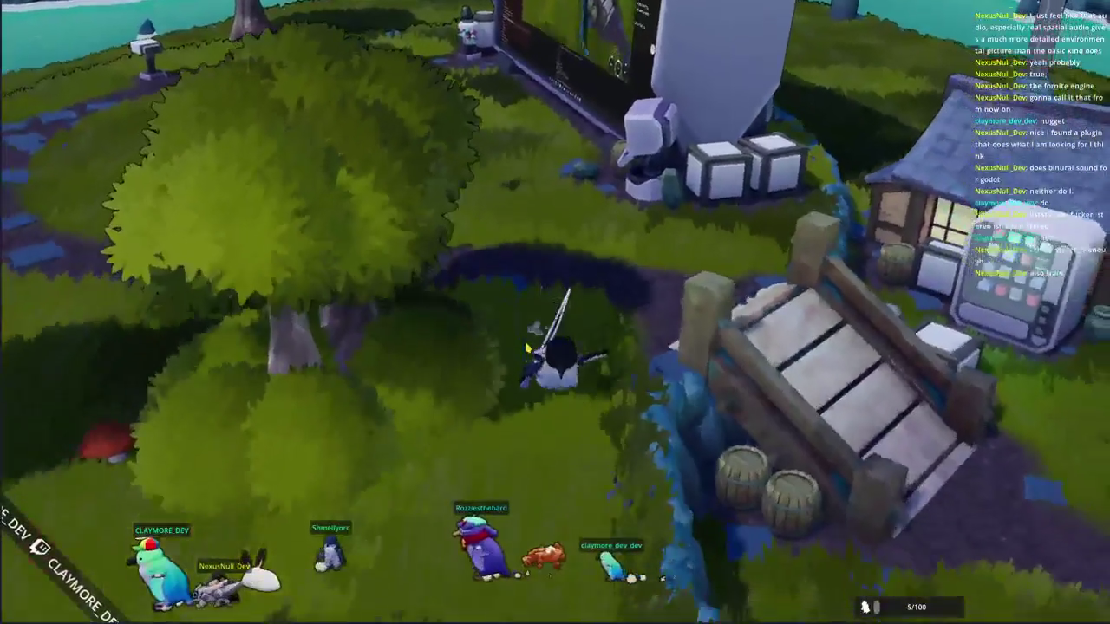
{"action": "key", "text": "w"}
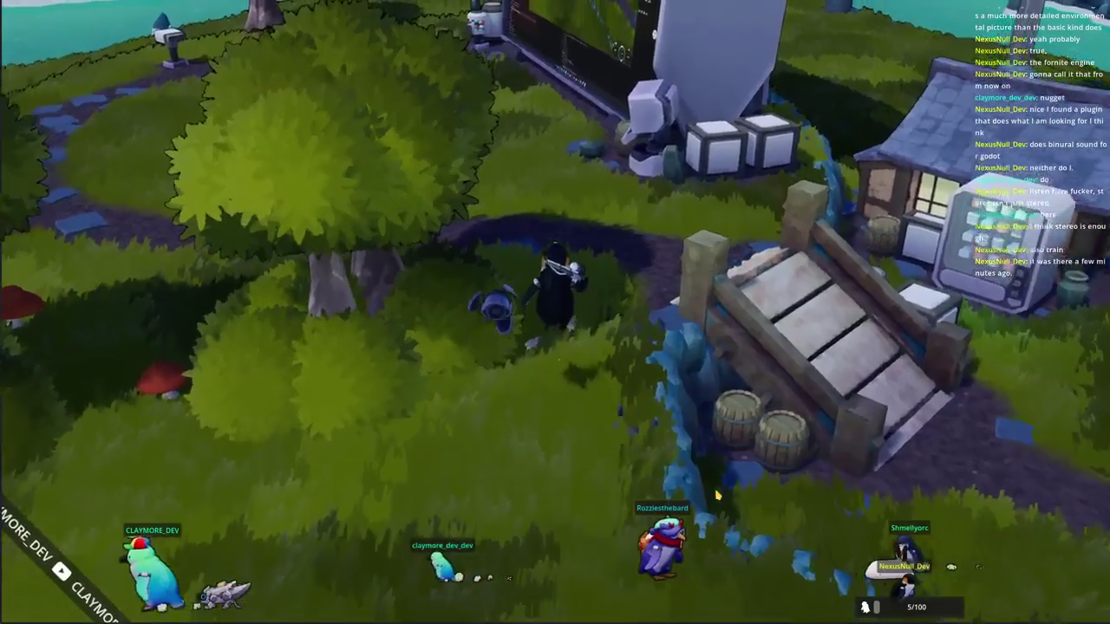
{"action": "key", "text": "w"}
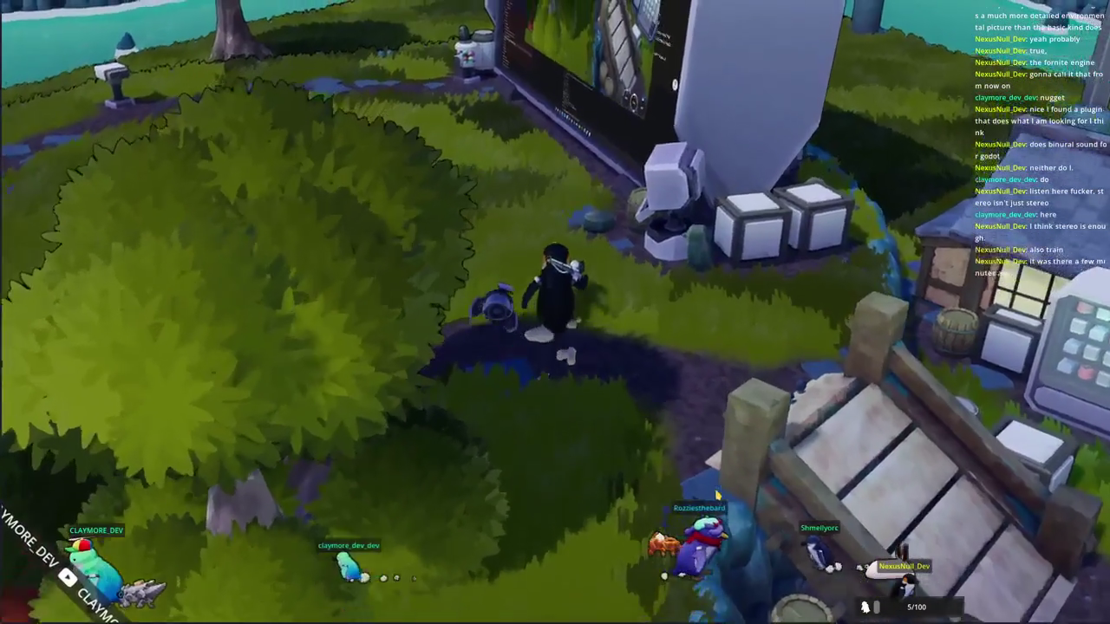
{"action": "key", "text": "w"}
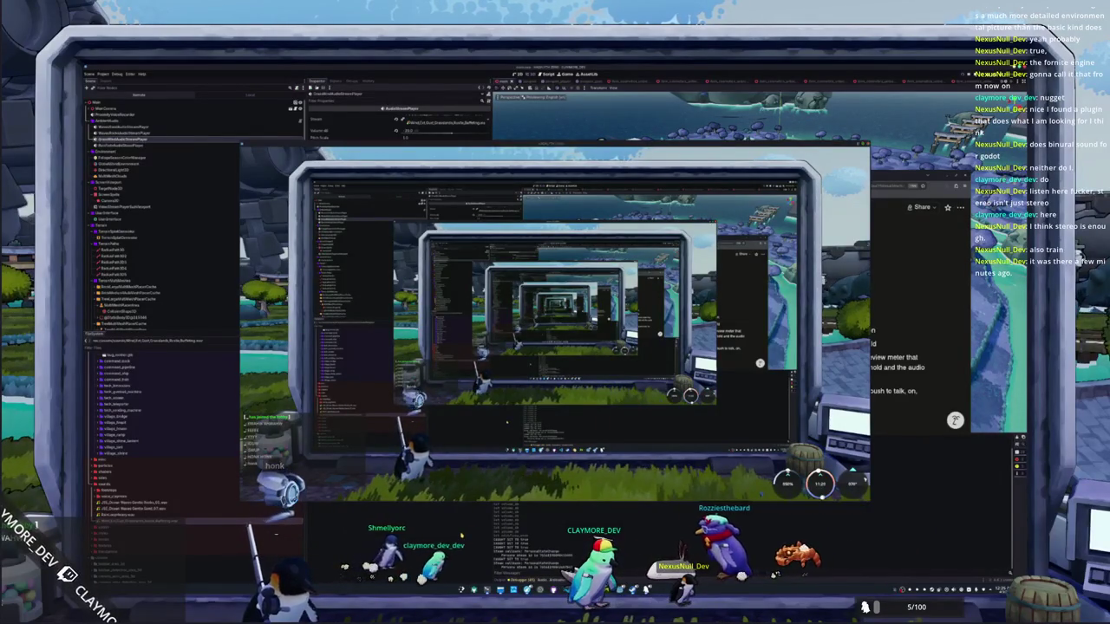
Step: Close the running game with F8 and return to the Short TODO checklist
{"action": "key", "text": "F8"}
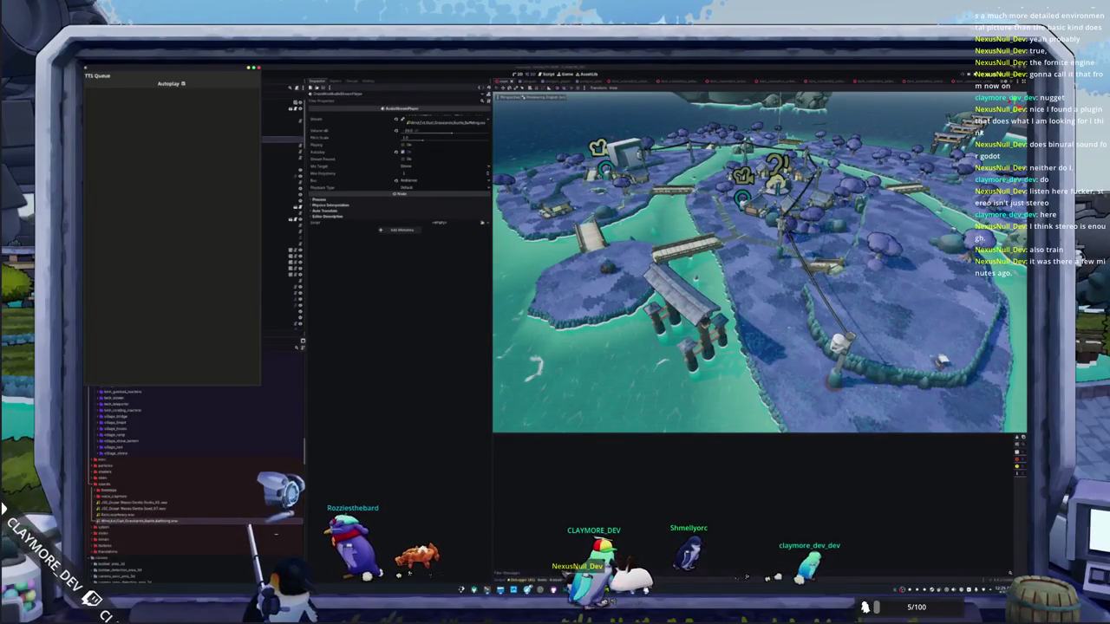
{"action": "key", "text": "alt+Tab"}
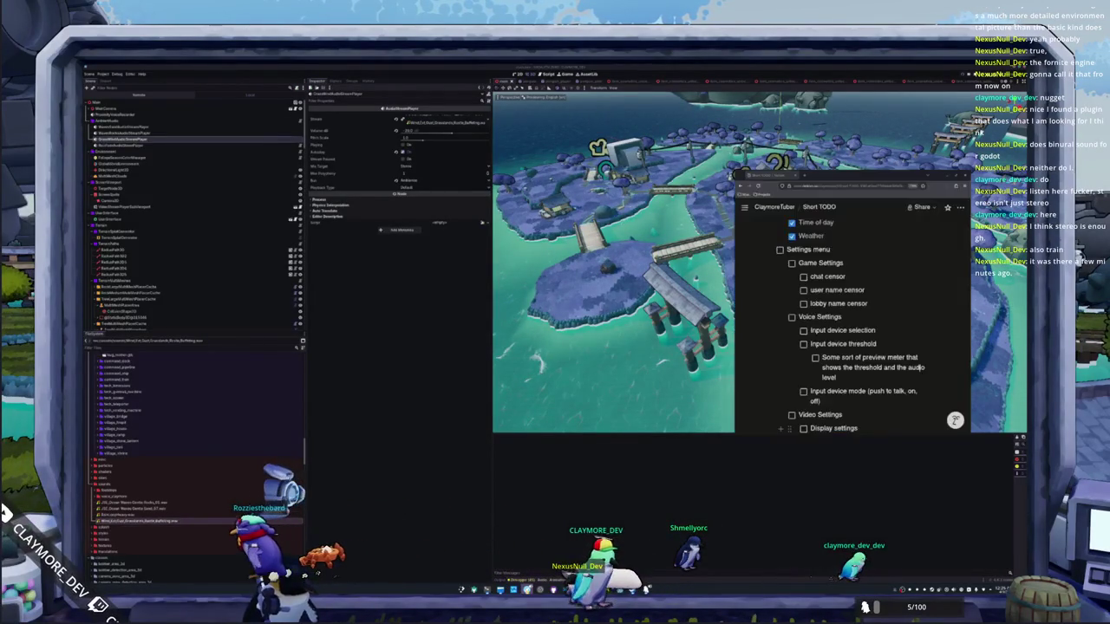
{"action": "scroll", "coordinate": [850, 347], "scroll_direction": "down", "scroll_amount": 2}
{"action": "scroll", "coordinate": [850, 346], "scroll_direction": "up", "scroll_amount": 1}
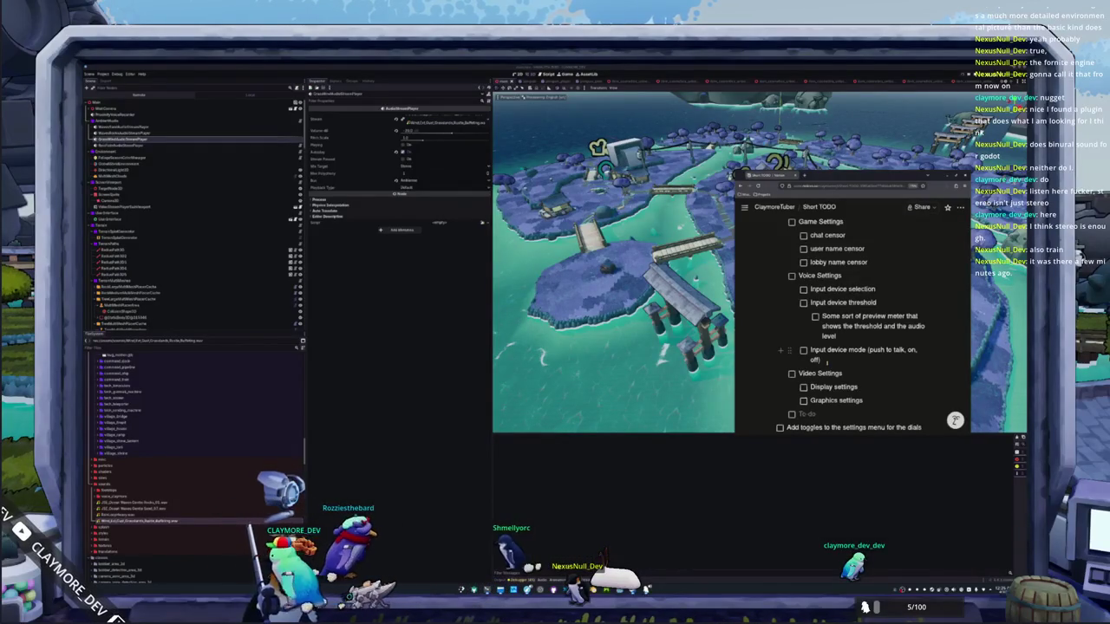
Step: Add a 'Mute other players voices by default' to-do under Voice Settings
{"action": "key", "text": "Return"}
{"action": "type", "text": "Default"}
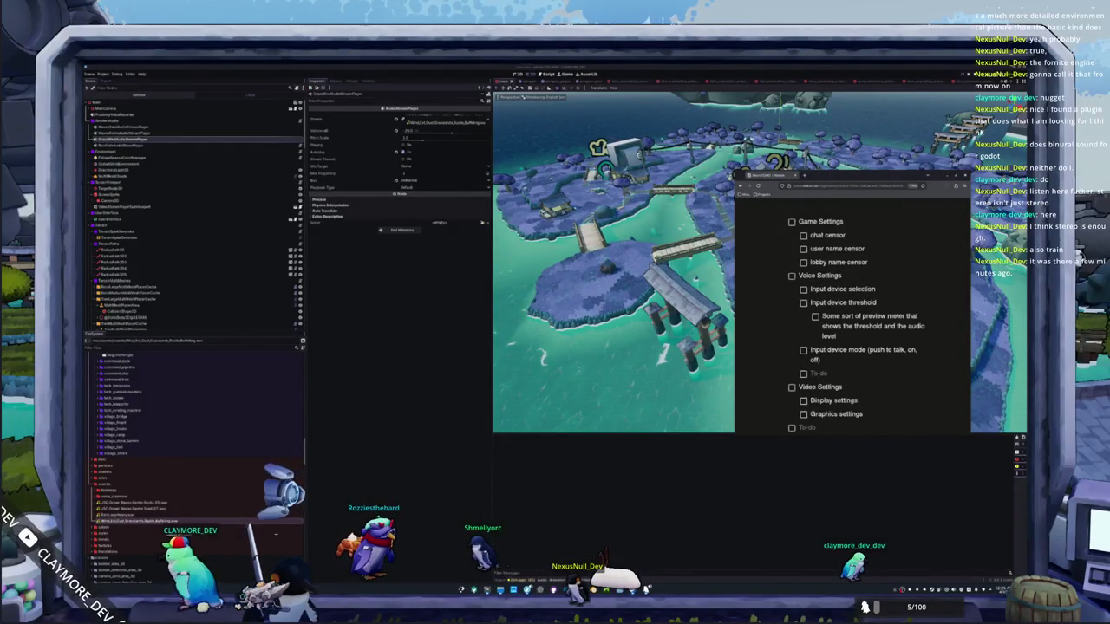
{"action": "key", "text": "BackSpace"}
{"action": "key", "text": "BackSpace"}
{"action": "key", "text": "BackSpace"}
{"action": "key", "text": "BackSpace"}
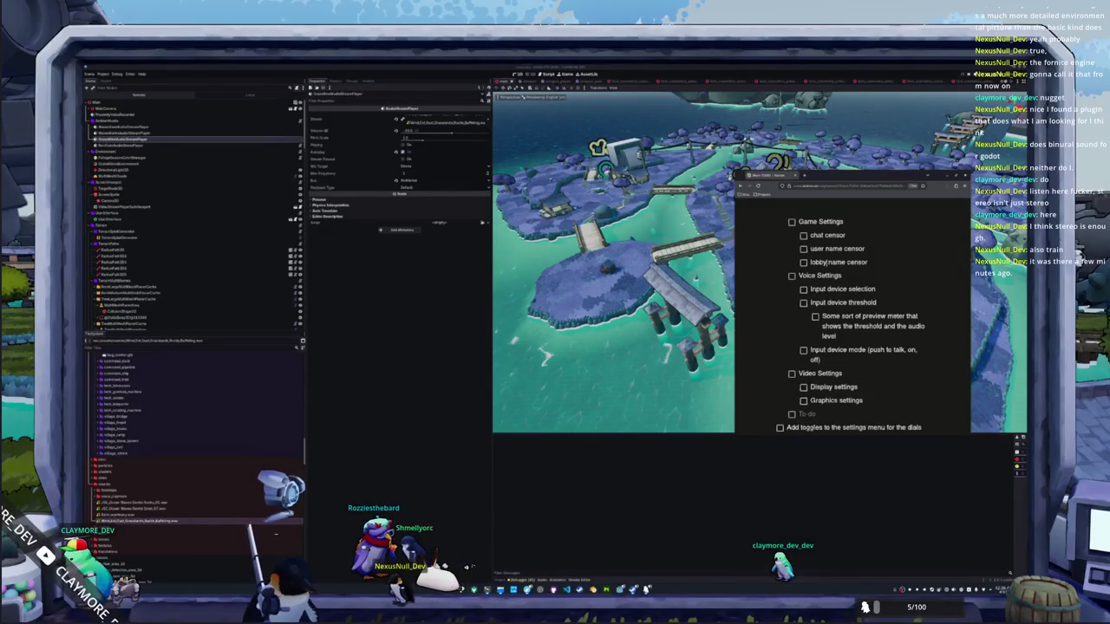
{"action": "key", "text": "Return"}
{"action": "type", "text": "Mute other players b"}
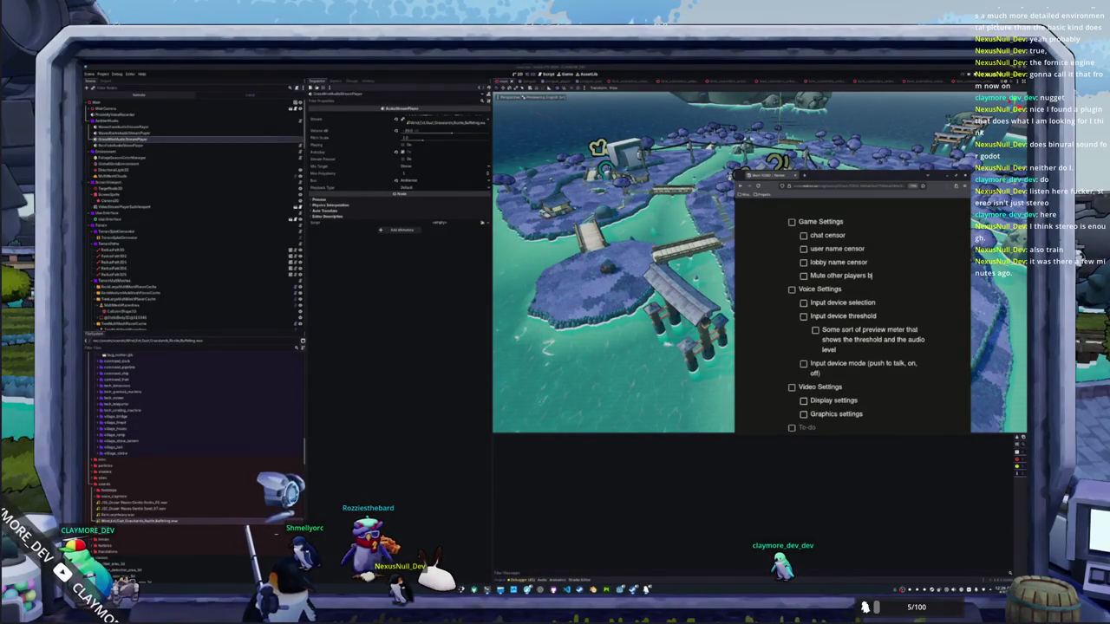
{"action": "type", "text": "yers voice by default"}
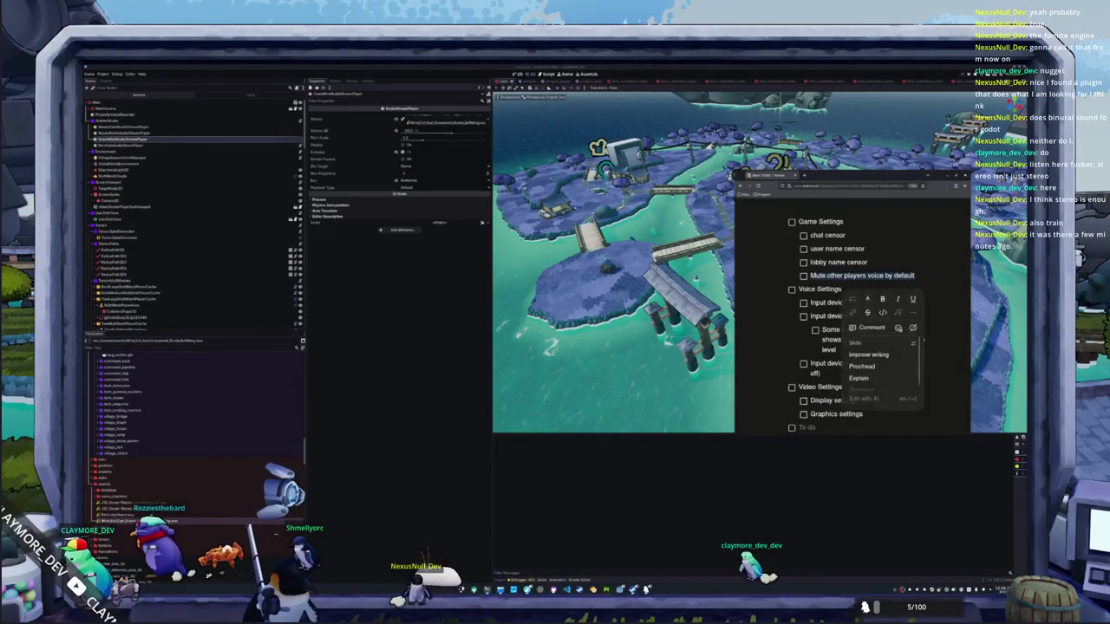
{"action": "key", "text": "ctrl+z"}
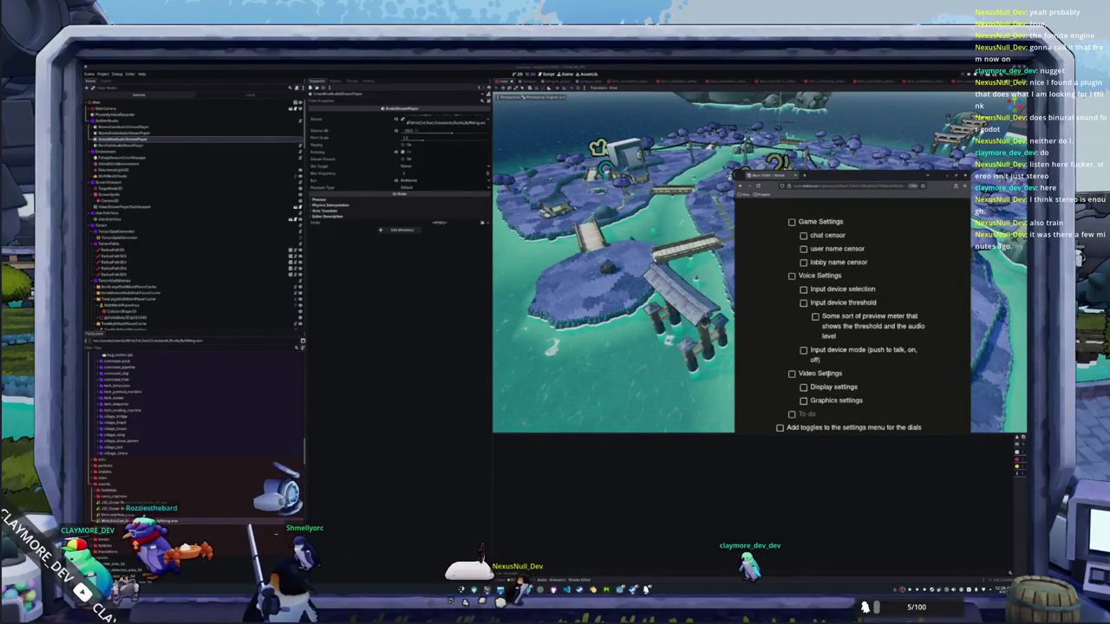
{"action": "key", "text": "ctrl+shift+z"}
{"action": "key", "text": "ctrl+z"}
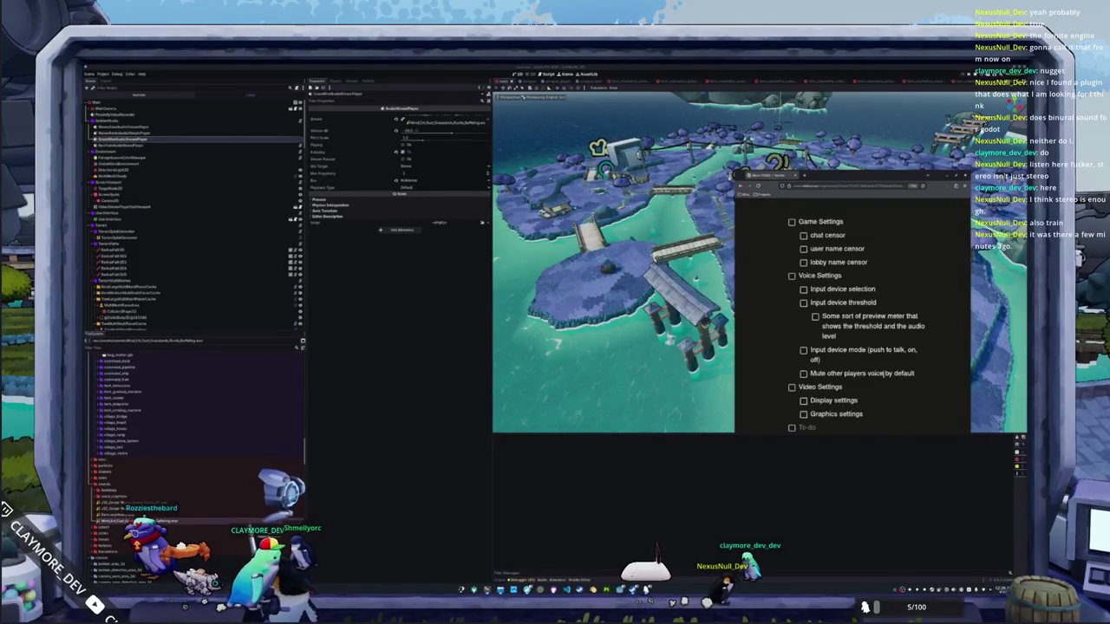
{"action": "type", "text": "s"}
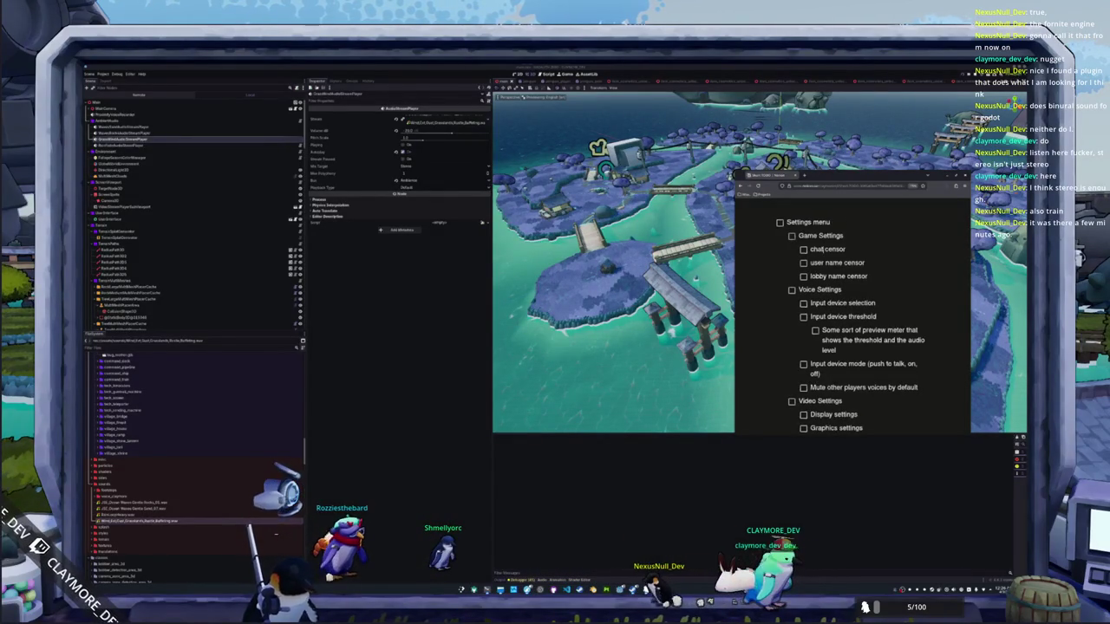
Step: Add an 'Input Settings' group with a 'Key rebinding' item, and drag the dial-toggles task under Settings menu
{"action": "scroll", "coordinate": [849, 330], "scroll_direction": "down", "scroll_amount": 3}
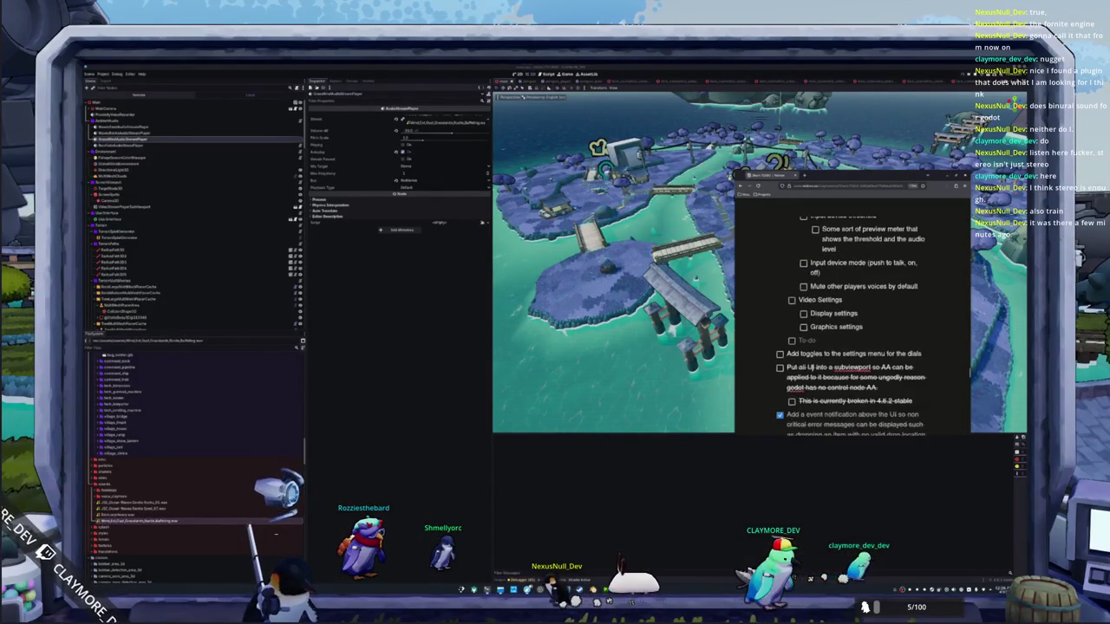
{"action": "type", "text": "In"}
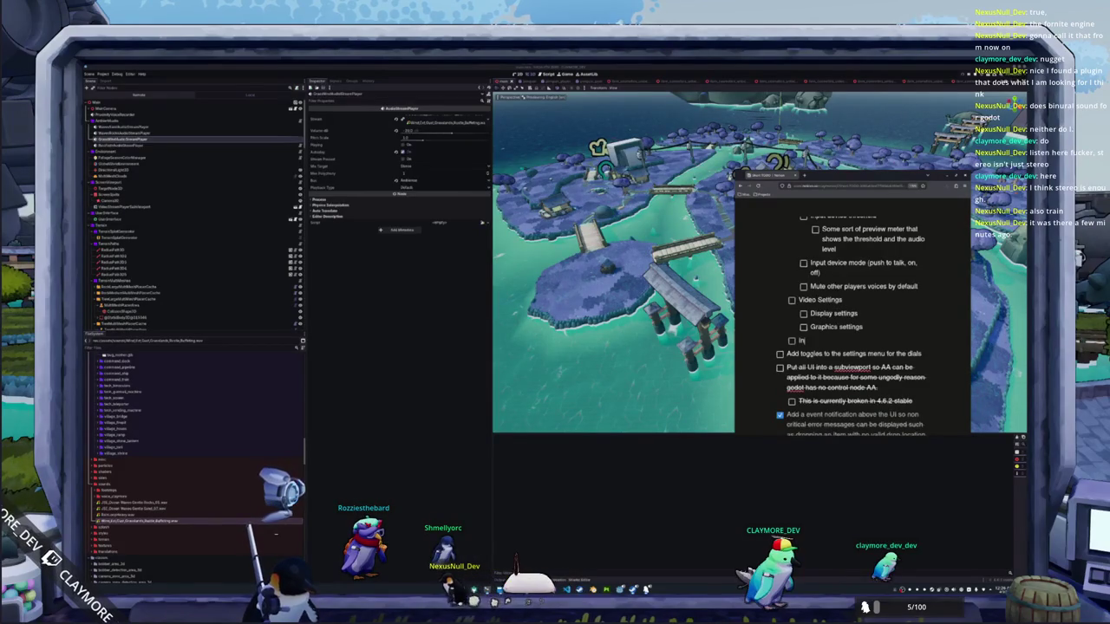
{"action": "type", "text": "put Settings"}
{"action": "key", "text": "Return"}
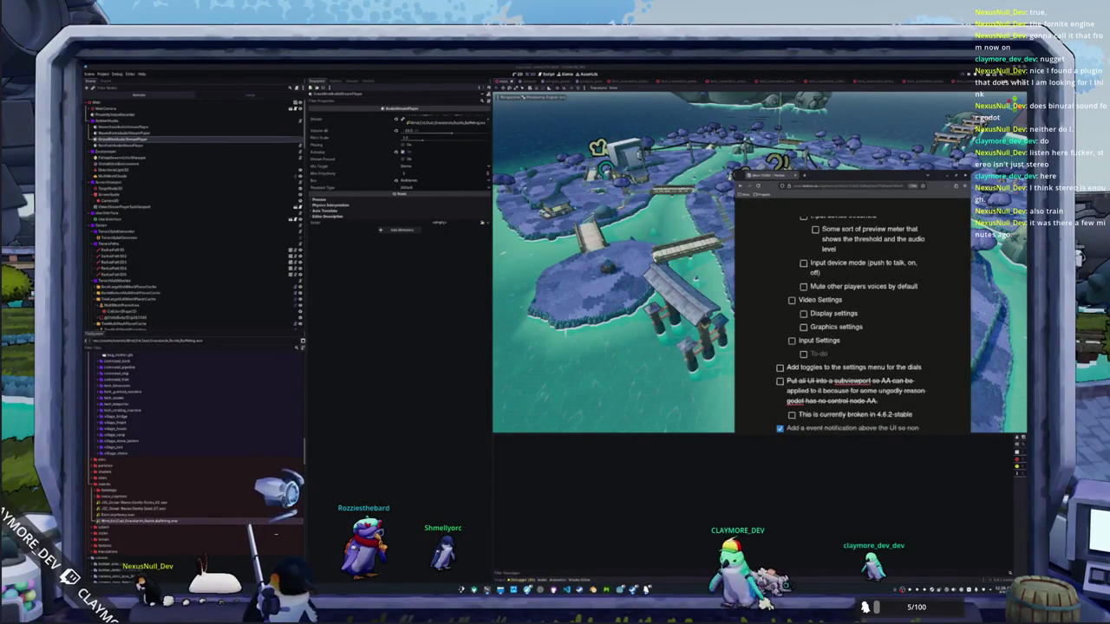
{"action": "type", "text": "Key rebinding"}
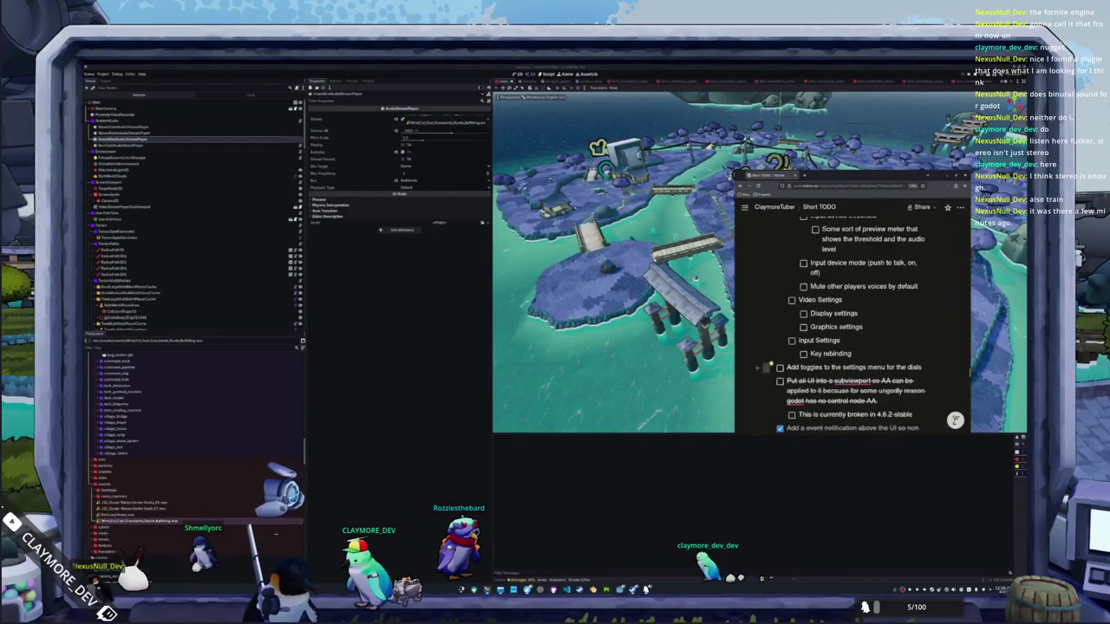
{"action": "scroll", "coordinate": [830, 320], "scroll_direction": "up", "scroll_amount": 2}
{"action": "mouse_move", "coordinate": [759, 373]}
{"action": "left_mouse_down"}
{"action": "mouse_move", "coordinate": [829, 320]}
{"action": "mouse_move", "coordinate": [828, 341]}
{"action": "mouse_move", "coordinate": [800, 355]}
{"action": "mouse_move", "coordinate": [781, 281]}
{"action": "mouse_move", "coordinate": [784, 306]}
{"action": "left_mouse_up"}
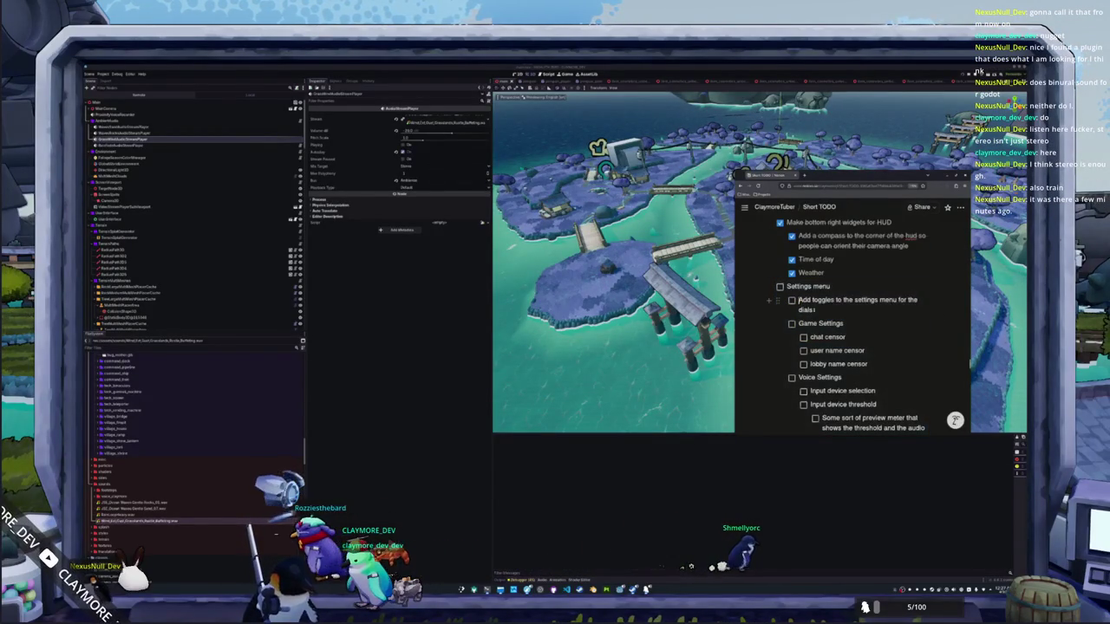
Step: Move the dial-toggles task under Game Settings, then delete its text
{"action": "left_click", "coordinate": [777, 300]}
{"action": "left_click", "coordinate": [780, 301]}
{"action": "mouse_move", "coordinate": [779, 300]}
{"action": "left_mouse_down"}
{"action": "mouse_move", "coordinate": [787, 328]}
{"action": "mouse_move", "coordinate": [781, 314]}
{"action": "left_mouse_up"}
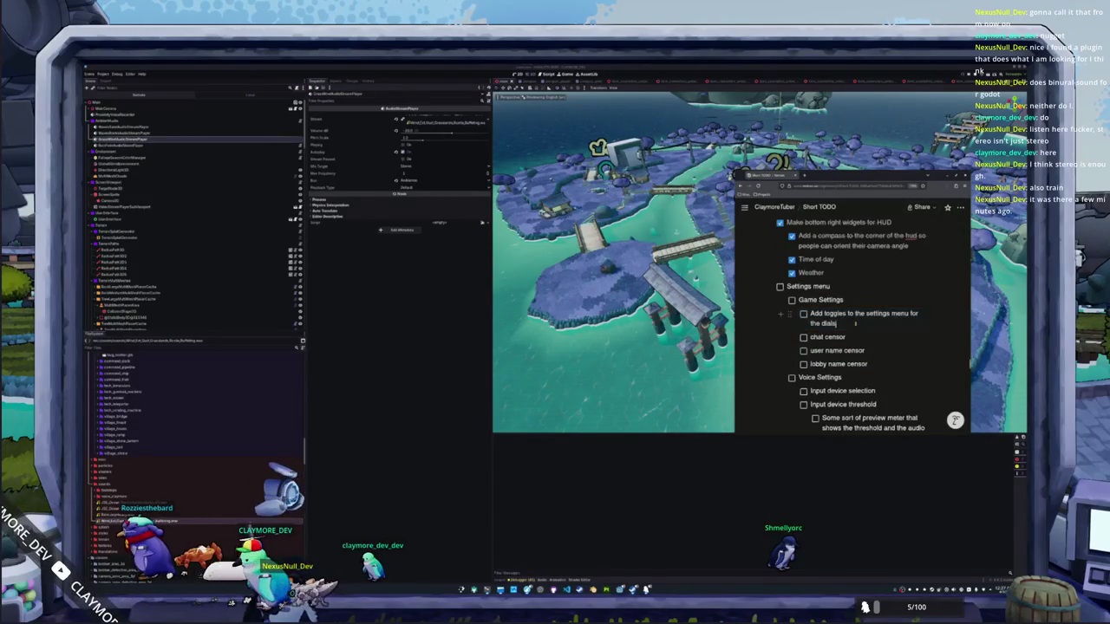
{"action": "scroll", "coordinate": [875, 346], "scroll_direction": "down", "scroll_amount": 1}
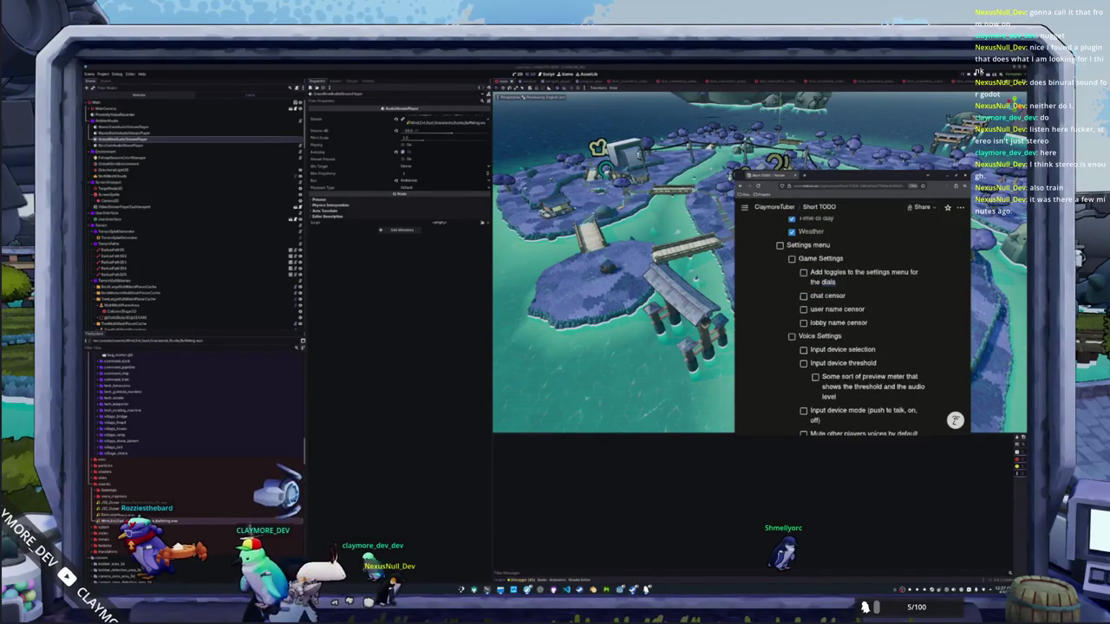
{"action": "left_click_drag", "start_coordinate": [909, 272], "coordinate": [836, 283]}
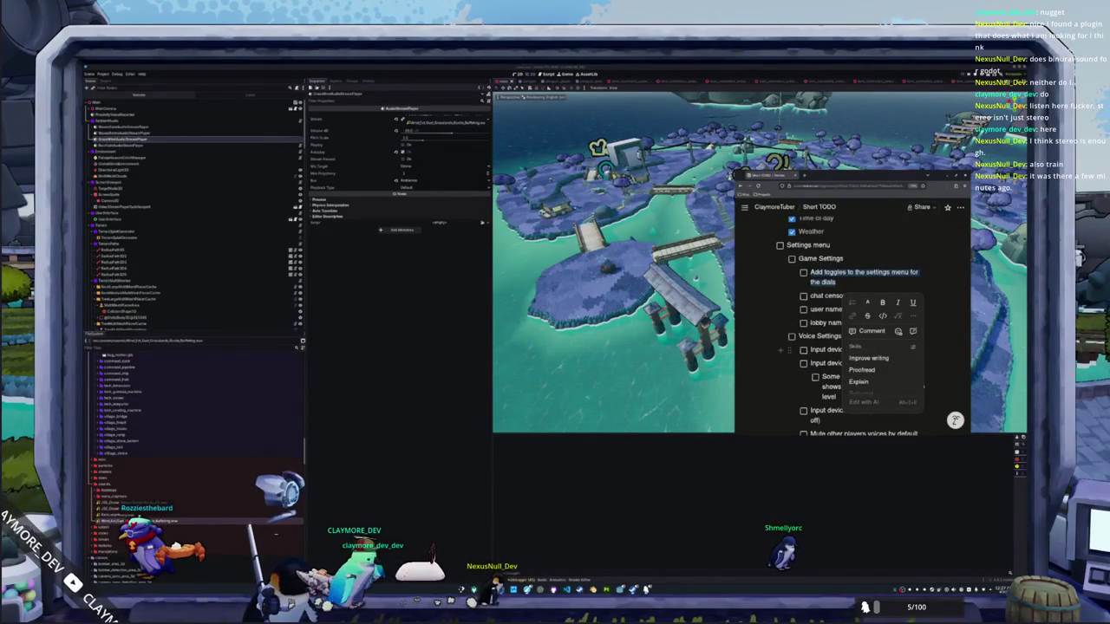
{"action": "key", "text": "BackSpace"}
{"action": "key", "text": "BackSpace"}
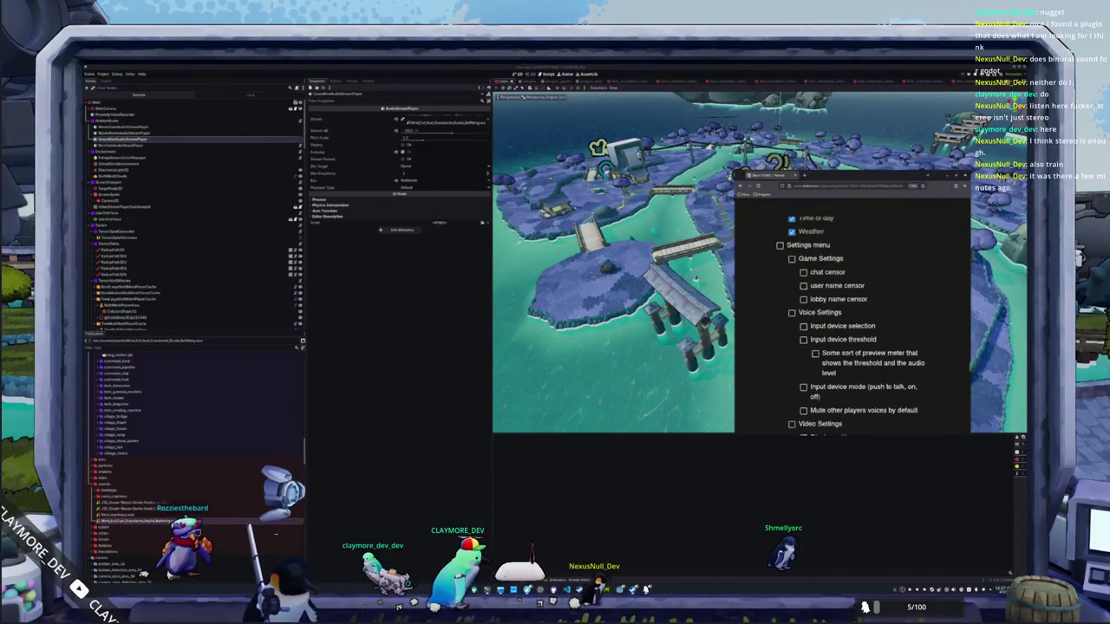
Step: Add separate 'toggle for the … dial' items for the time, weather and compass dials
{"action": "key", "text": "Return"}
{"action": "type", "text": "toggle for the sun "}
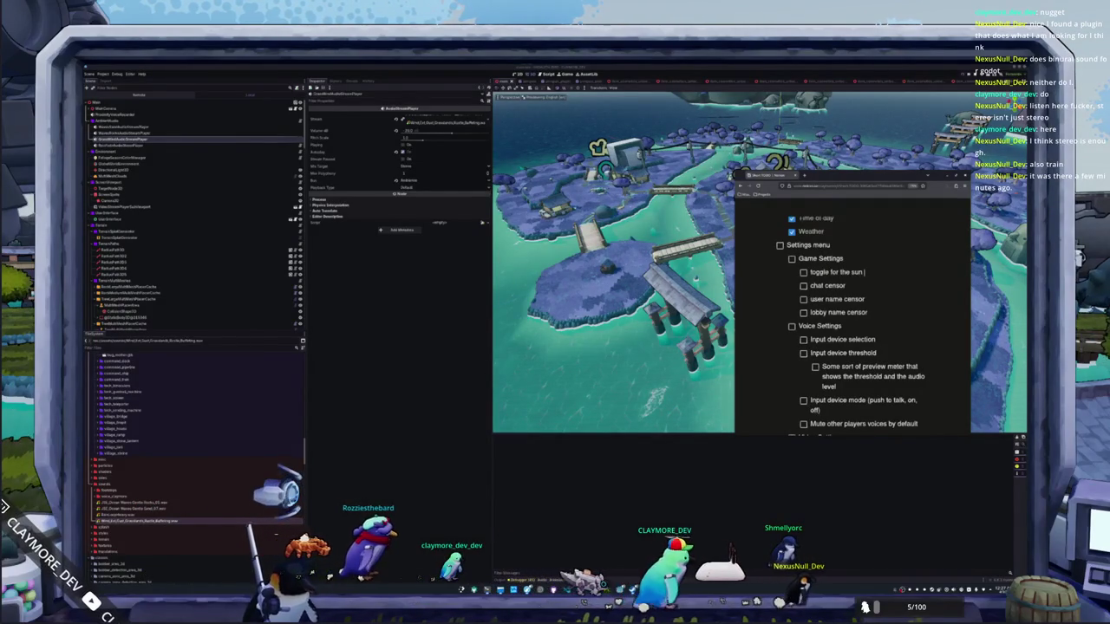
{"action": "type", "text": "dial"}
{"action": "key", "text": "Return"}
{"action": "type", "text": "oggle for the"}
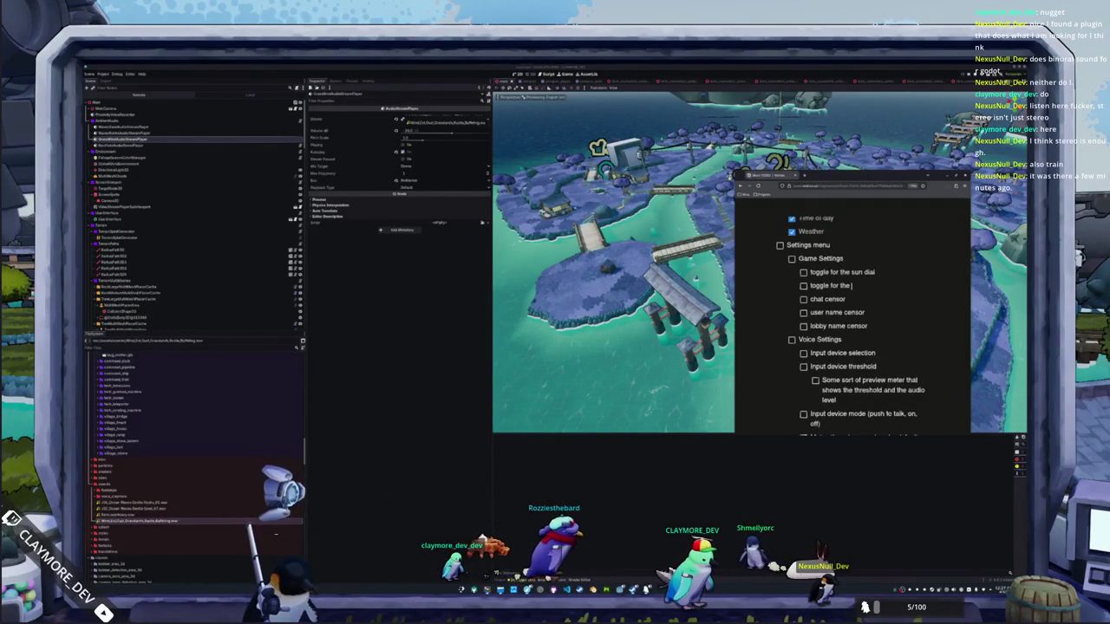
{"action": "double_click", "coordinate": [856, 272]}
{"action": "type", "text": "ther dial"}
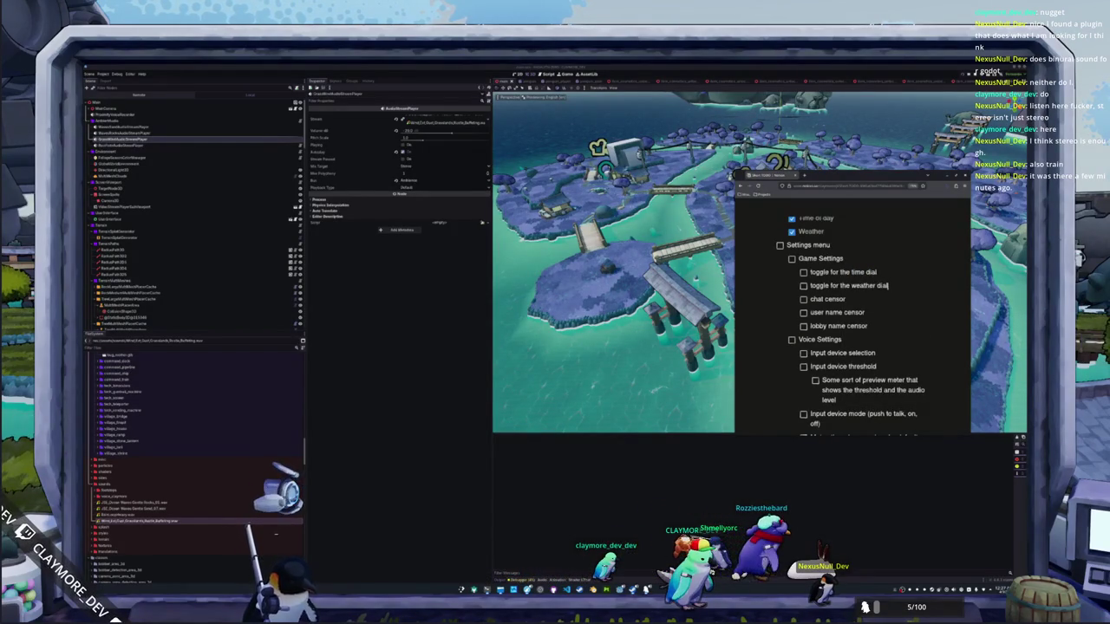
{"action": "key", "text": "Return"}
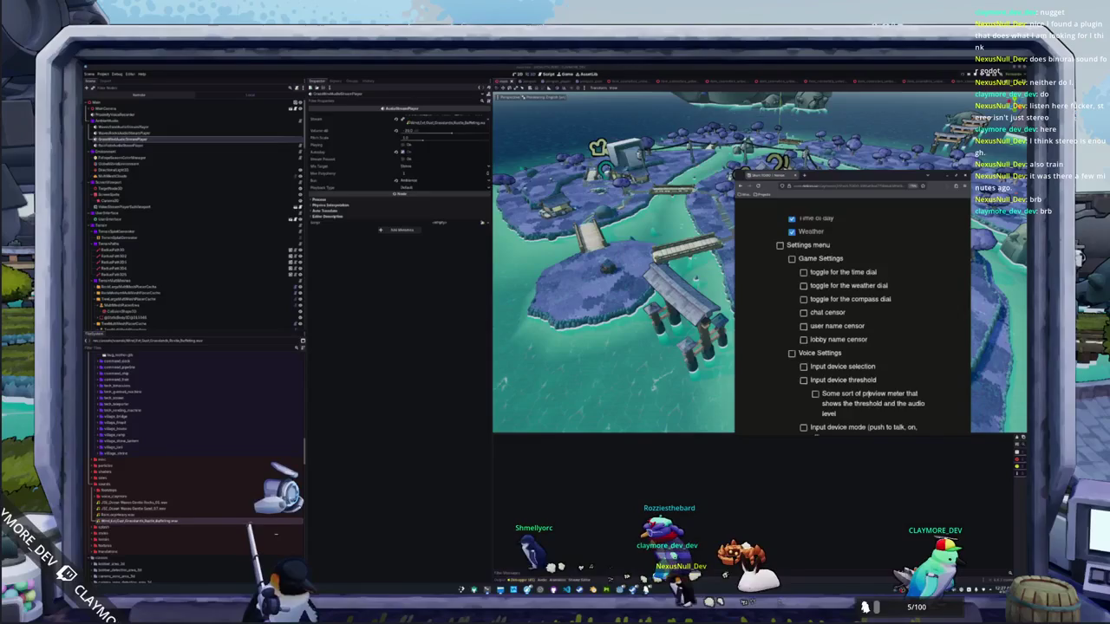
{"action": "key", "text": "Down"}
{"action": "key", "text": "Down"}
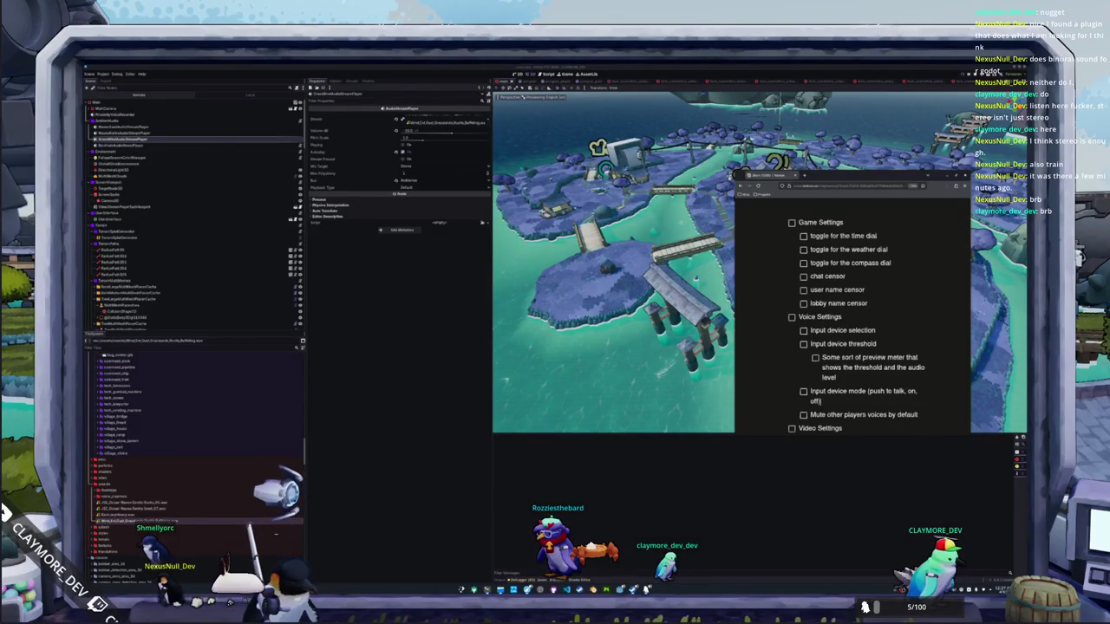
Step: Add an 'Accessibility' item below Key rebinding with a nested sub-item started
{"action": "scroll", "coordinate": [824, 386], "scroll_direction": "down", "scroll_amount": 2}
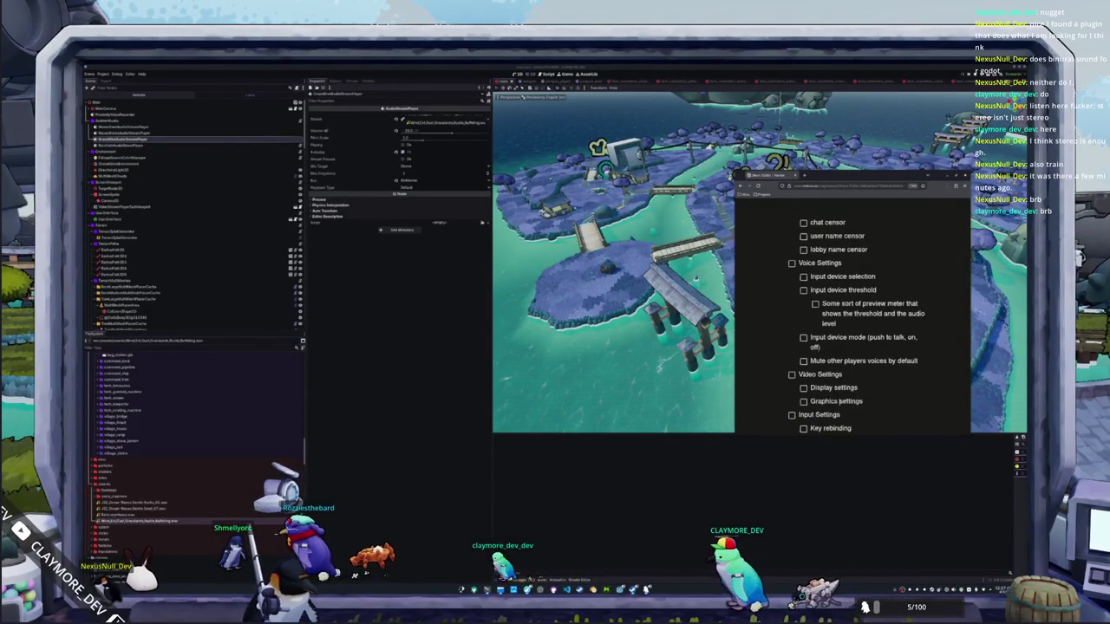
{"action": "scroll", "coordinate": [798, 388], "scroll_direction": "down", "scroll_amount": 1}
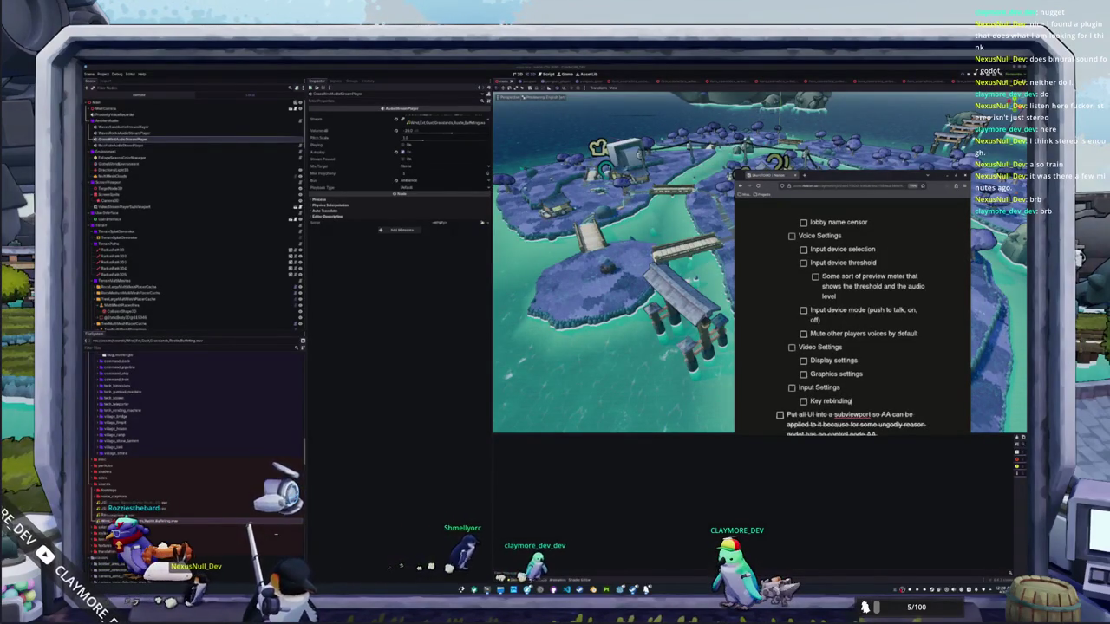
{"action": "key", "text": "Return"}
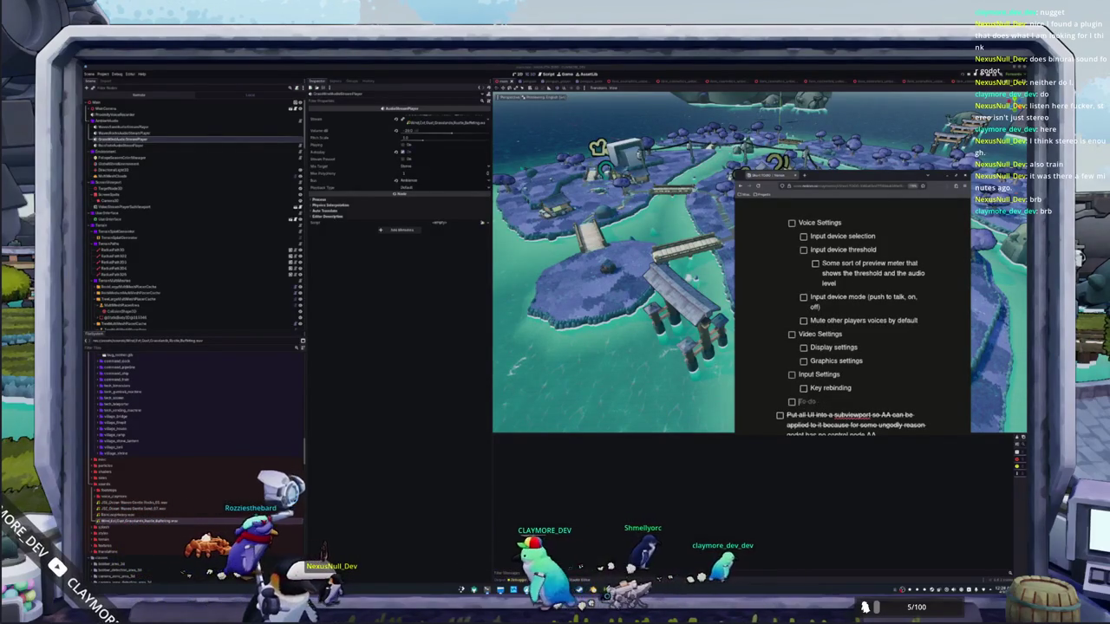
{"action": "type", "text": "Acessi"}
{"action": "key", "text": "BackSpace"}
{"action": "key", "text": "BackSpace"}
{"action": "key", "text": "BackSpace"}
{"action": "key", "text": "BackSpace"}
{"action": "type", "text": "cessibility"}
{"action": "key", "text": "Return"}
Step: Enter 'Fishing minigame extra time' and remove the extra 'less decay' to-do
{"action": "type", "text": "Fishing Mini"}
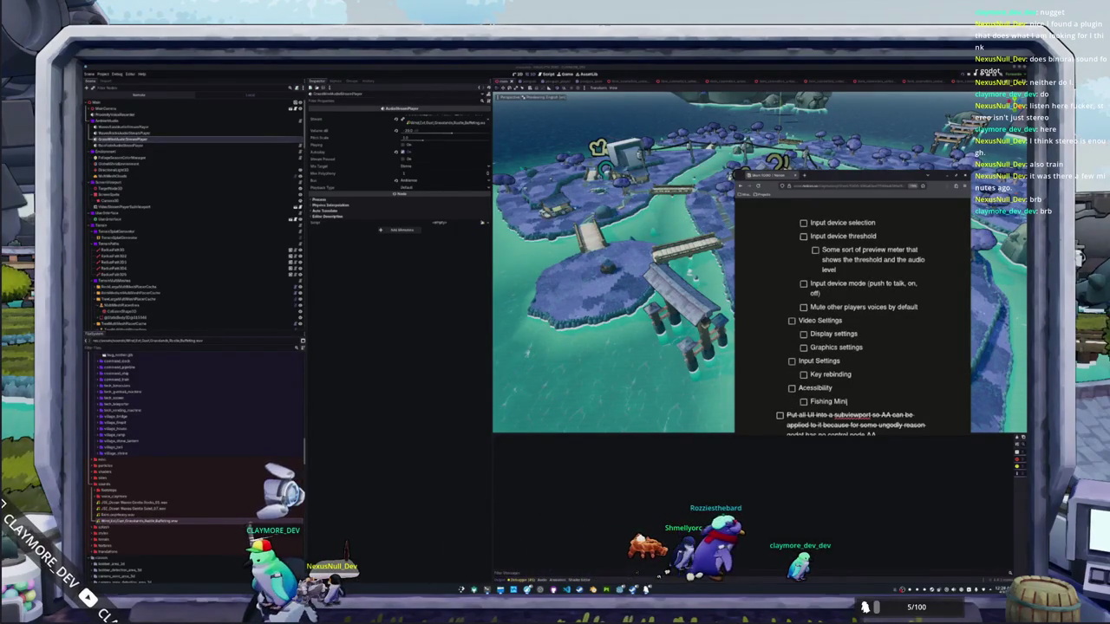
{"action": "type", "text": "game"}
{"action": "key", "text": "ctrl+Left"}
{"action": "key", "text": "Delete"}
{"action": "type", "text": "m"}
{"action": "left_click", "coordinate": [866, 402]}
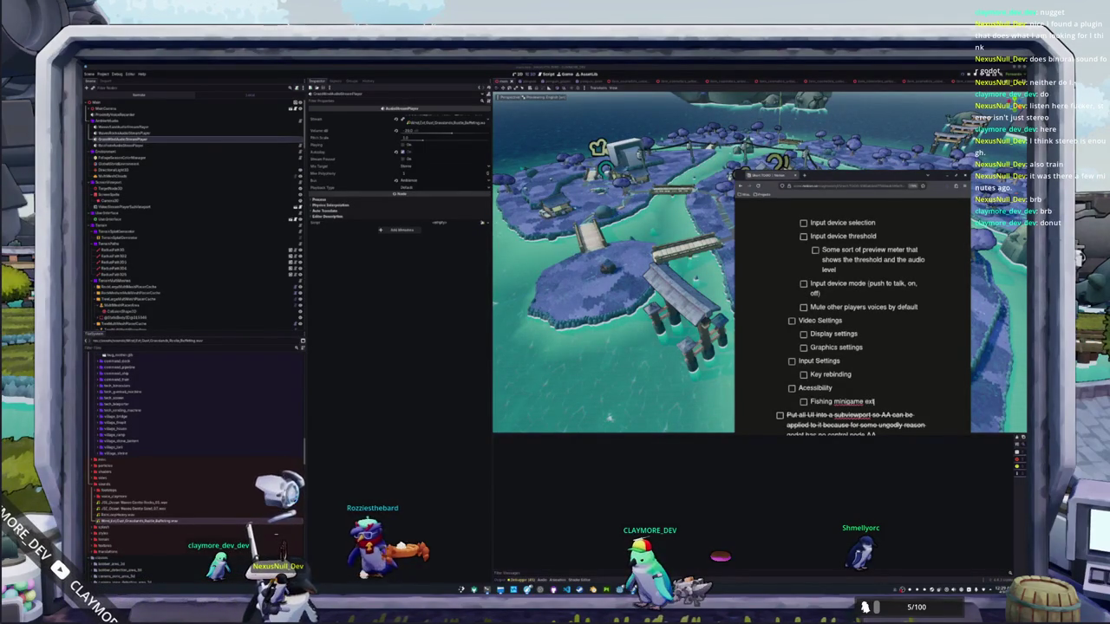
{"action": "type", "text": "ra time"}
{"action": "key", "text": "Return"}
{"action": "type", "text": "Fishing minigam"}
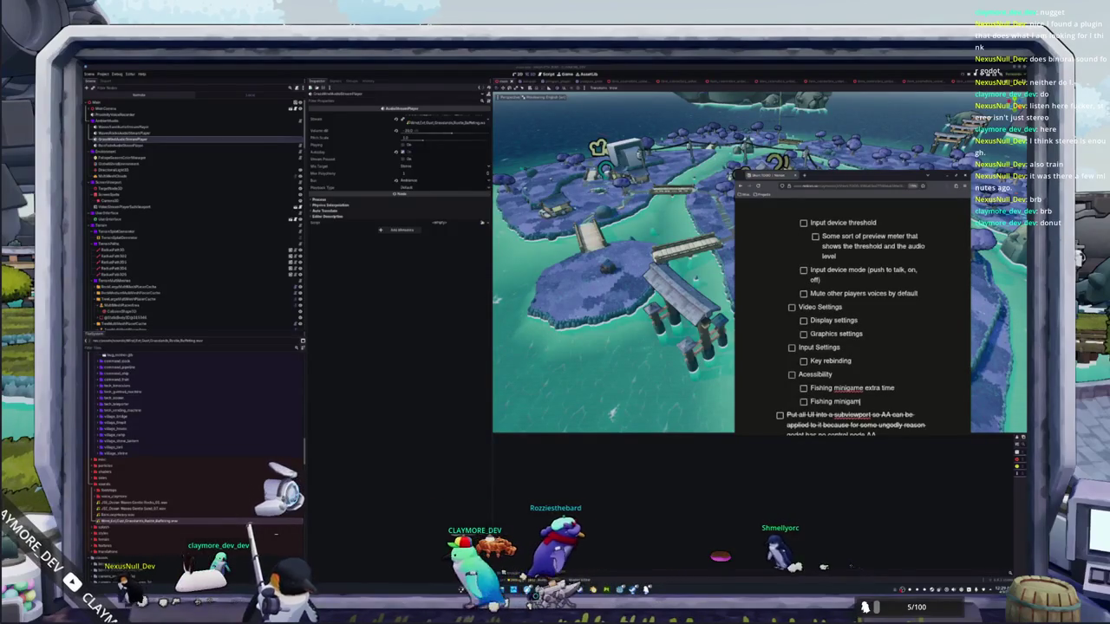
{"action": "type", "text": "e less "}
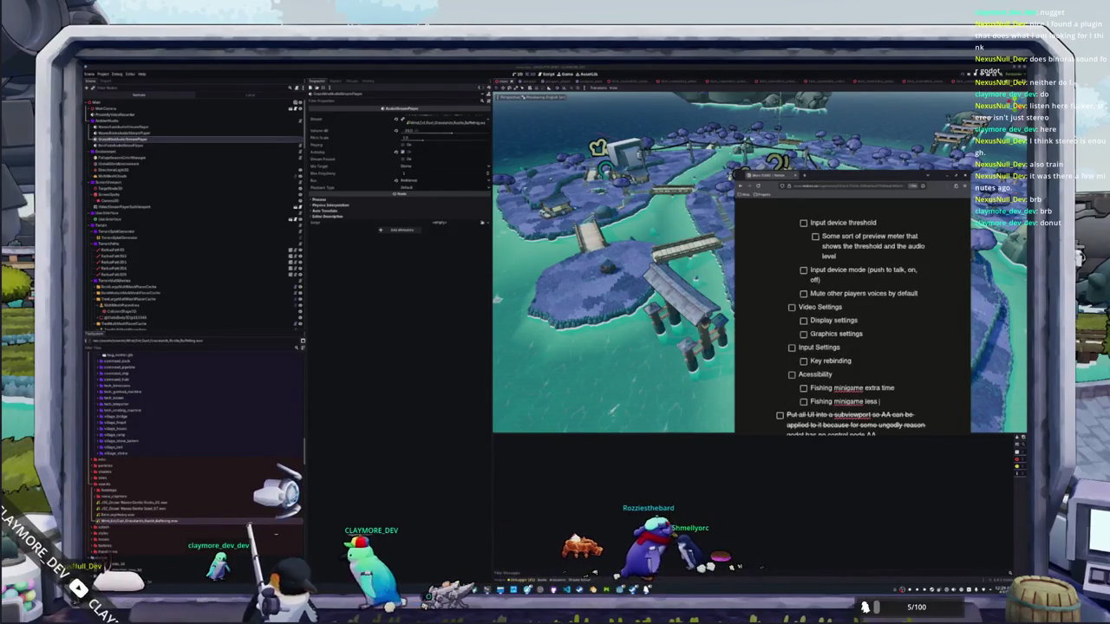
{"action": "type", "text": "depay"}
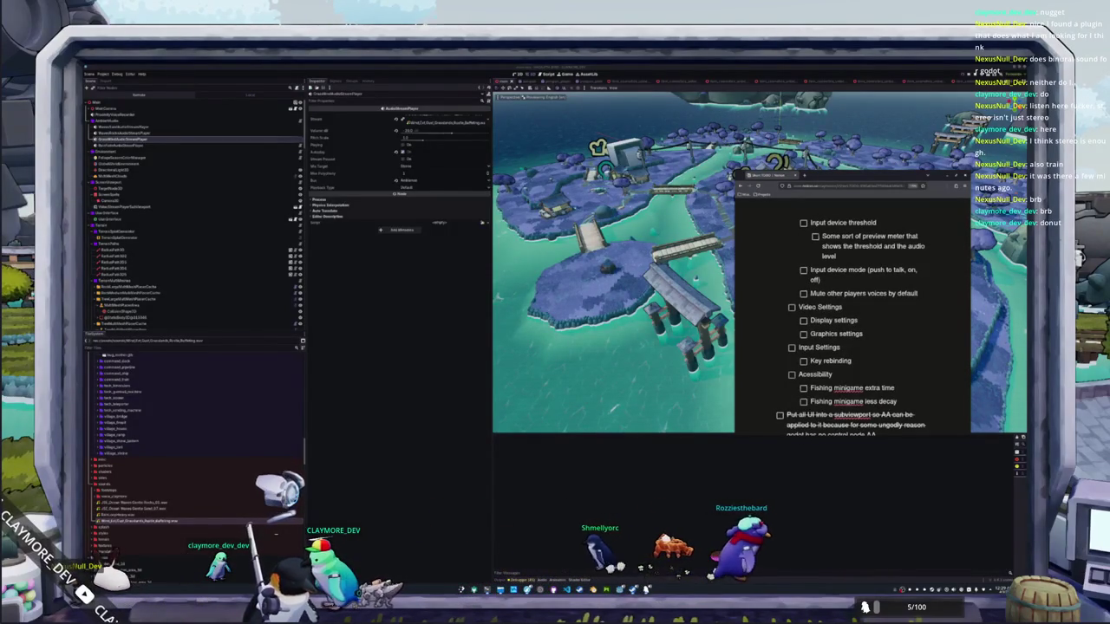
{"action": "key", "text": "shift+Home"}
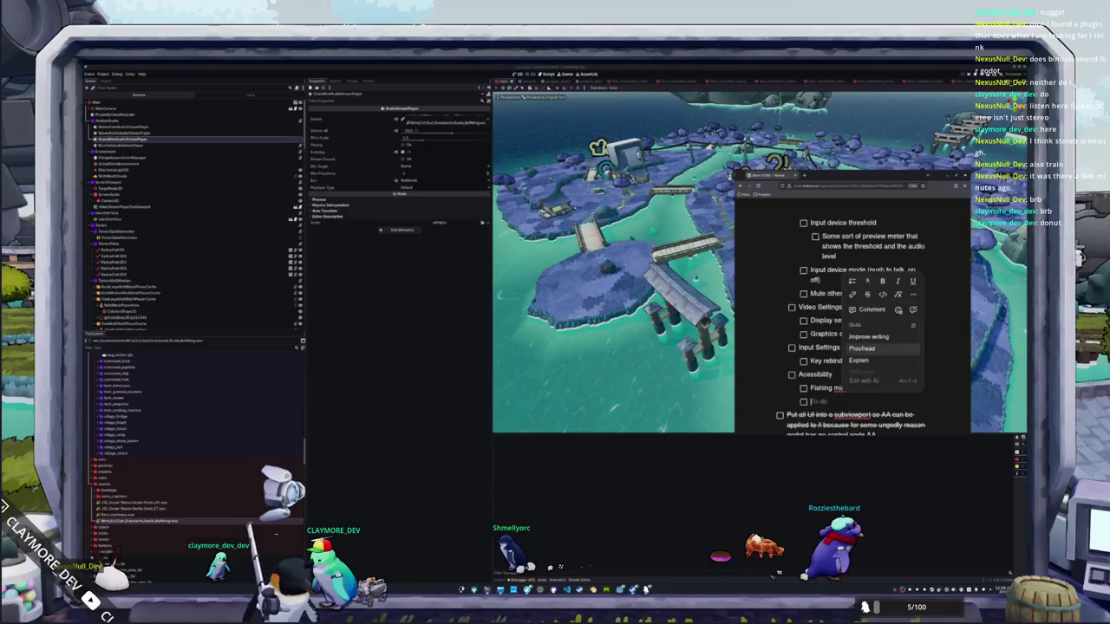
{"action": "key", "text": "BackSpace"}
{"action": "key", "text": "BackSpace"}
{"action": "key", "text": "BackSpace"}
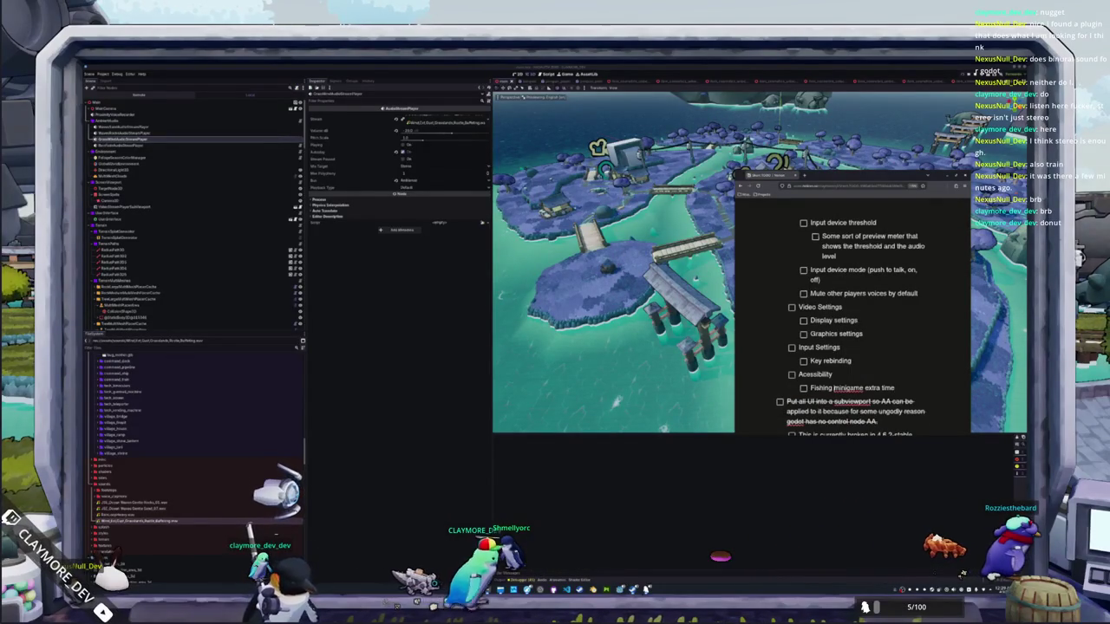
Step: Change 'minigame' to 'mini-game' and add an empty to-do above Video Settings
{"action": "left_click", "coordinate": [850, 388]}
{"action": "type", "text": "-"}
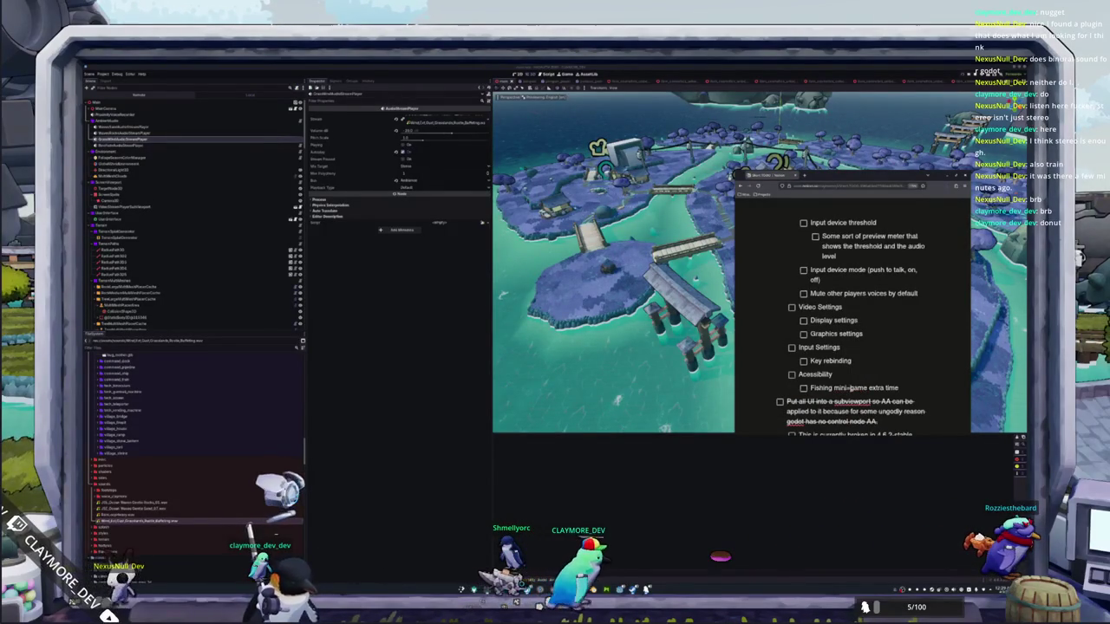
{"action": "key", "text": "BackSpace"}
{"action": "type", "text": "-"}
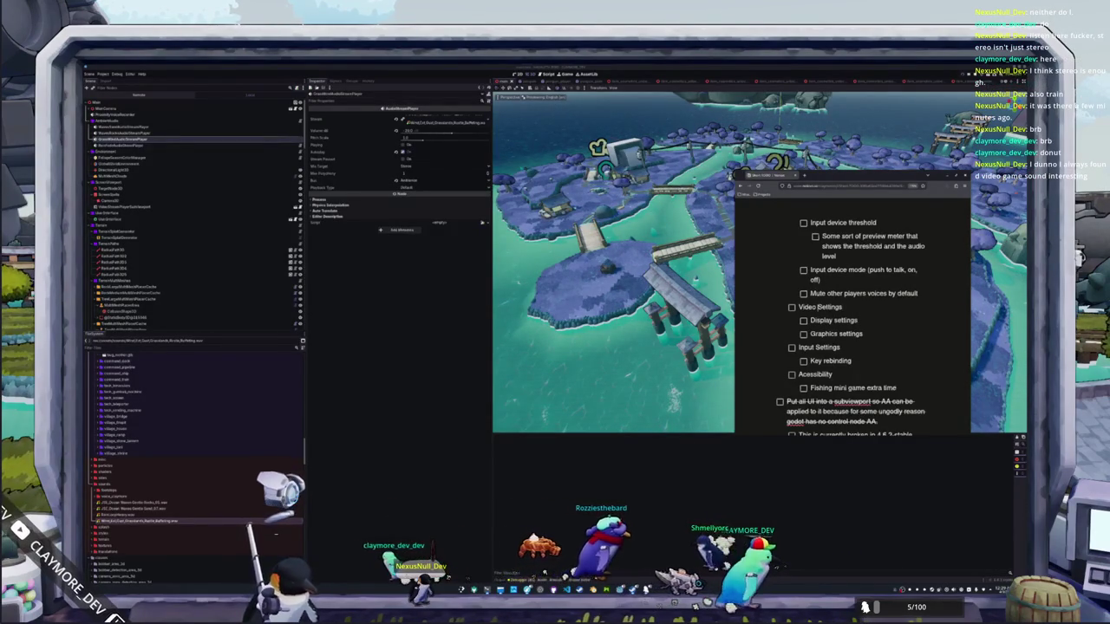
{"action": "key", "text": "Home"}
{"action": "key", "text": "Return"}
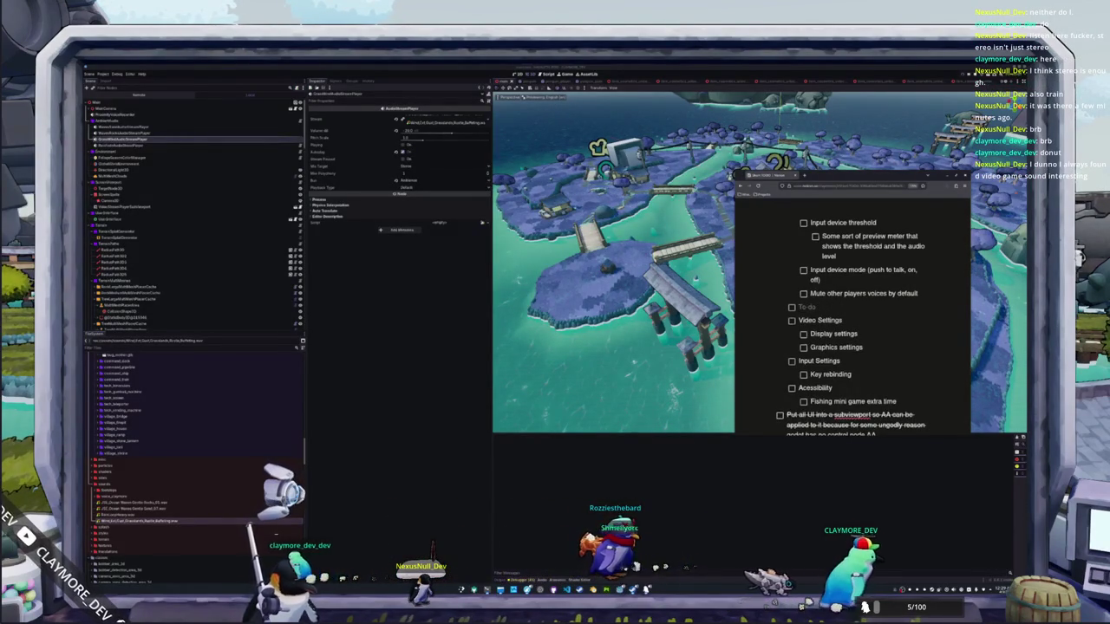
{"action": "type", "text": "Audio"}
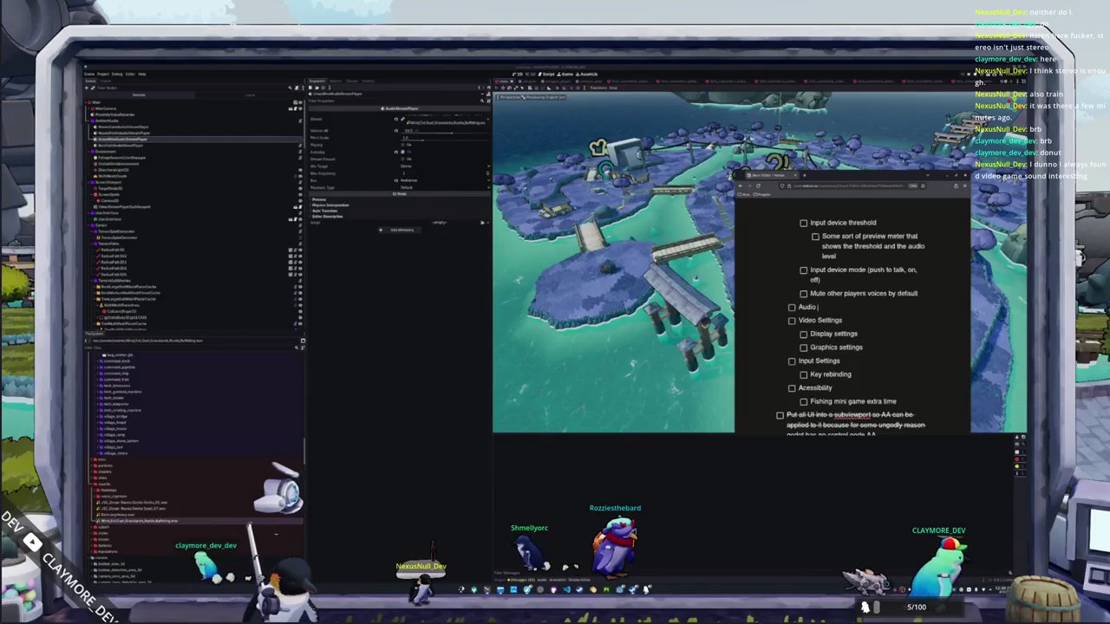
{"action": "type", "text": " Settings"}
{"action": "key", "text": "Return"}
{"action": "type", "text": "Bus volume sliders"}
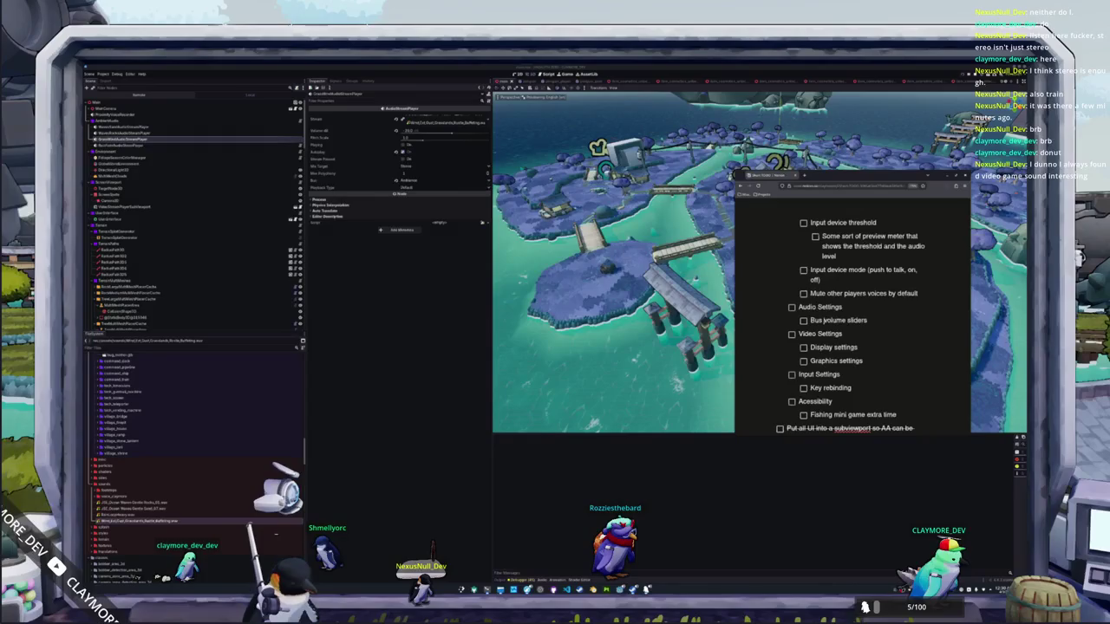
{"action": "right_click", "coordinate": [812, 320]}
{"action": "left_click", "coordinate": [838, 320]}
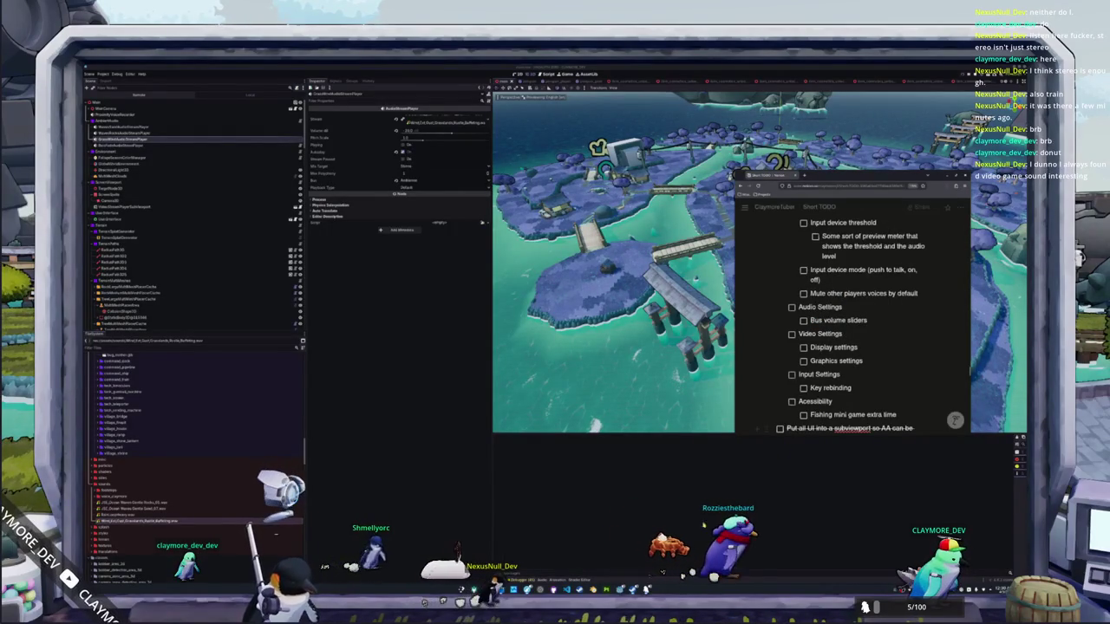
{"action": "mouse_move", "coordinate": [633, 589]}
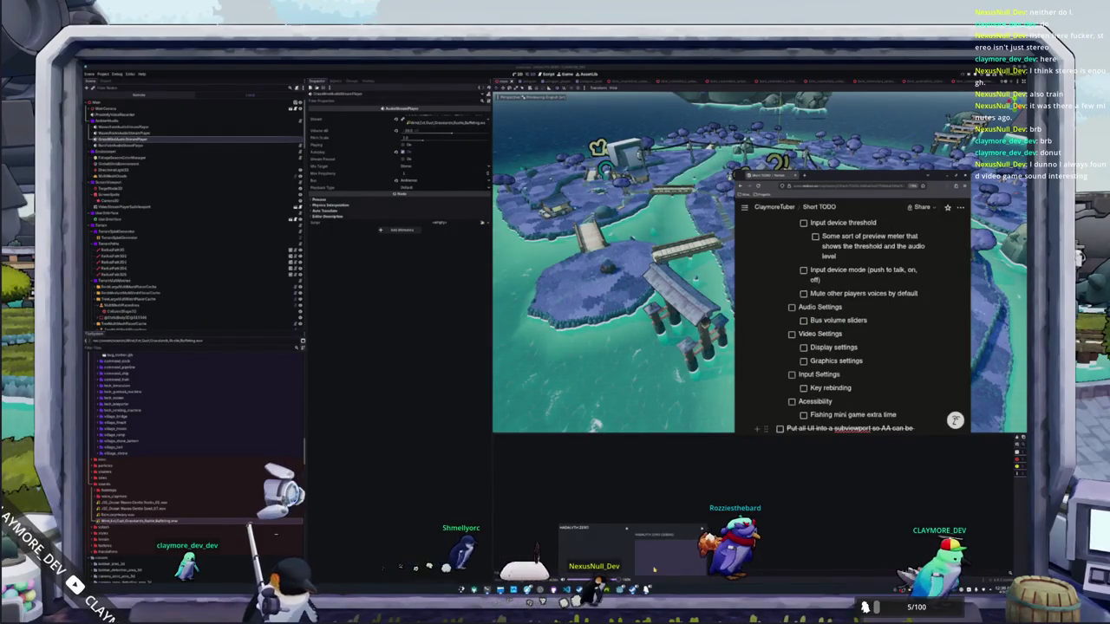
{"action": "left_click", "coordinate": [654, 569]}
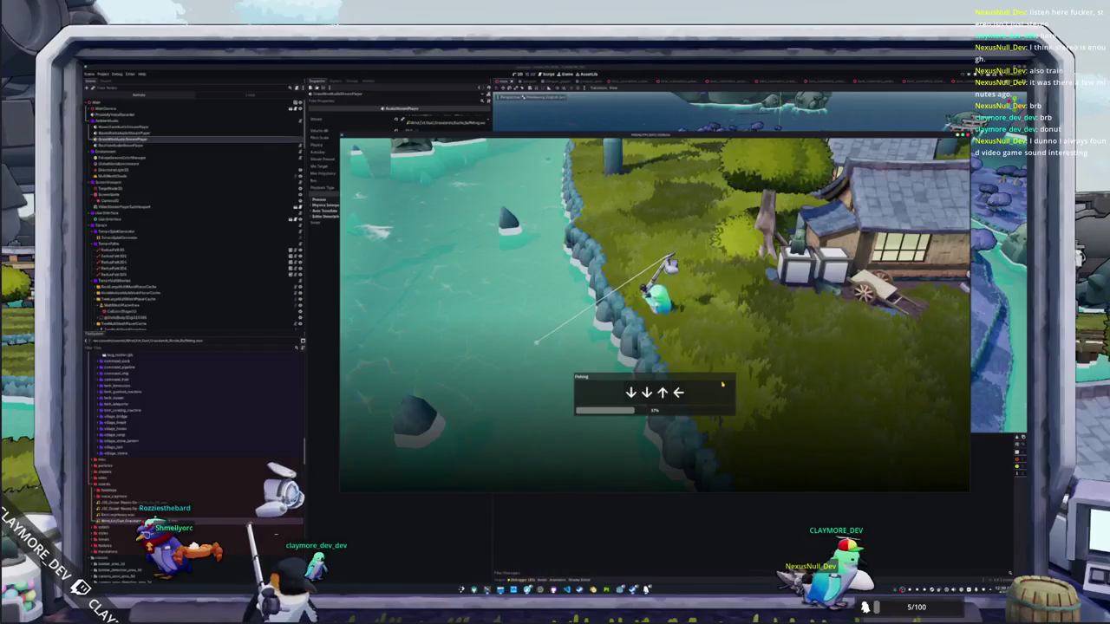
Step: Enter each prompted arrow sequence until the final Right lands a swordtail fish
{"action": "key", "text": "Down"}
{"action": "key", "text": "Down"}
{"action": "key", "text": "Up"}
{"action": "key", "text": "Left"}
{"action": "key", "text": "Left"}
{"action": "key", "text": "Left"}
{"action": "key", "text": "Down"}
{"action": "key", "text": "Down"}
{"action": "key", "text": "Up"}
{"action": "key", "text": "Up"}
{"action": "key", "text": "Up"}
{"action": "key", "text": "Right"}
{"action": "key", "text": "Right"}
{"action": "key", "text": "Left"}
{"action": "key", "text": "Up"}
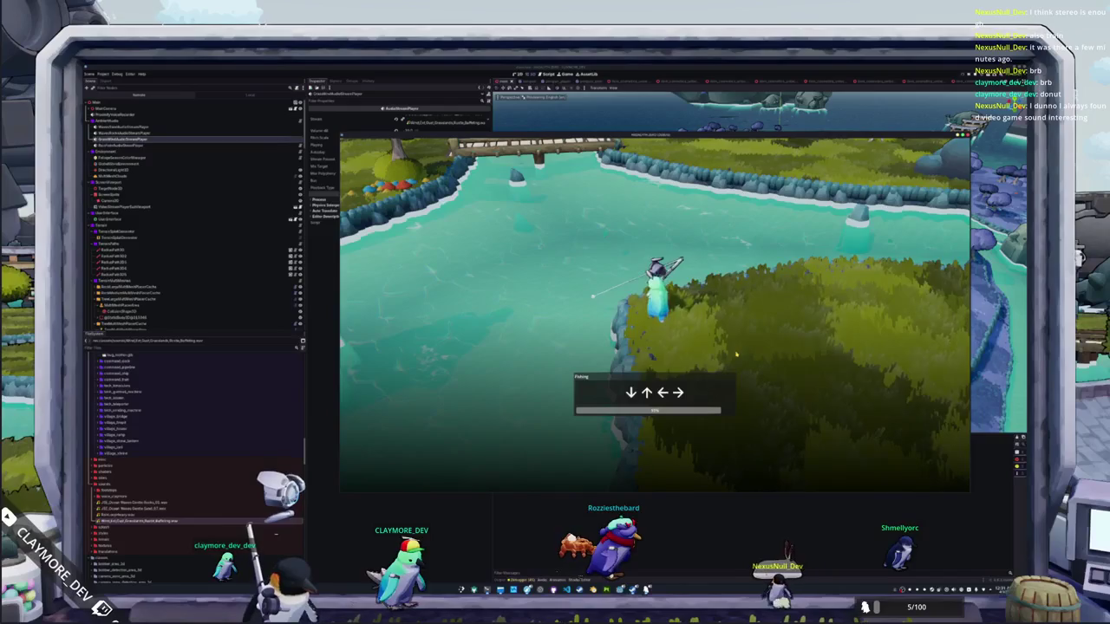
{"action": "key", "text": "Right"}
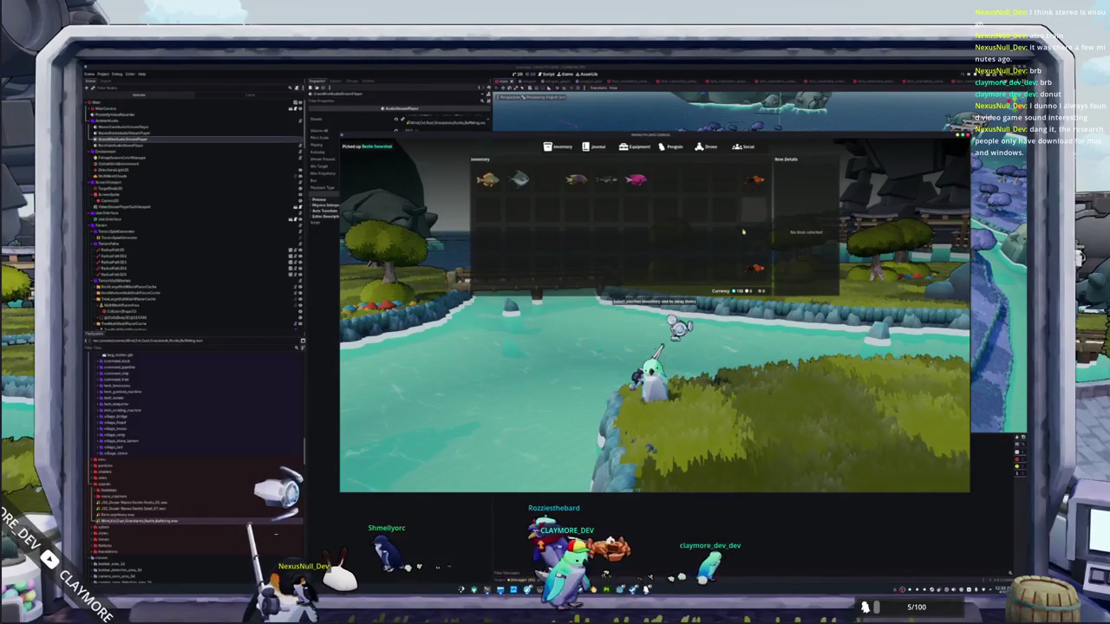
Step: Close the fish inventory with Tab and walk the penguin left along the shore
{"action": "key", "text": "Tab"}
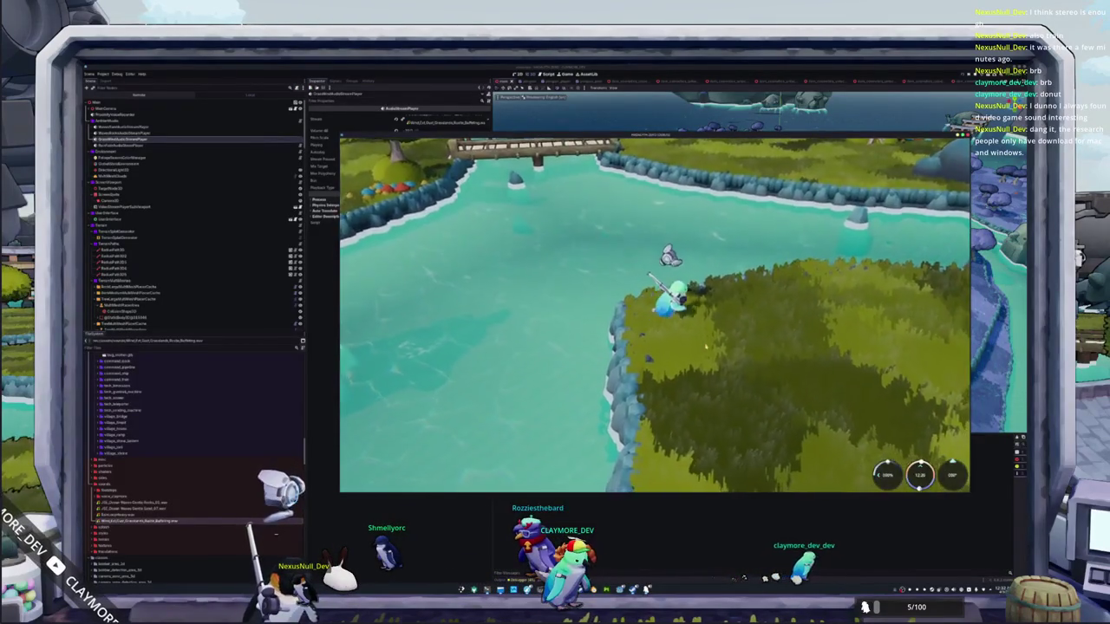
{"action": "key", "text": "a"}
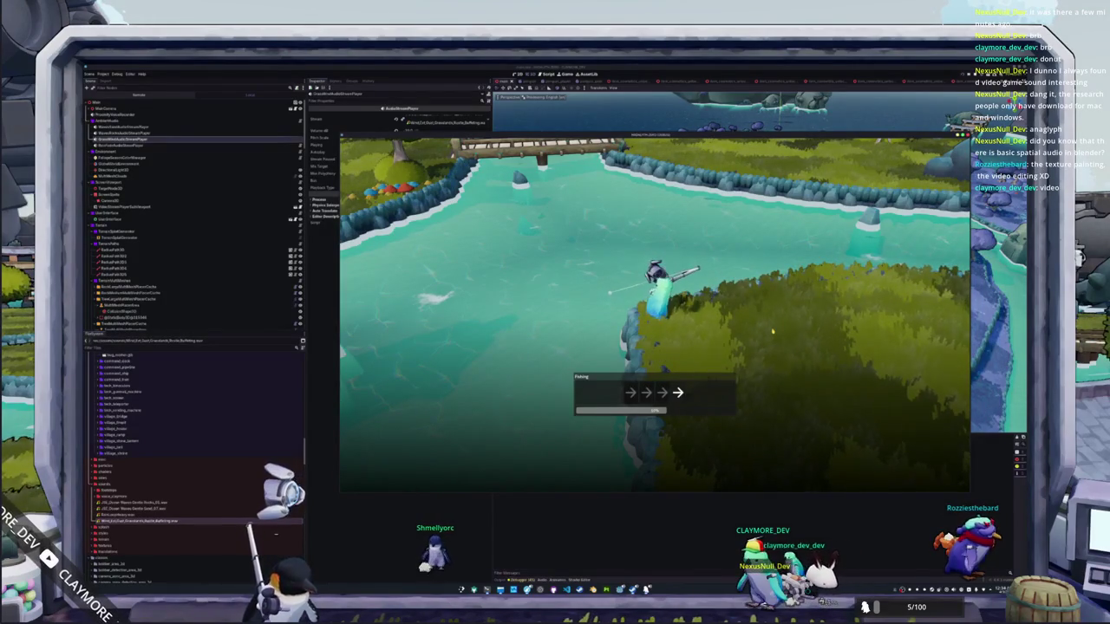
Step: Complete the Right, Down, Right arrow prompt to land a fish, then cast the line again
{"action": "key", "text": "Right"}
{"action": "key", "text": "Down"}
{"action": "key", "text": "Down"}
{"action": "key", "text": "Right"}
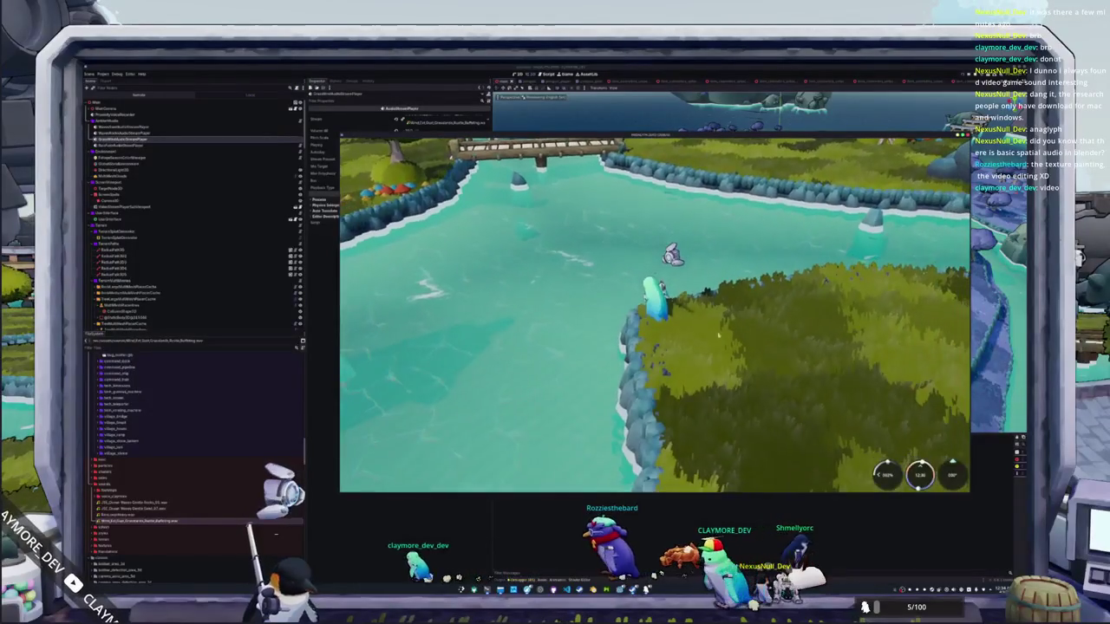
{"action": "left_click", "coordinate": [565, 255]}
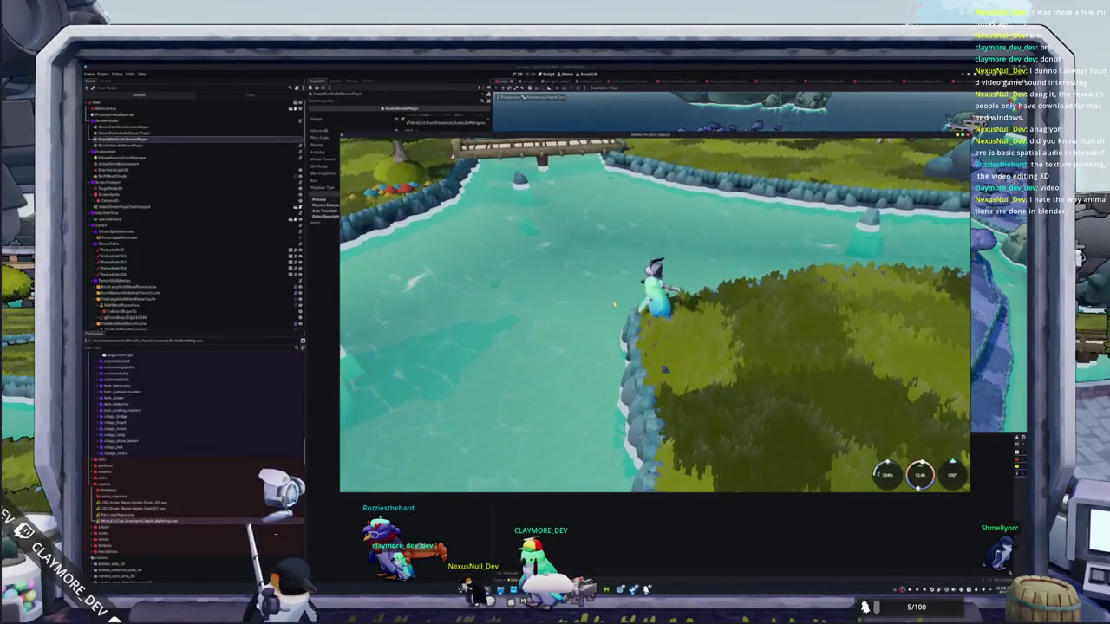
Step: Drop the Whitetail Brookmouth Tang, the Sunfish and the other row fish onto the ground
{"action": "key", "text": "i"}
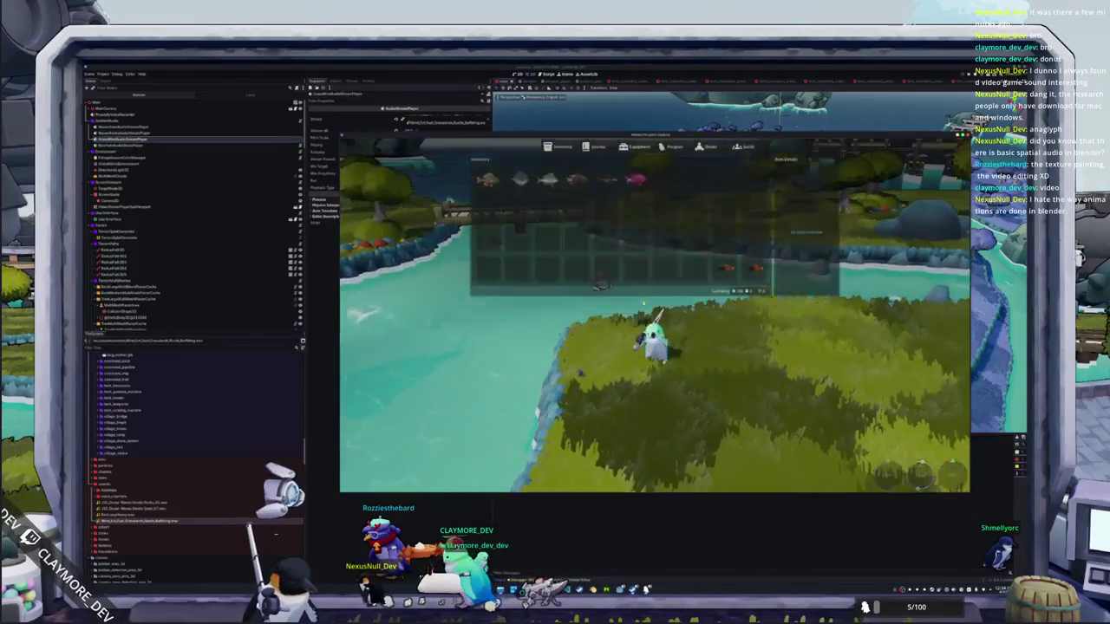
{"action": "left_click", "coordinate": [636, 181]}
{"action": "left_click", "coordinate": [647, 200]}
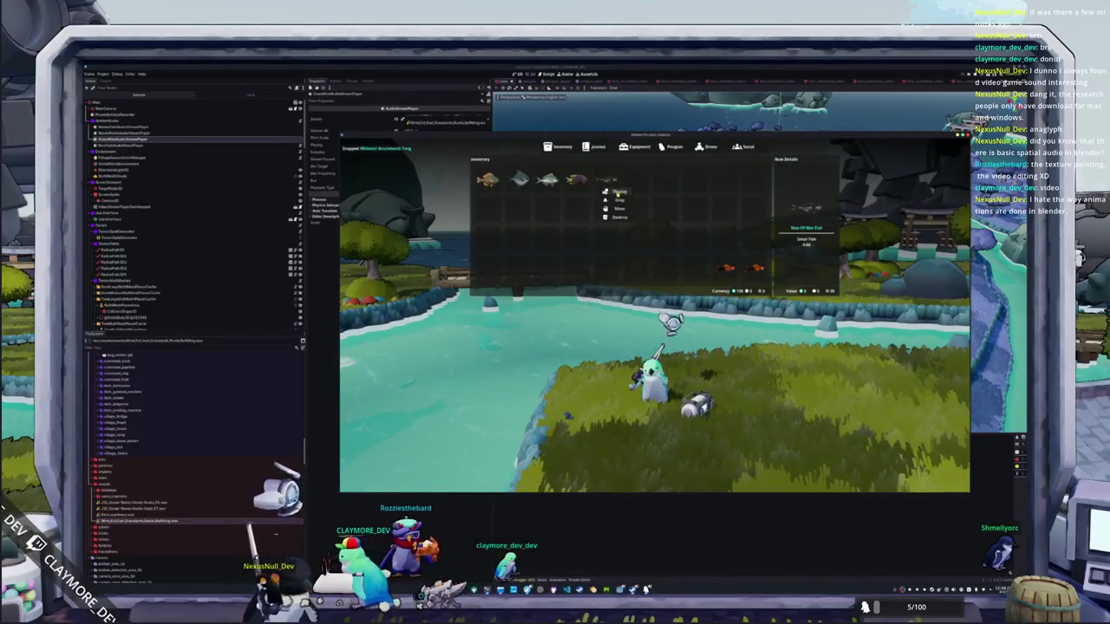
{"action": "left_click", "coordinate": [588, 200]}
{"action": "left_click", "coordinate": [547, 179]}
{"action": "left_click", "coordinate": [559, 200]}
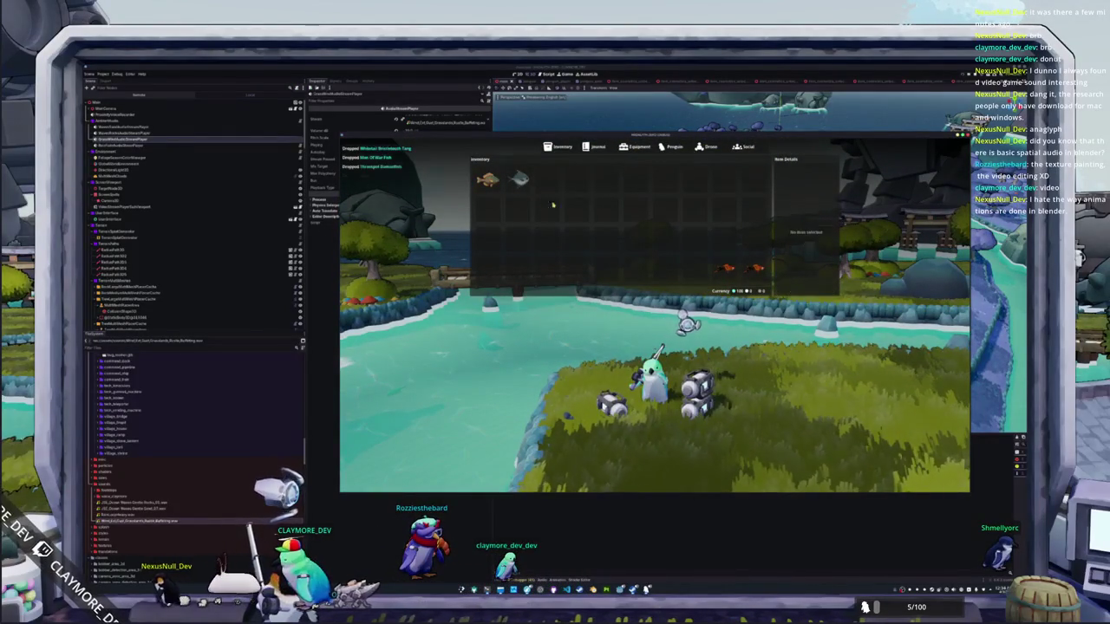
{"action": "left_click", "coordinate": [518, 180]}
{"action": "left_click", "coordinate": [530, 200]}
{"action": "left_click", "coordinate": [488, 179]}
{"action": "left_click", "coordinate": [500, 200]}
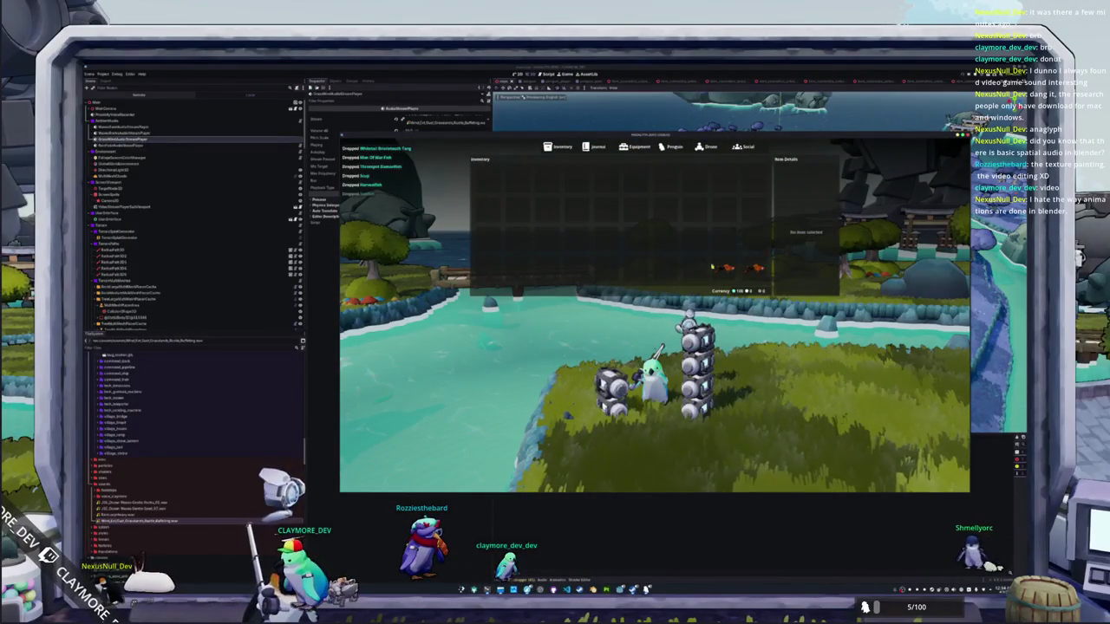
Step: Drop the last fish, the Berlin Swordtail, and close the inventory
{"action": "left_click", "coordinate": [728, 268]}
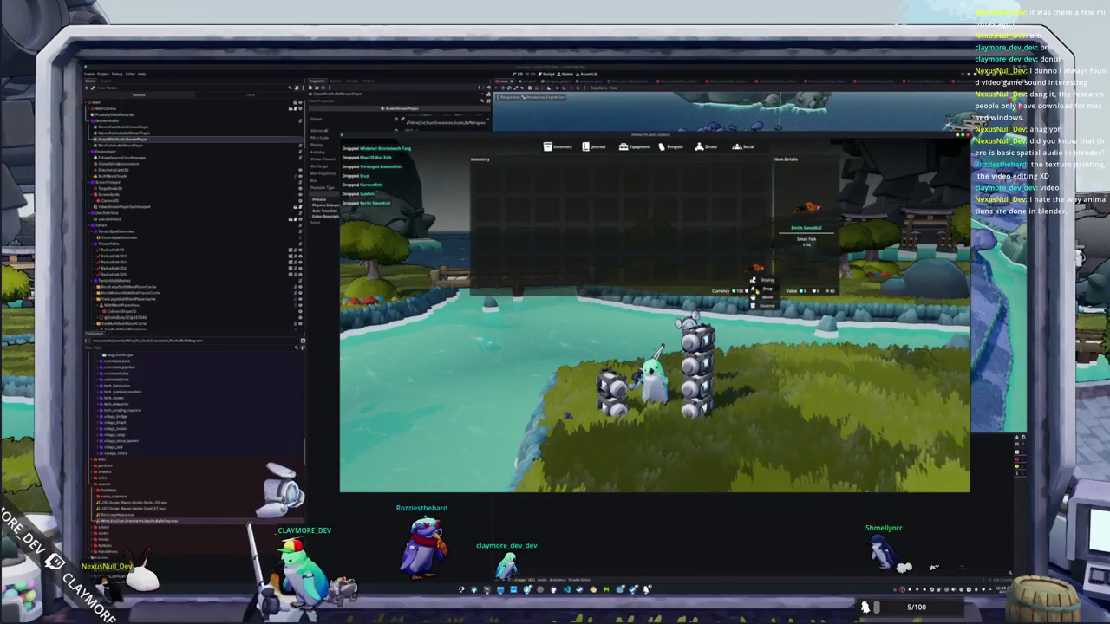
{"action": "left_click", "coordinate": [735, 288]}
{"action": "key", "text": "Tab"}
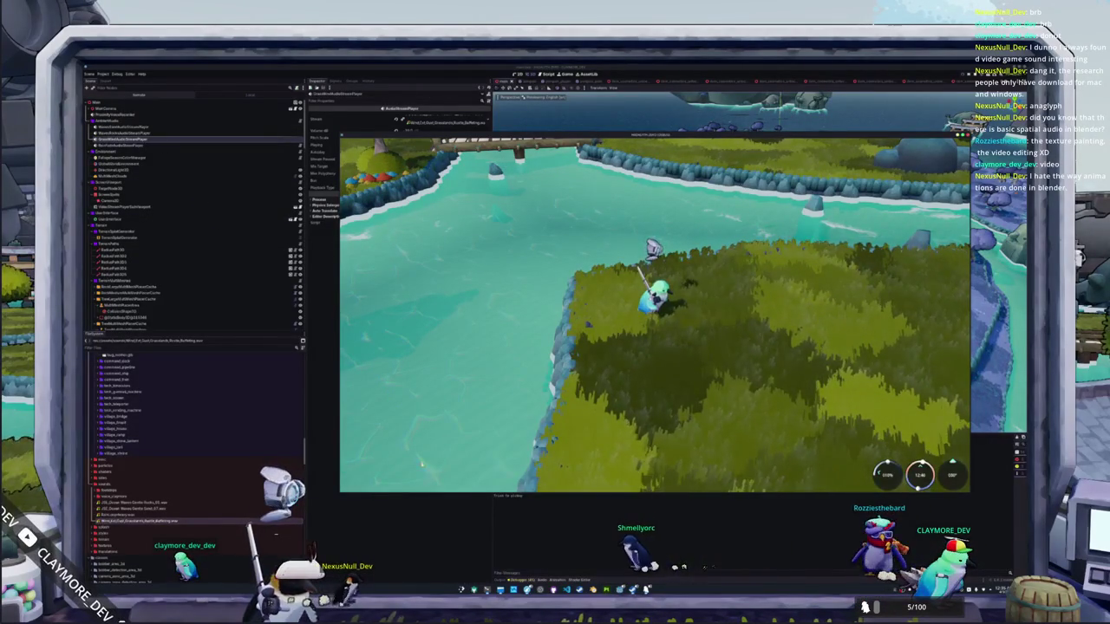
{"action": "key", "text": "alt+Tab"}
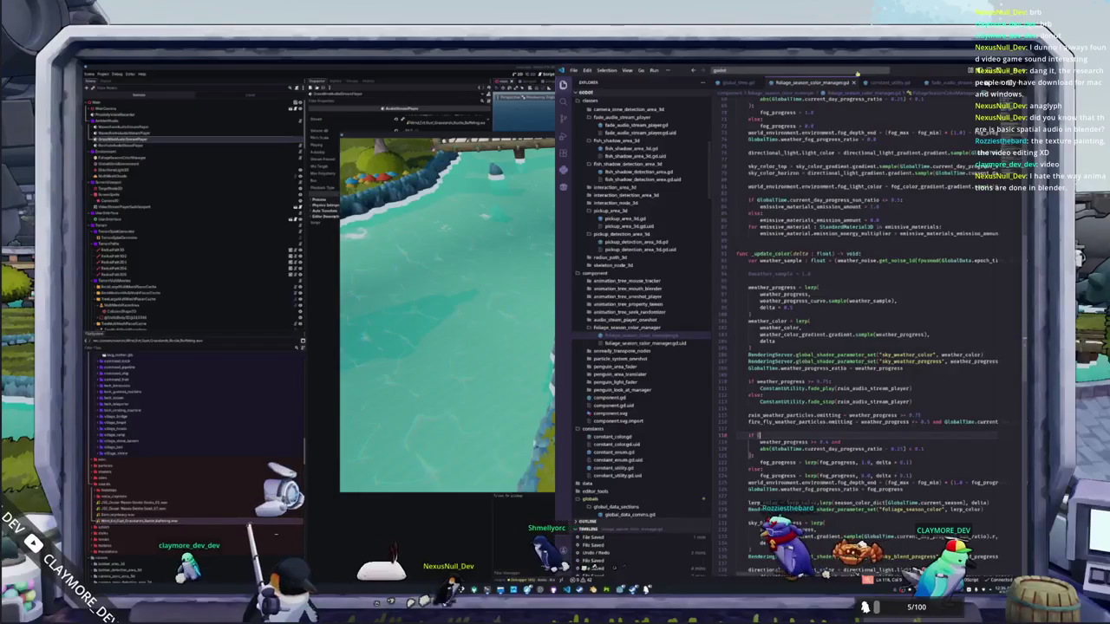
Step: Open status_log.gd and inspect the wrapper_node free call in the tween cleanup code
{"action": "left_click", "coordinate": [781, 70]}
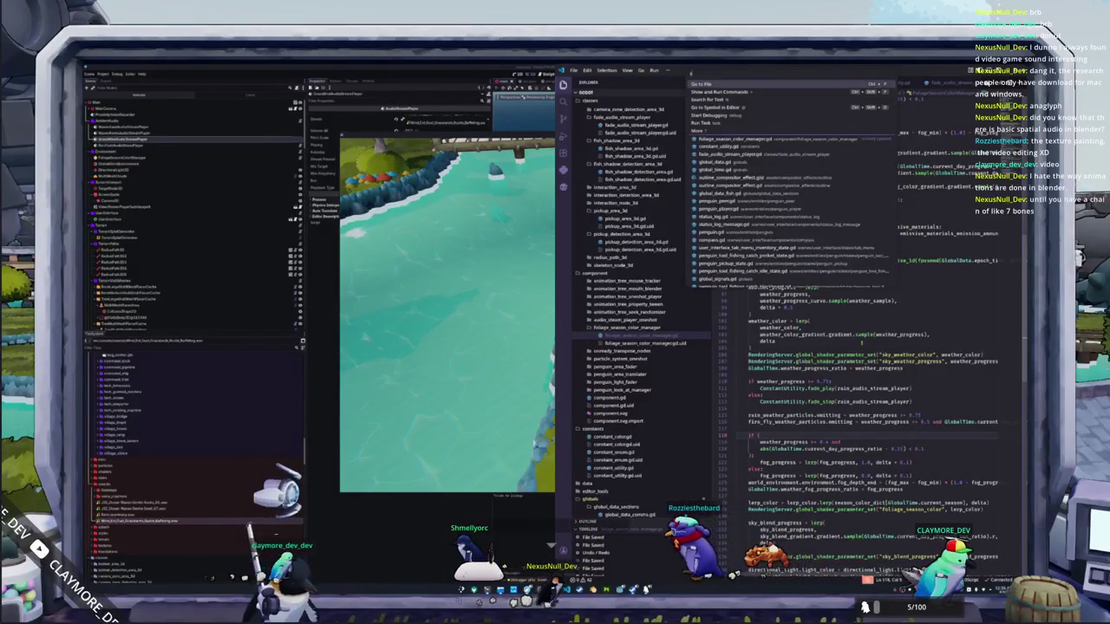
{"action": "type", "text": "status_lo"}
{"action": "key", "text": "Return"}
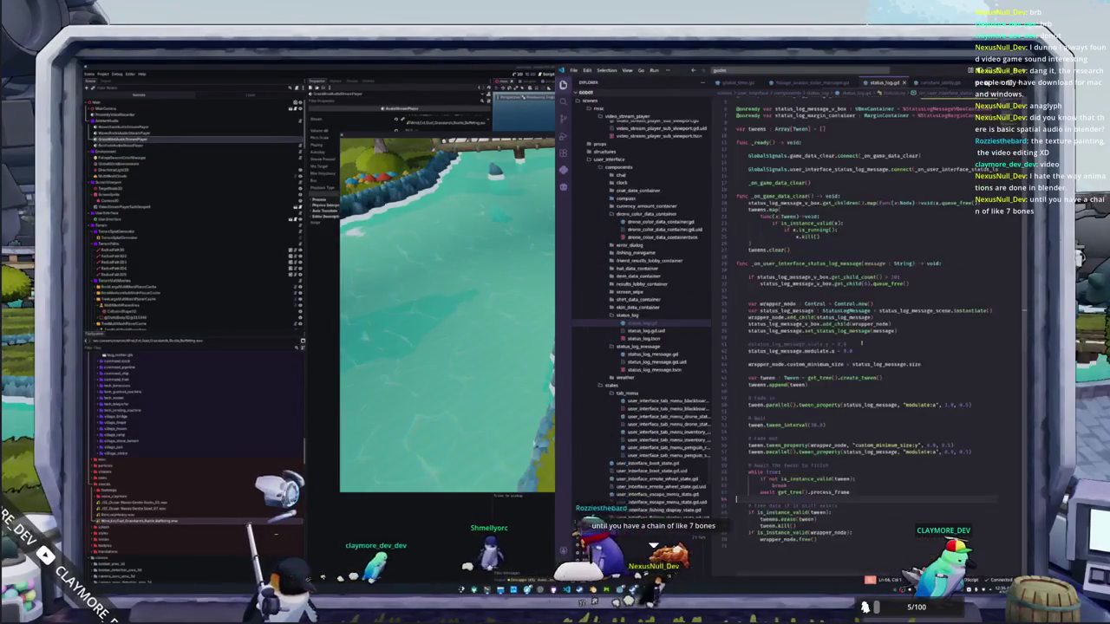
{"action": "left_click", "coordinate": [804, 552]}
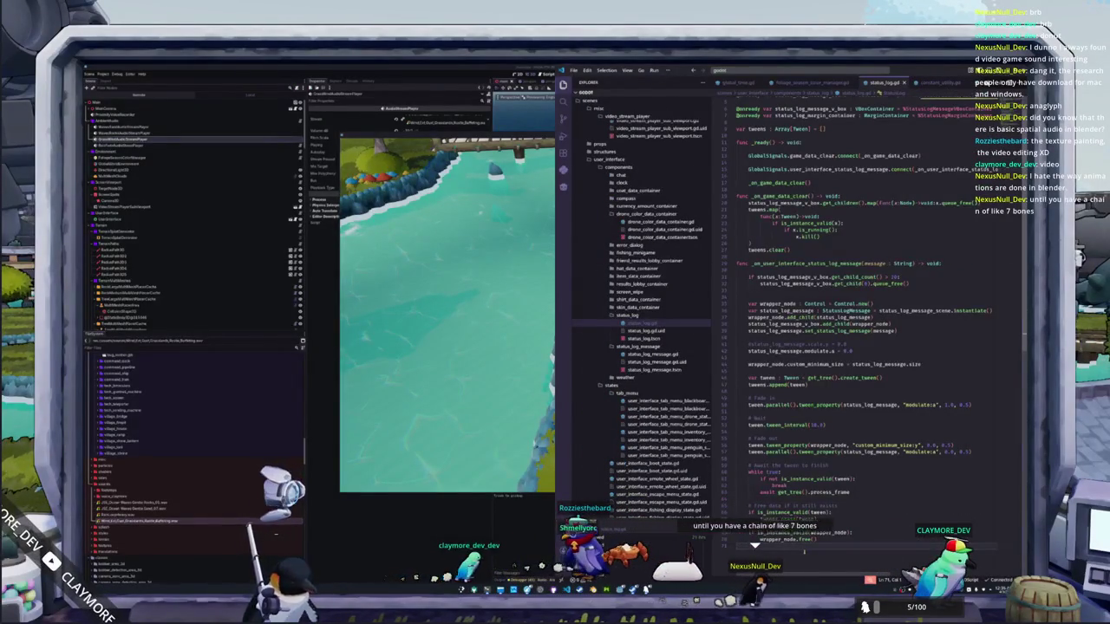
{"action": "left_click", "coordinate": [797, 540]}
{"action": "left_click", "coordinate": [804, 539]}
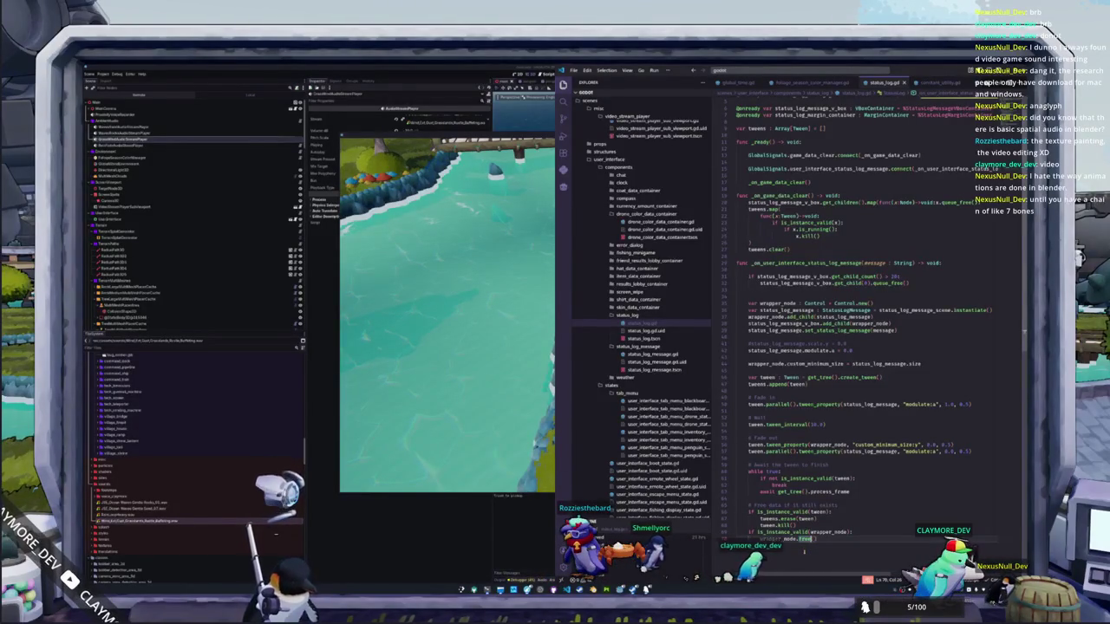
Step: Add print("waiting for tree to finish") inside the tween wait loop
{"action": "scroll", "coordinate": [804, 540], "scroll_direction": "down", "scroll_amount": 1}
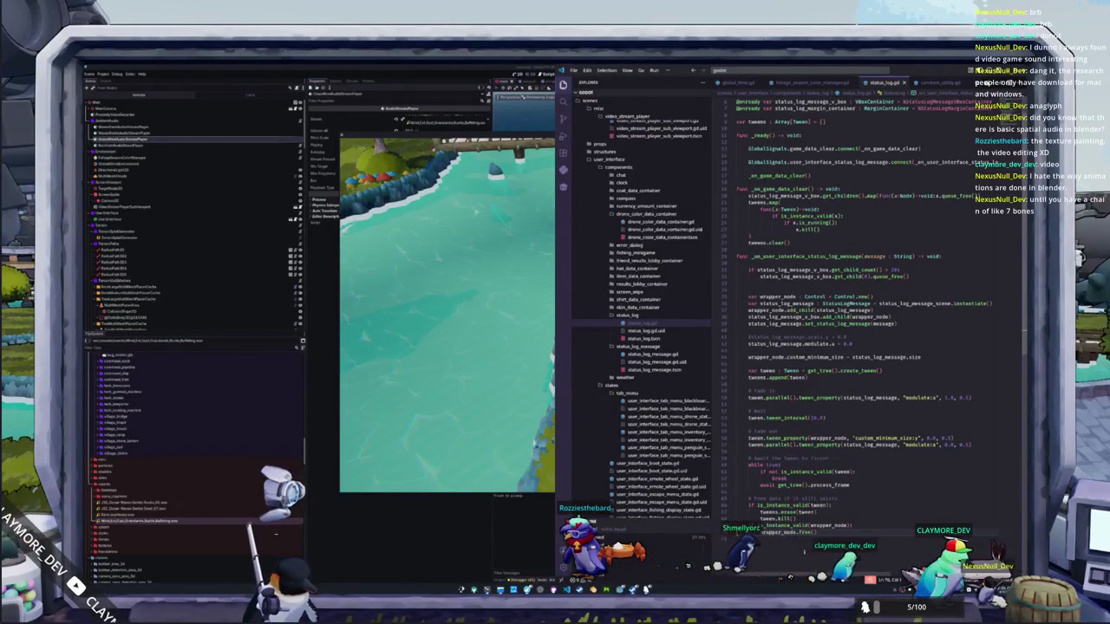
{"action": "left_click", "coordinate": [755, 491]}
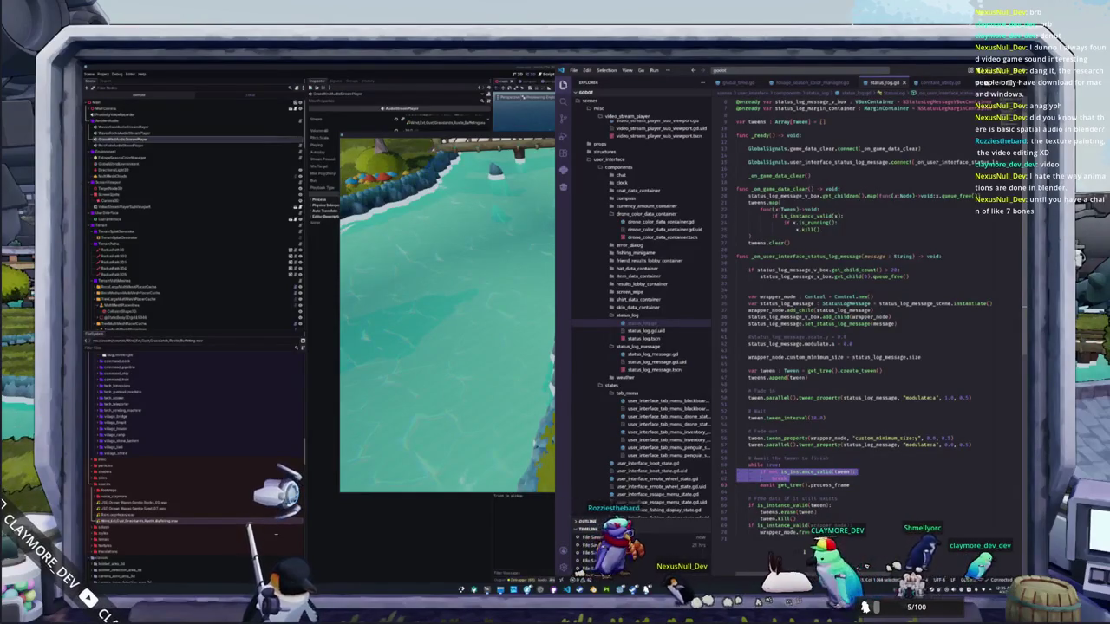
{"action": "left_click", "coordinate": [738, 492]}
{"action": "key", "text": "Tab"}
{"action": "key", "text": "Tab"}
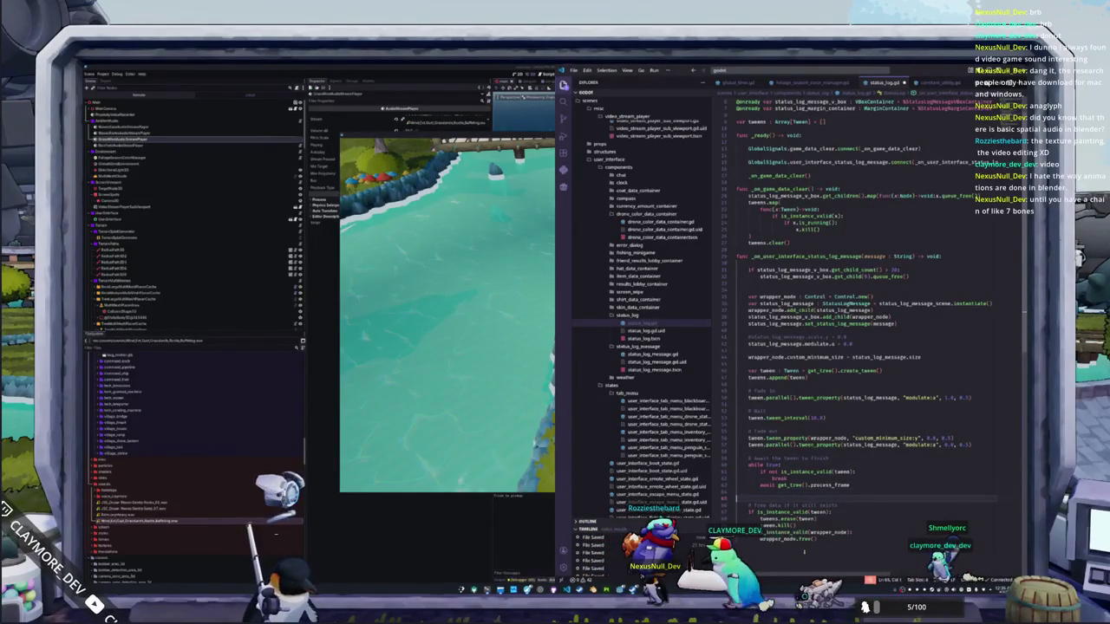
{"action": "type", "text": "print"}
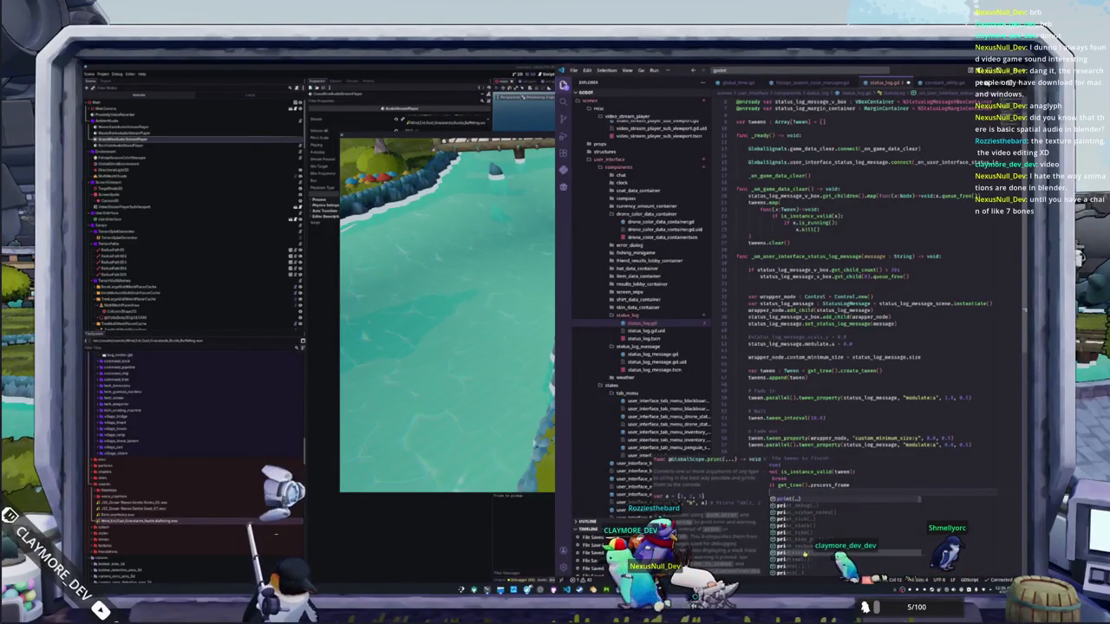
{"action": "type", "text": "(\"waiting for t"}
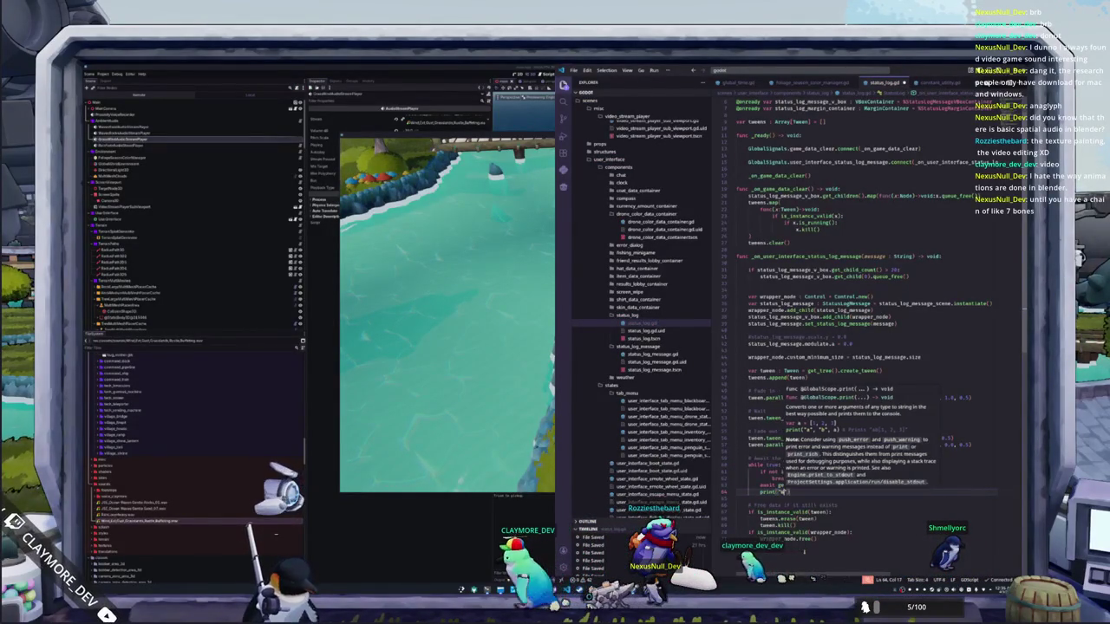
{"action": "type", "text": "ree to finish"}
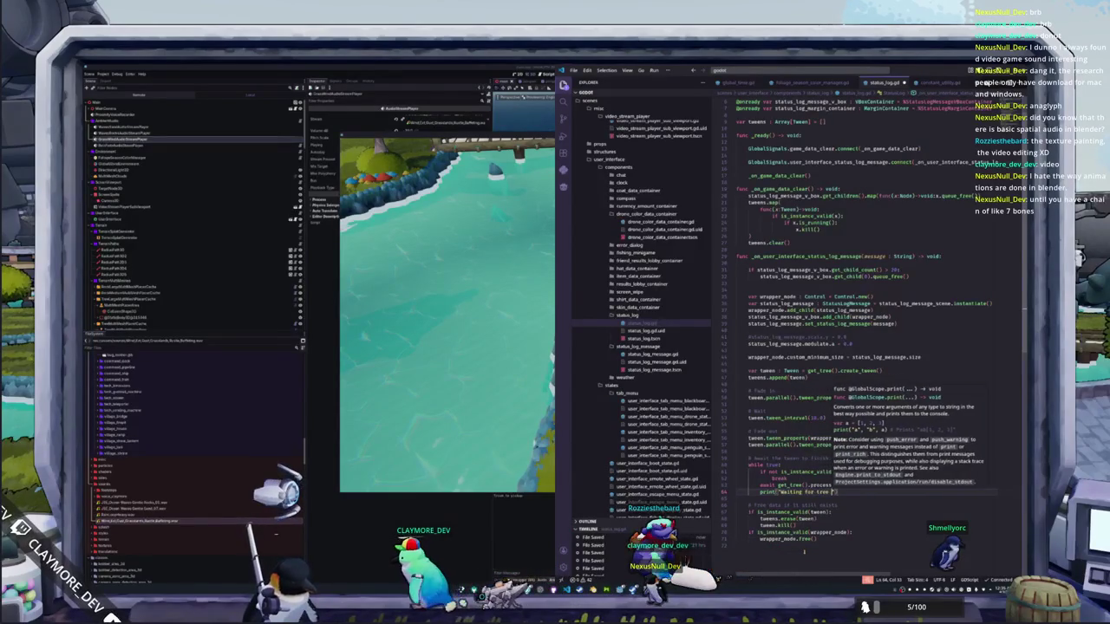
{"action": "key", "text": "End"}
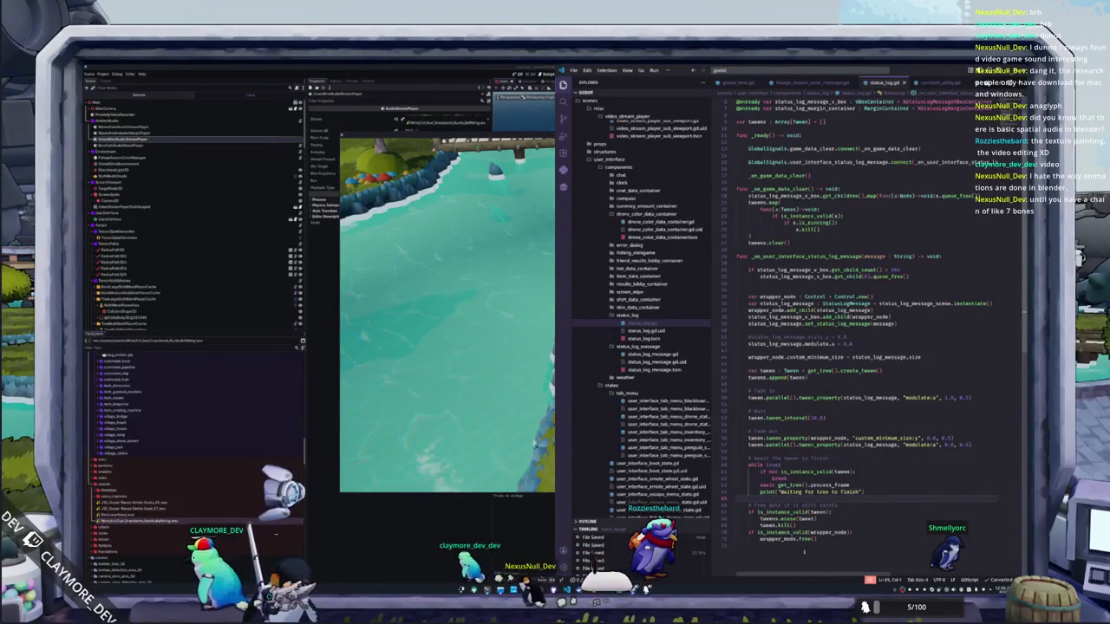
{"action": "left_click", "coordinate": [522, 537]}
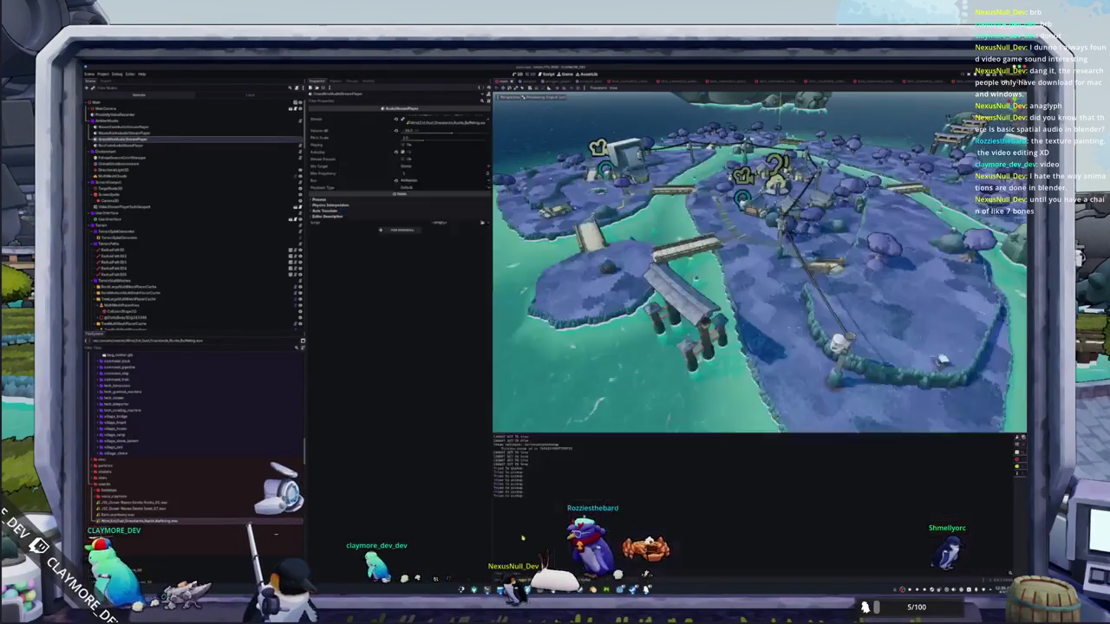
Step: Delete the 'waiting for tree to finish' debug print line from the loop
{"action": "key", "text": "alt+Tab"}
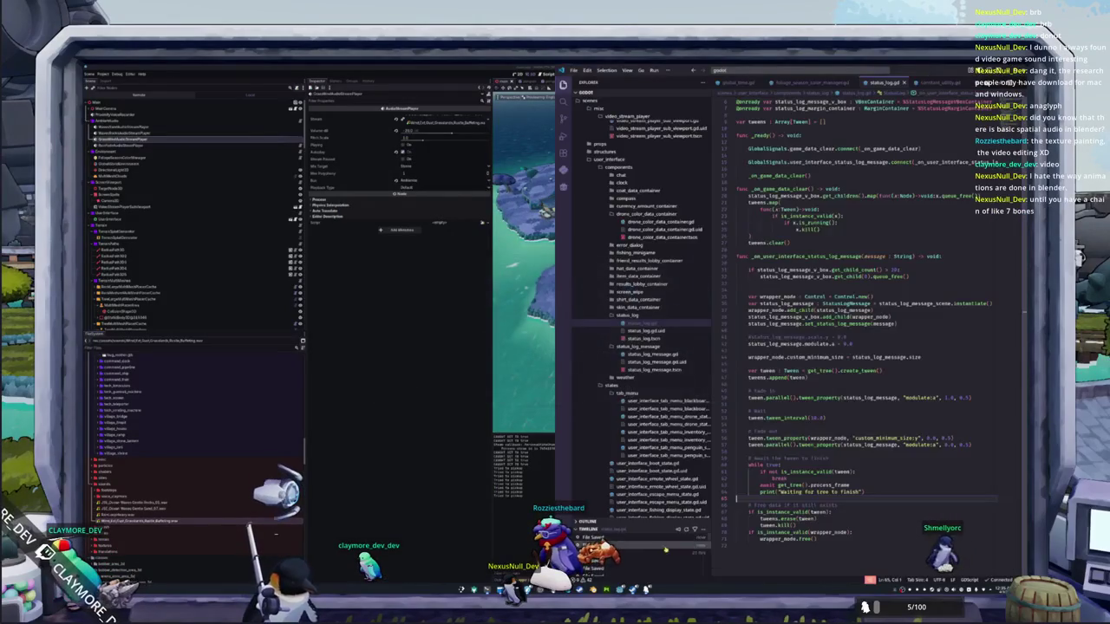
{"action": "key", "text": "shift+Up"}
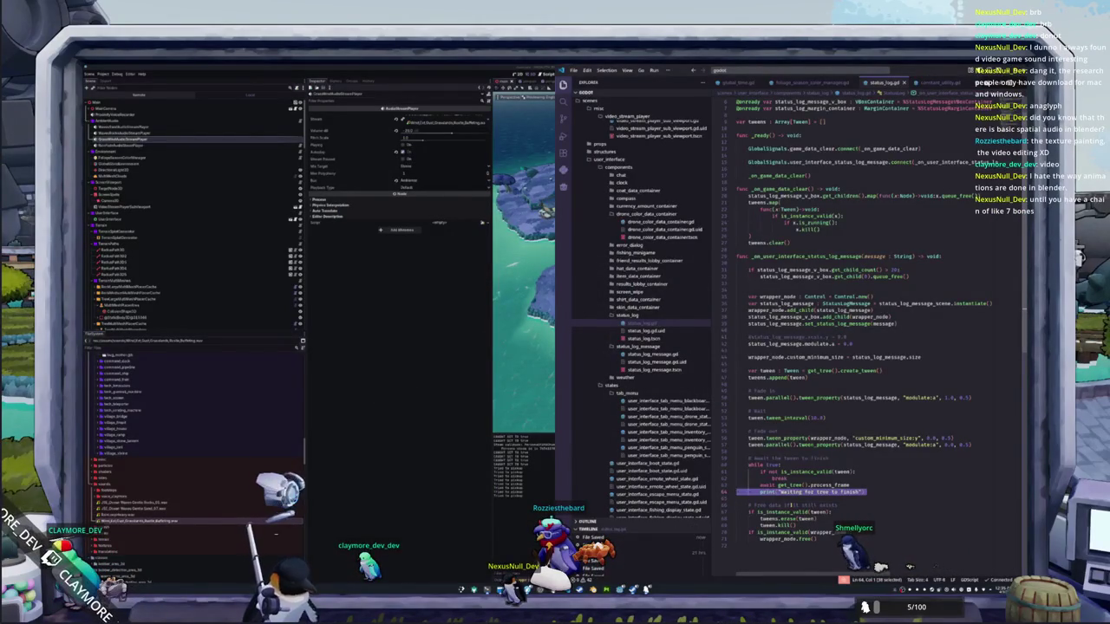
{"action": "key", "text": "BackSpace"}
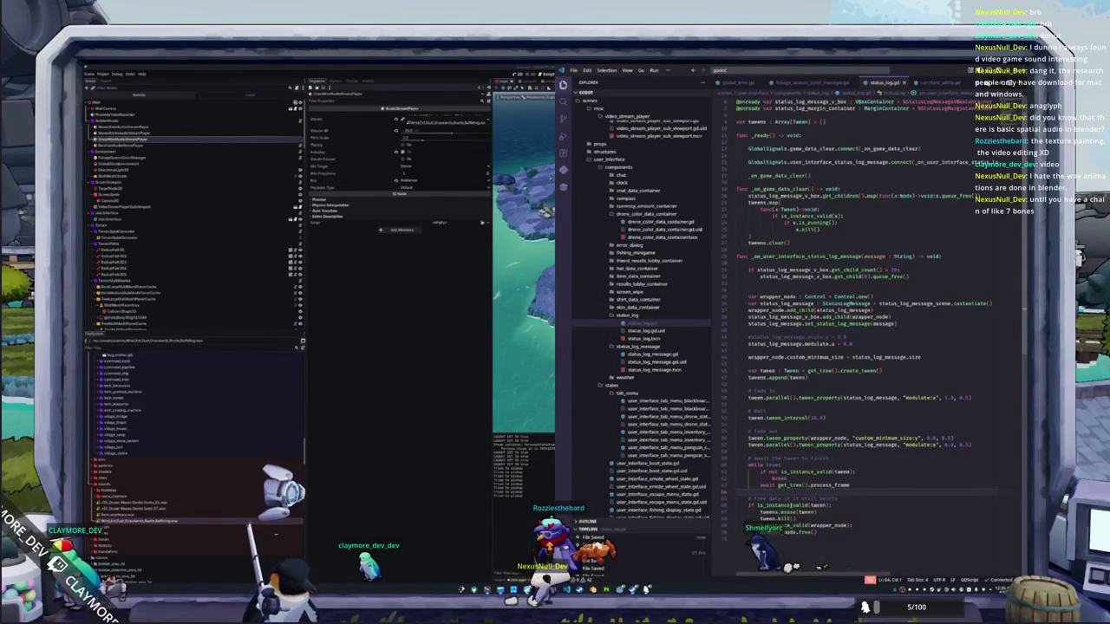
Step: Paste the '# free data if it still exists' cleanup block after the loop and save the script
{"action": "left_click", "coordinate": [748, 505]}
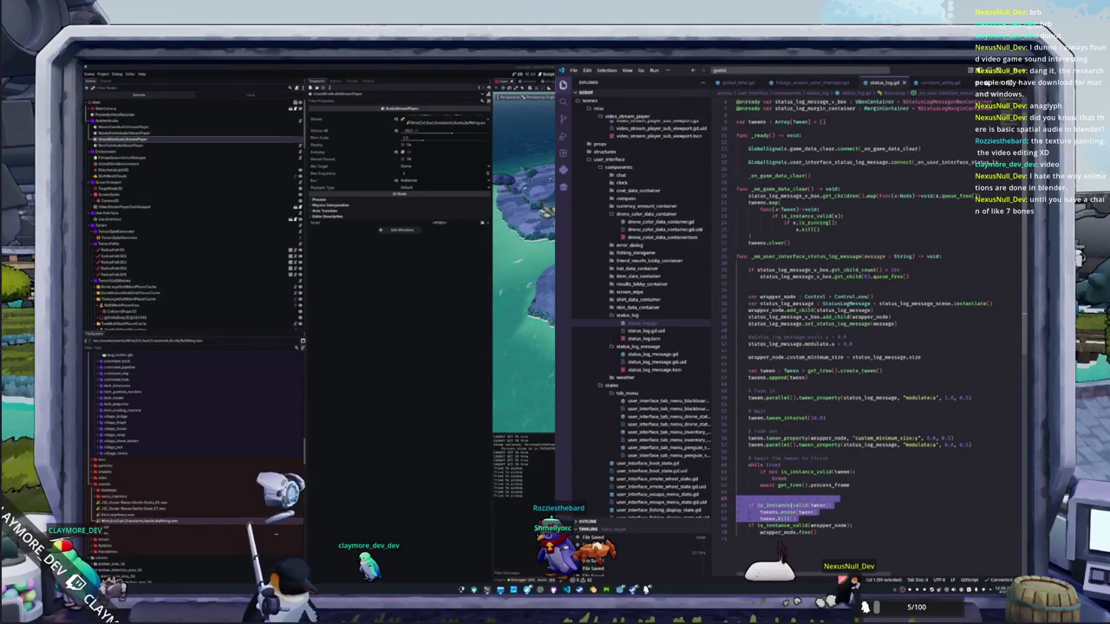
{"action": "key", "text": "ctrl+v"}
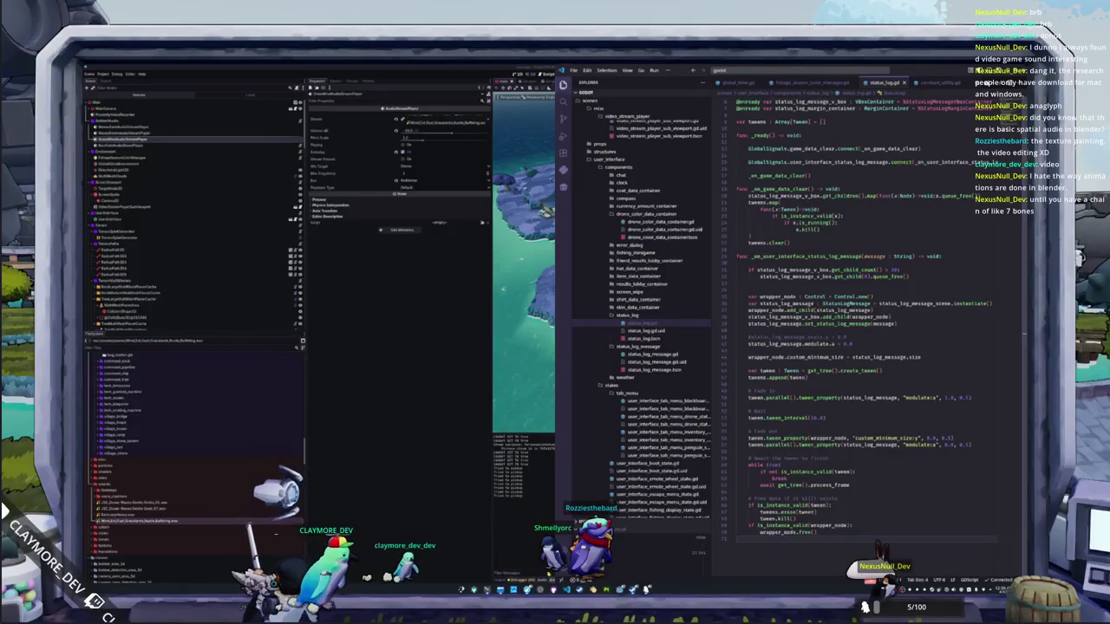
{"action": "key", "text": "ctrl+s"}
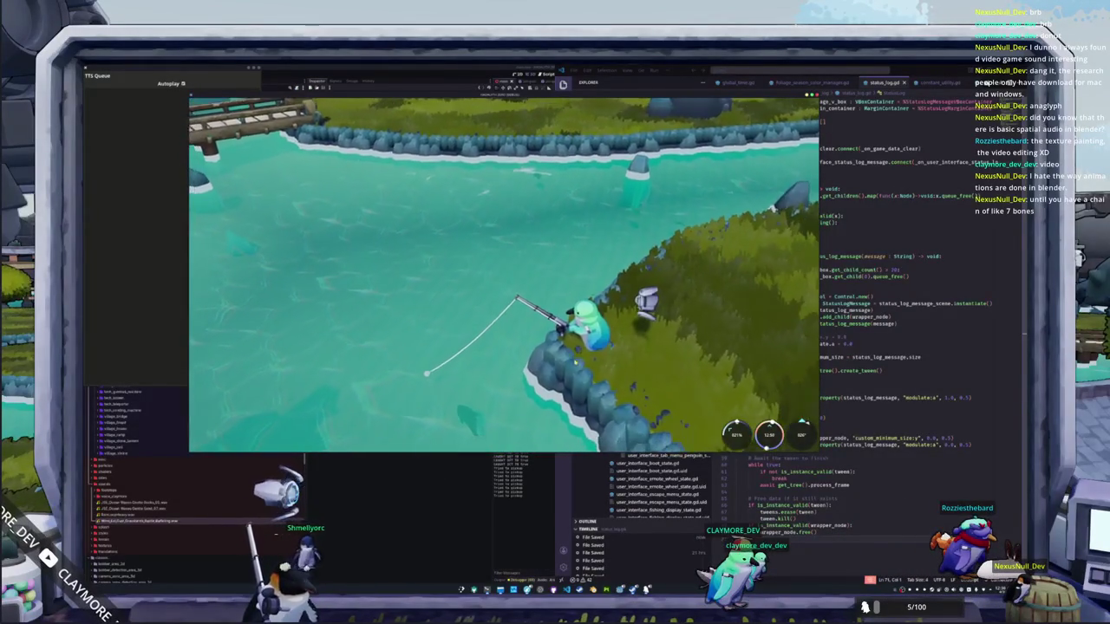
{"action": "key", "text": "alt+Tab"}
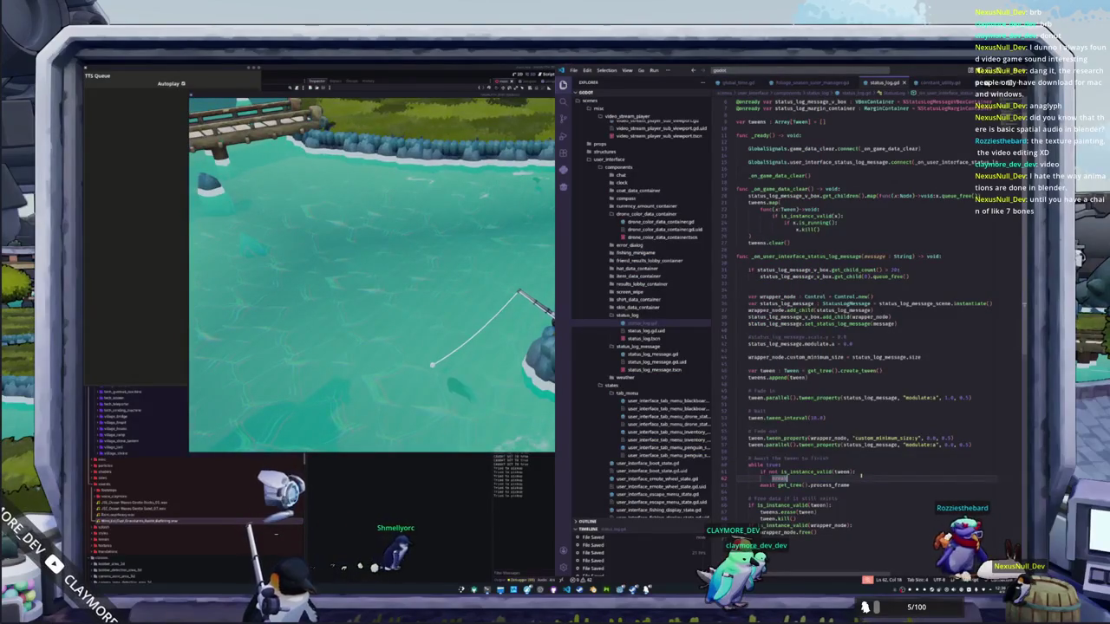
{"action": "key", "text": "Down"}
{"action": "key", "text": "Down"}
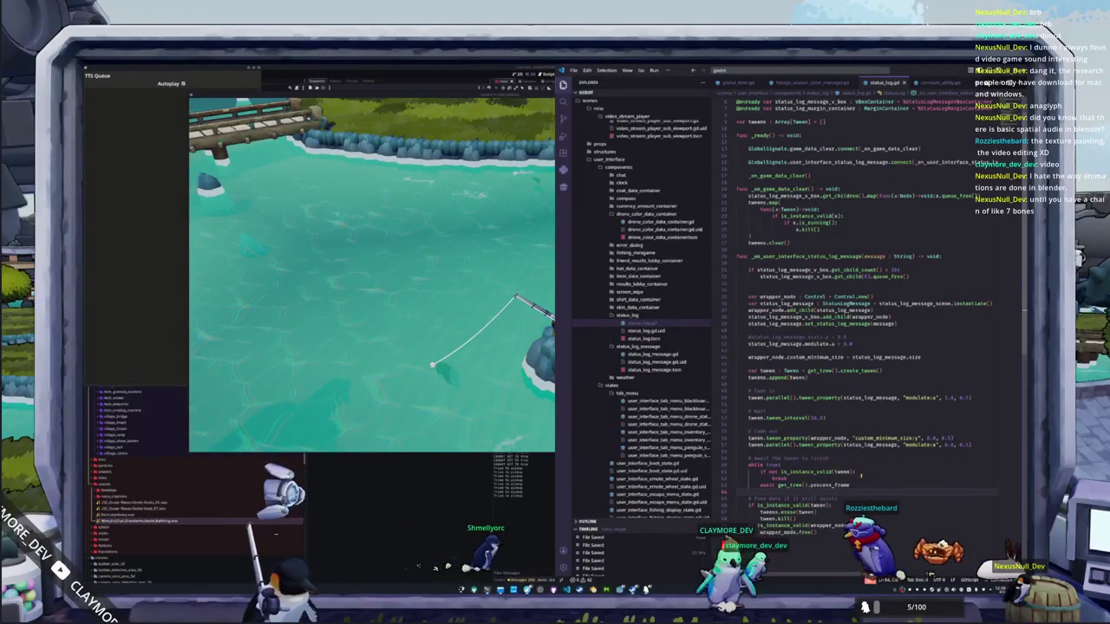
Step: Replace the wrapper node's free() call on line 70 with queue_free()
{"action": "left_click", "coordinate": [747, 524]}
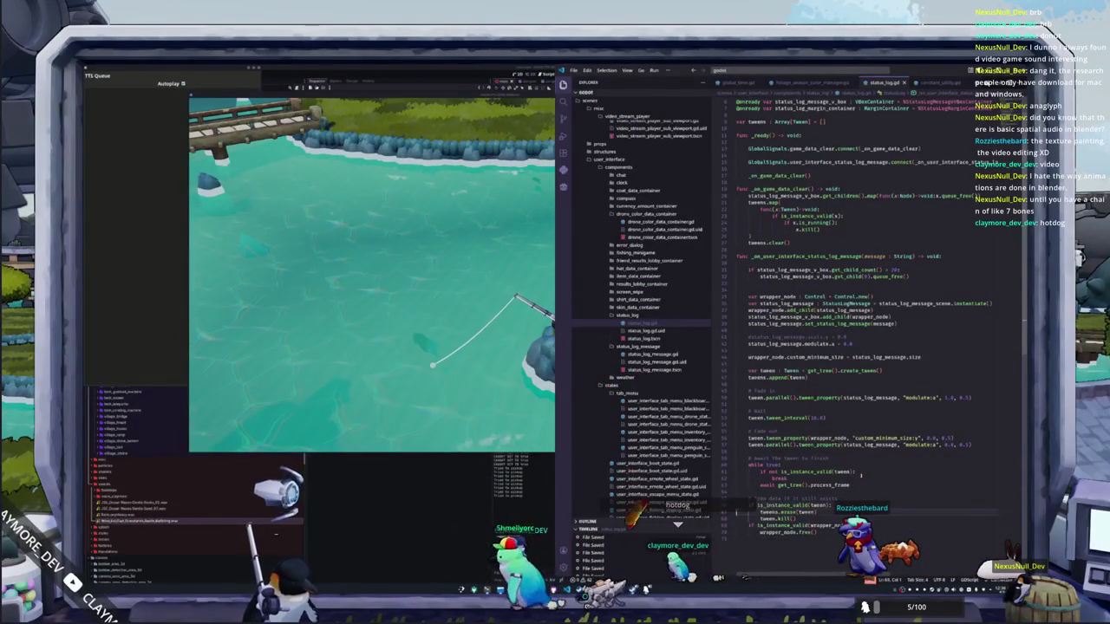
{"action": "left_click", "coordinate": [736, 505]}
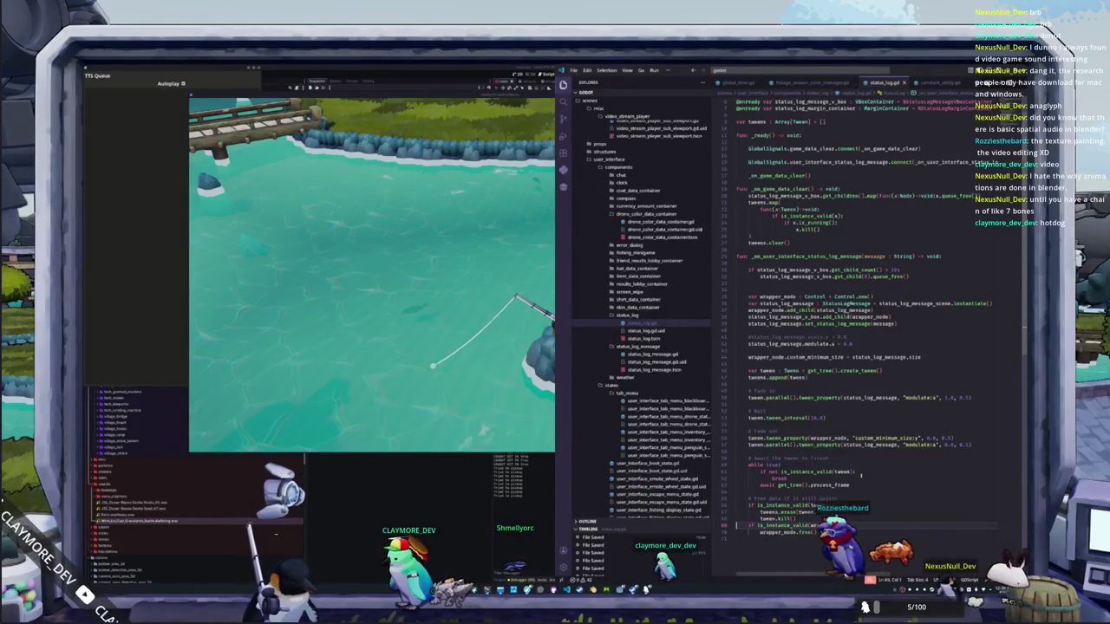
{"action": "key", "text": "Up"}
{"action": "key", "text": "Up"}
{"action": "key", "text": "Up"}
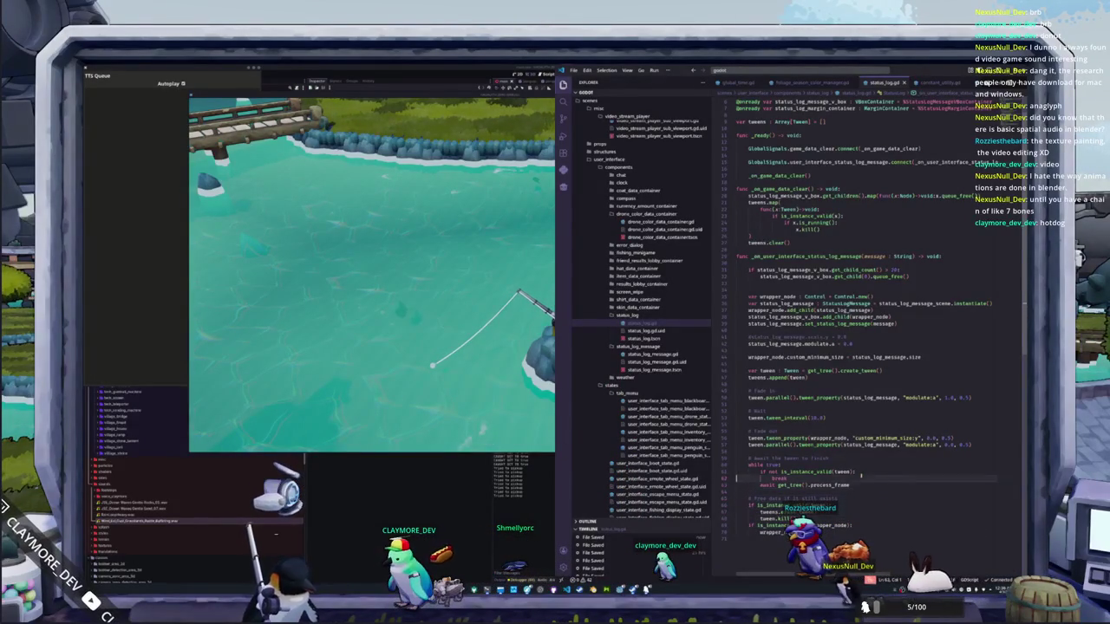
{"action": "key", "text": "Down"}
{"action": "key", "text": "Down"}
{"action": "key", "text": "Down"}
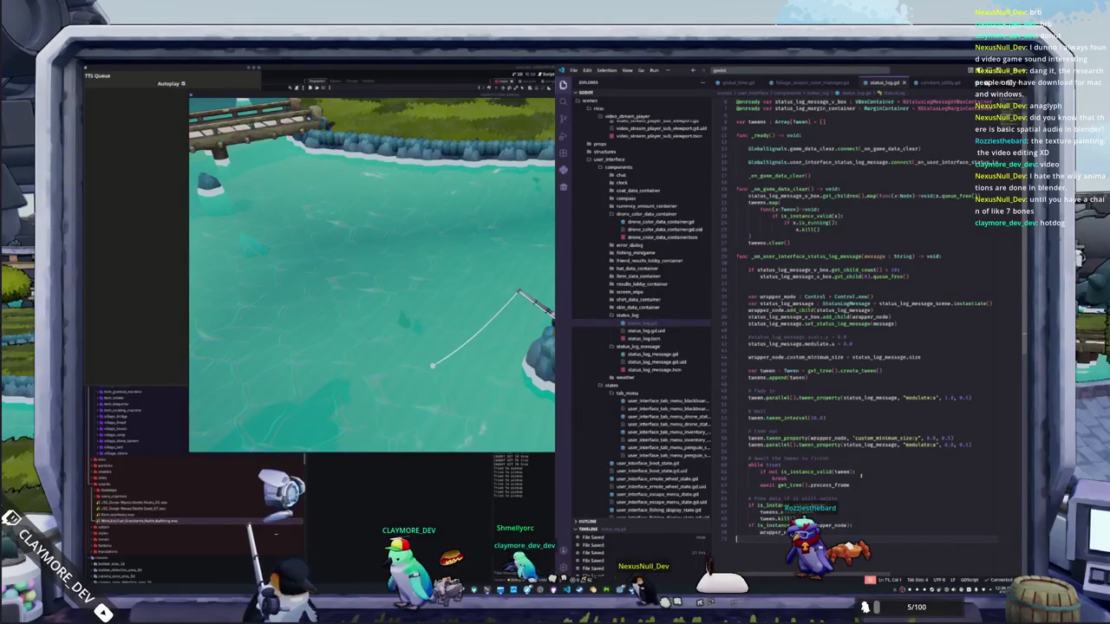
{"action": "key", "text": "ctrl+shift+Left"}
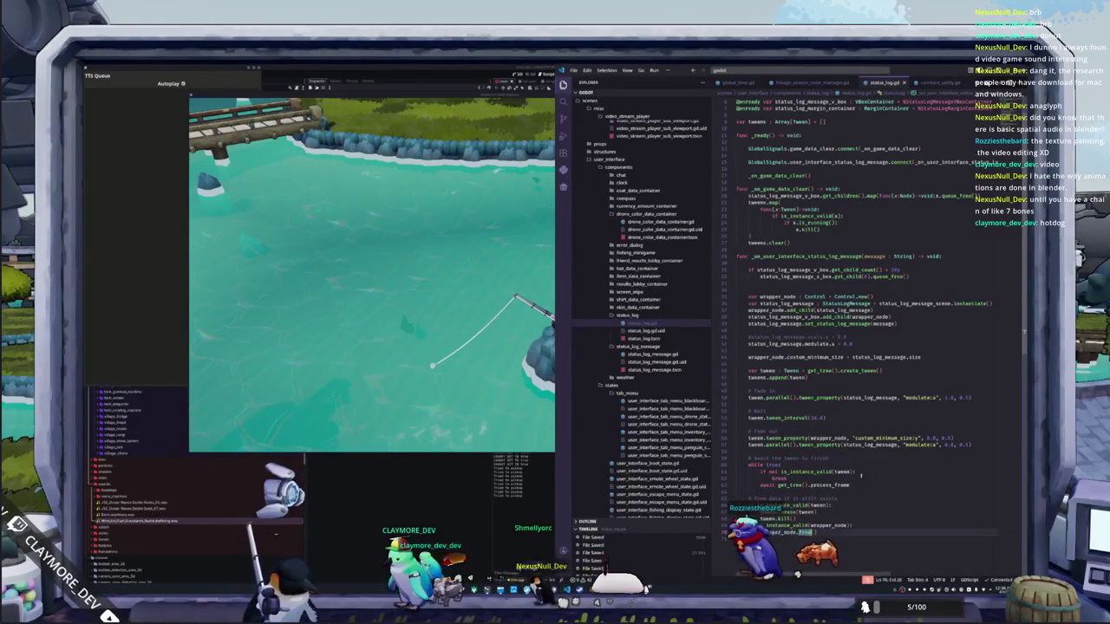
{"action": "type", "text": "queue_fre"}
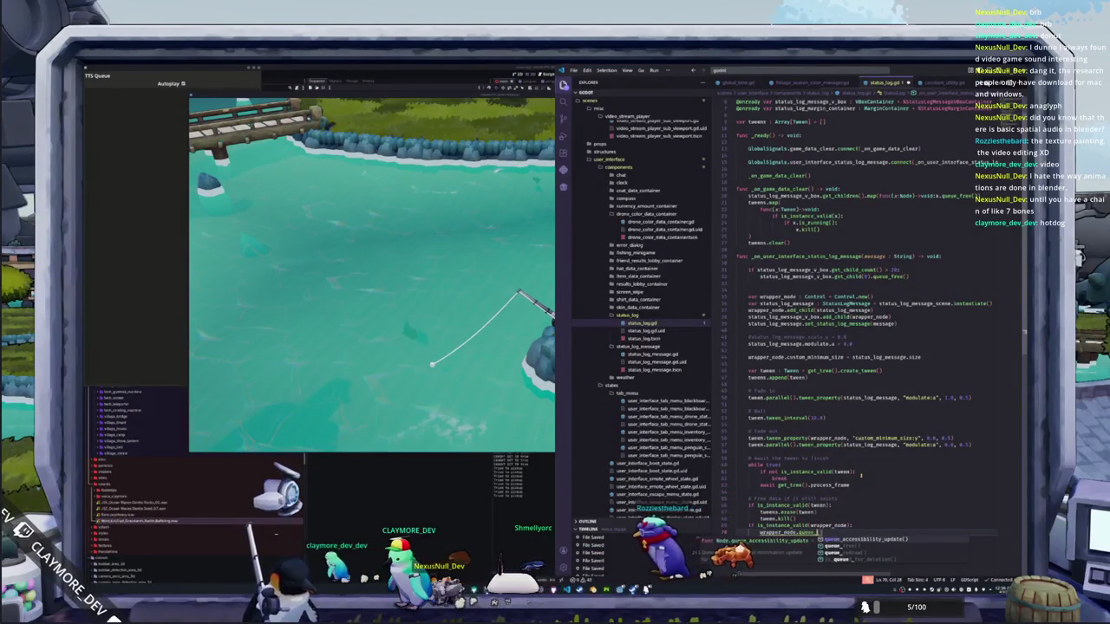
{"action": "key", "text": "Return"}
{"action": "key", "text": "Down"}
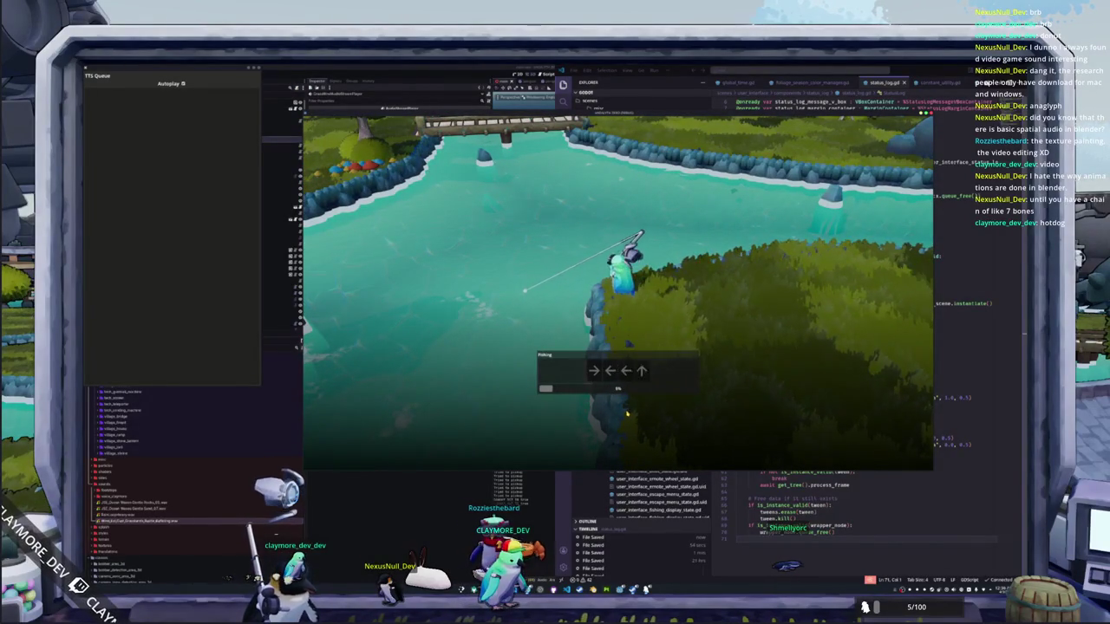
Step: Enter the first two arrow sequences: Up, Left, Down, Right, Up, then Down, Right, Down, Up, Down
{"action": "key", "text": "Up"}
{"action": "key", "text": "Left"}
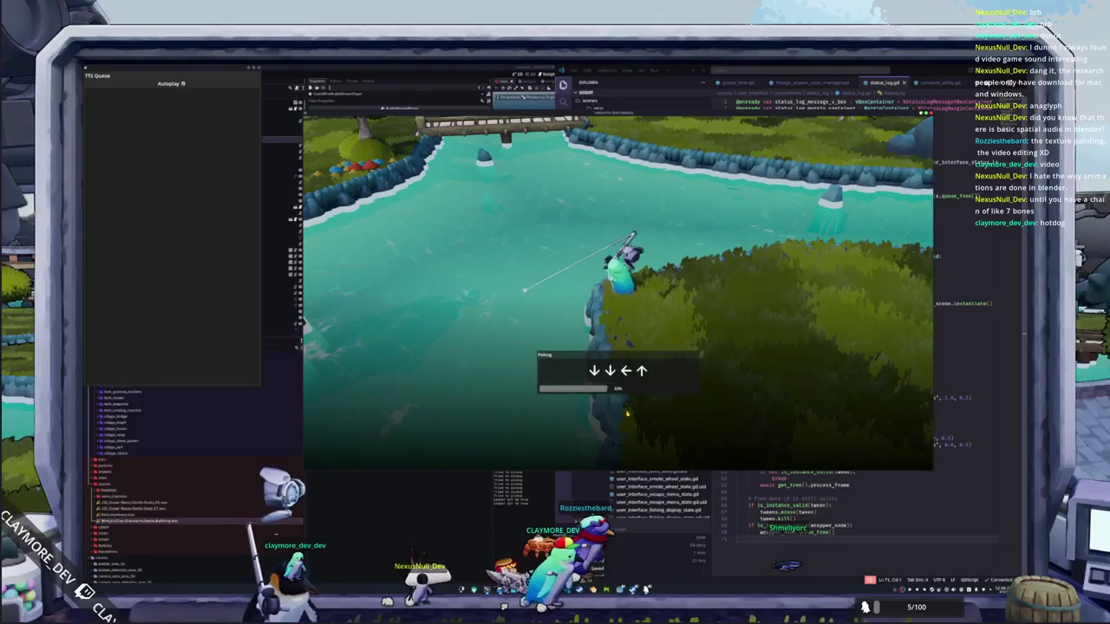
{"action": "key", "text": "Down"}
{"action": "key", "text": "Down"}
{"action": "key", "text": "Right"}
{"action": "key", "text": "Up"}
{"action": "key", "text": "Down"}
{"action": "key", "text": "Right"}
{"action": "key", "text": "Down"}
{"action": "key", "text": "Up"}
{"action": "key", "text": "Down"}
{"action": "key", "text": "Down"}
Step: Finish the Left, Down, Right, Left, Up sequence to reel in the fish, then stop the game with F8
{"action": "key", "text": "Left"}
{"action": "key", "text": "Down"}
{"action": "key", "text": "Down"}
{"action": "key", "text": "Right"}
{"action": "key", "text": "Left"}
{"action": "key", "text": "Up"}
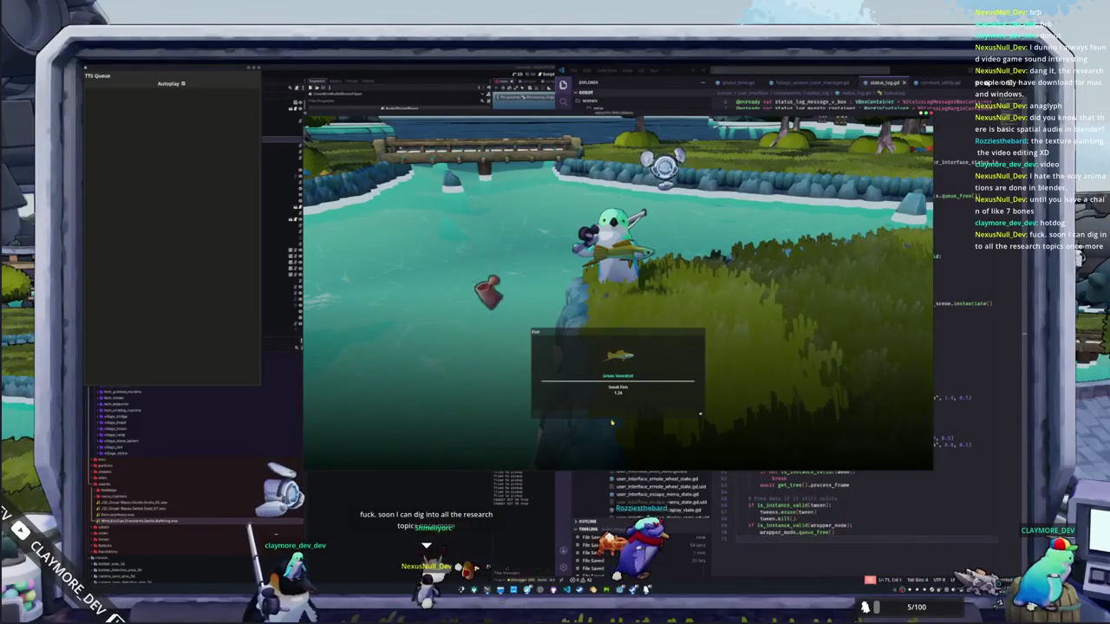
{"action": "key", "text": "F8"}
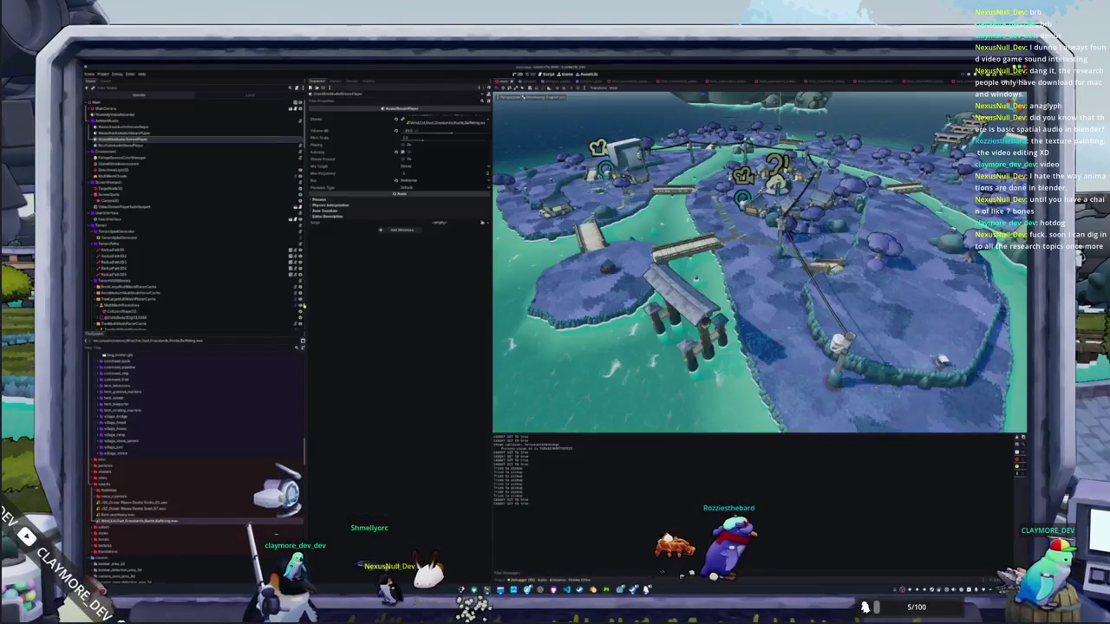
{"action": "left_click", "coordinate": [139, 93]}
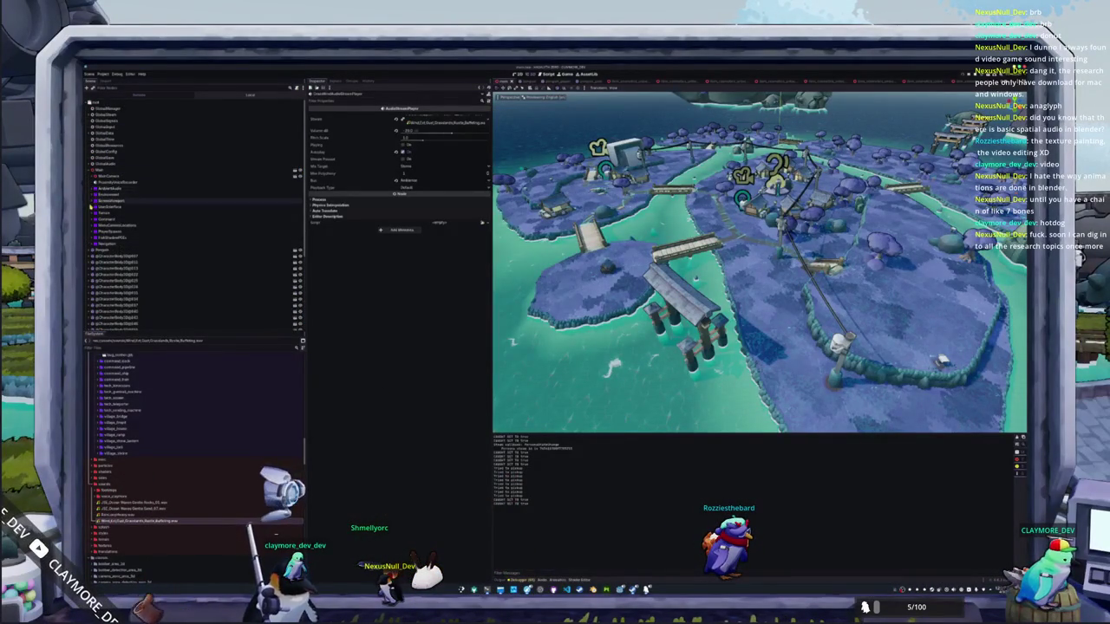
{"action": "left_click", "coordinate": [94, 207]}
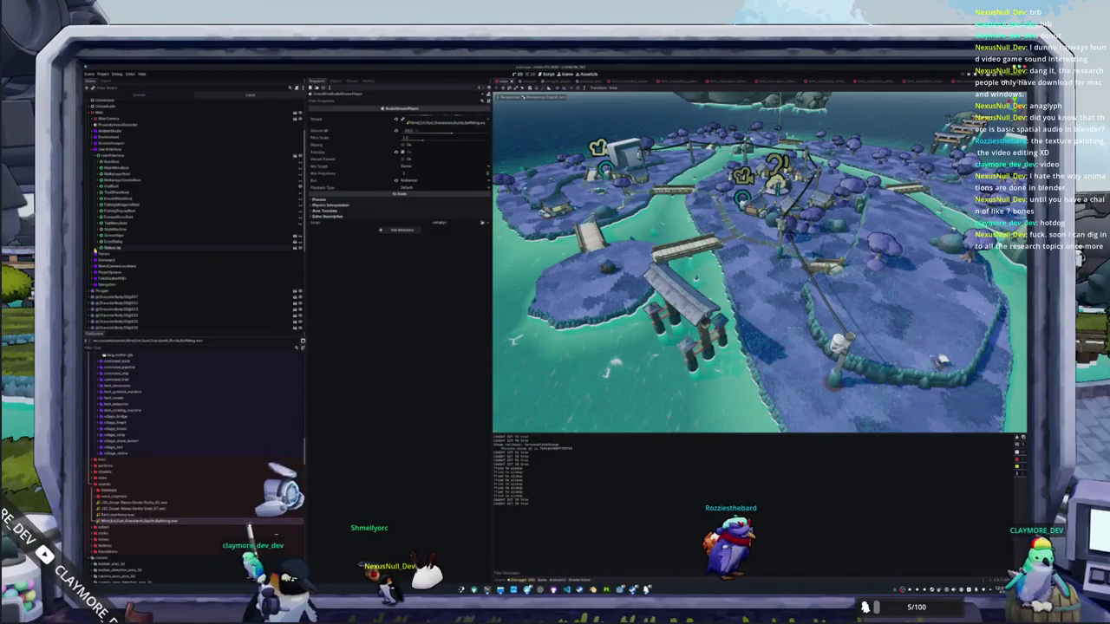
{"action": "left_click", "coordinate": [113, 257]}
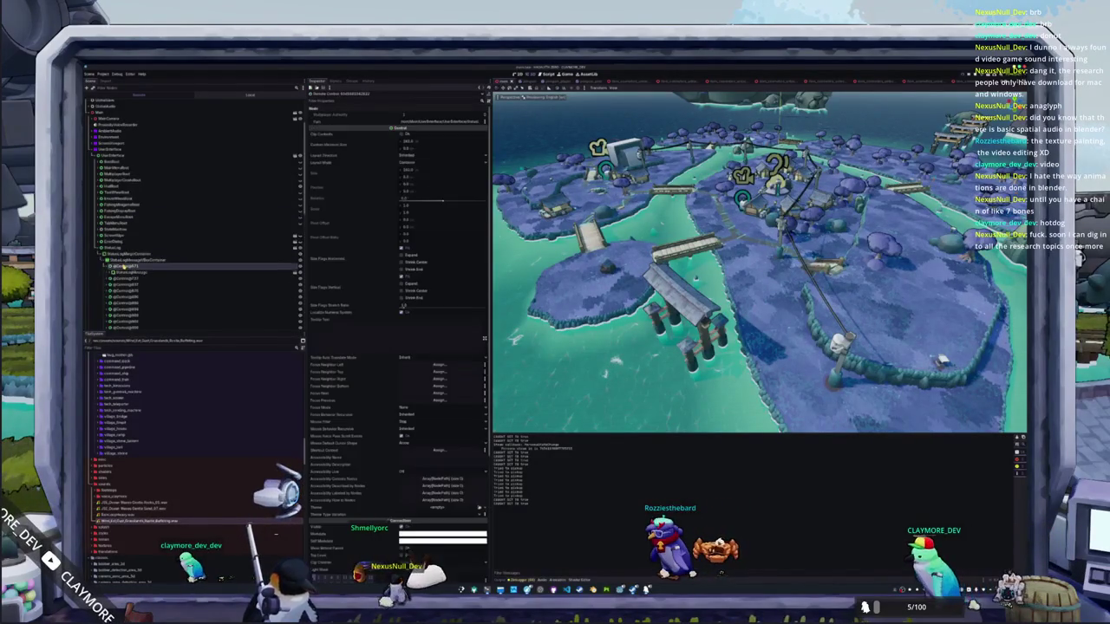
{"action": "left_click", "coordinate": [126, 222]}
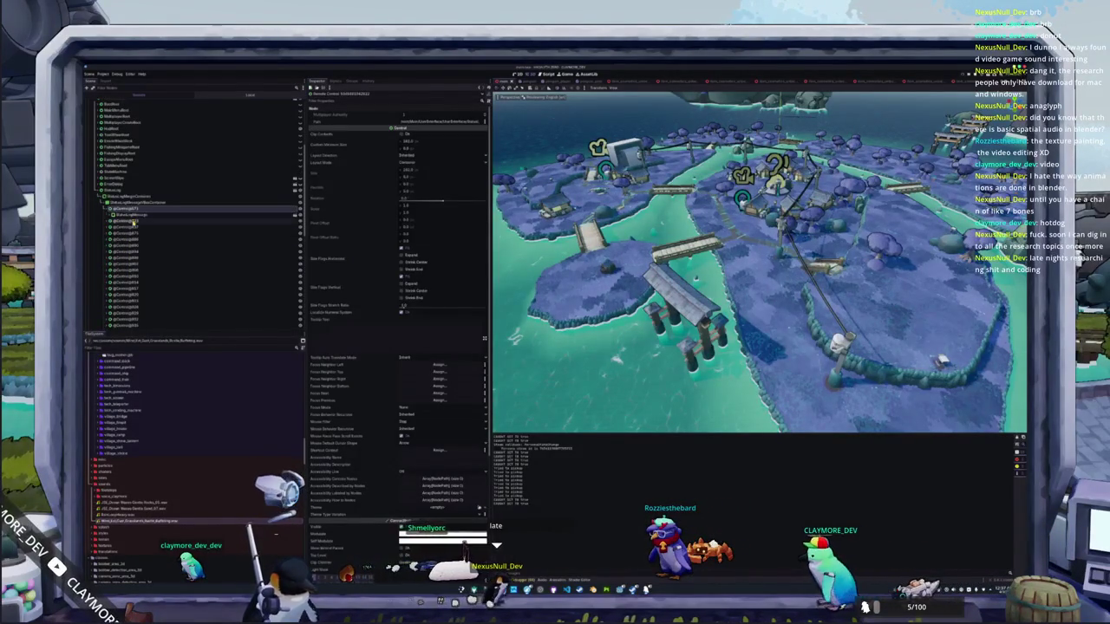
{"action": "scroll", "coordinate": [132, 252], "scroll_direction": "down", "scroll_amount": 3}
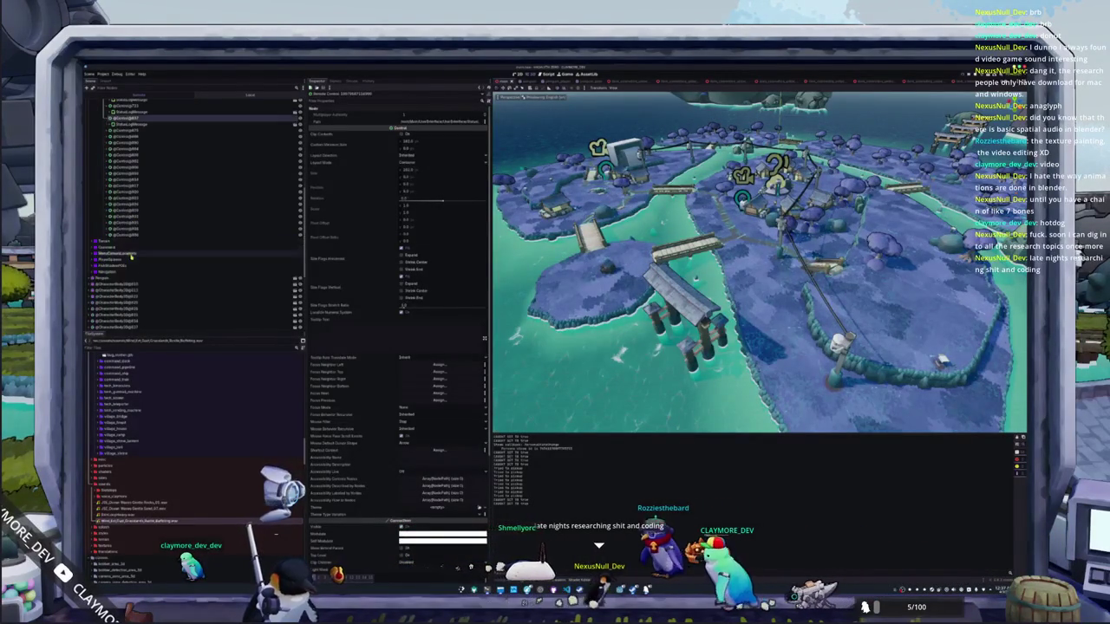
{"action": "left_click", "coordinate": [135, 234]}
{"action": "scroll", "coordinate": [178, 236], "scroll_direction": "up", "scroll_amount": 3}
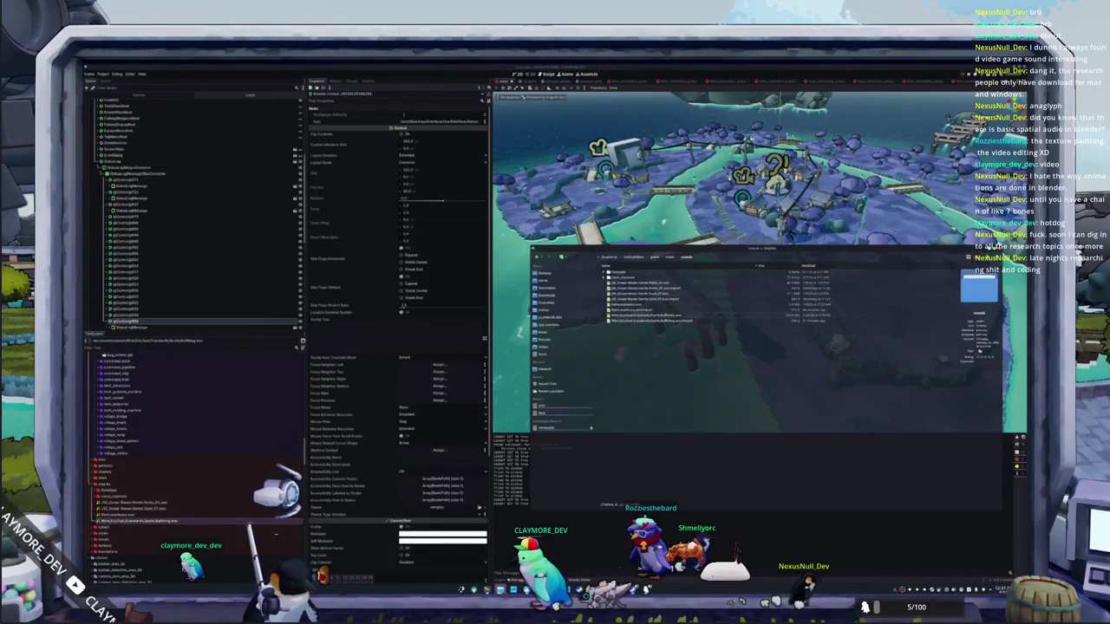
{"action": "key", "text": "alt+Tab"}
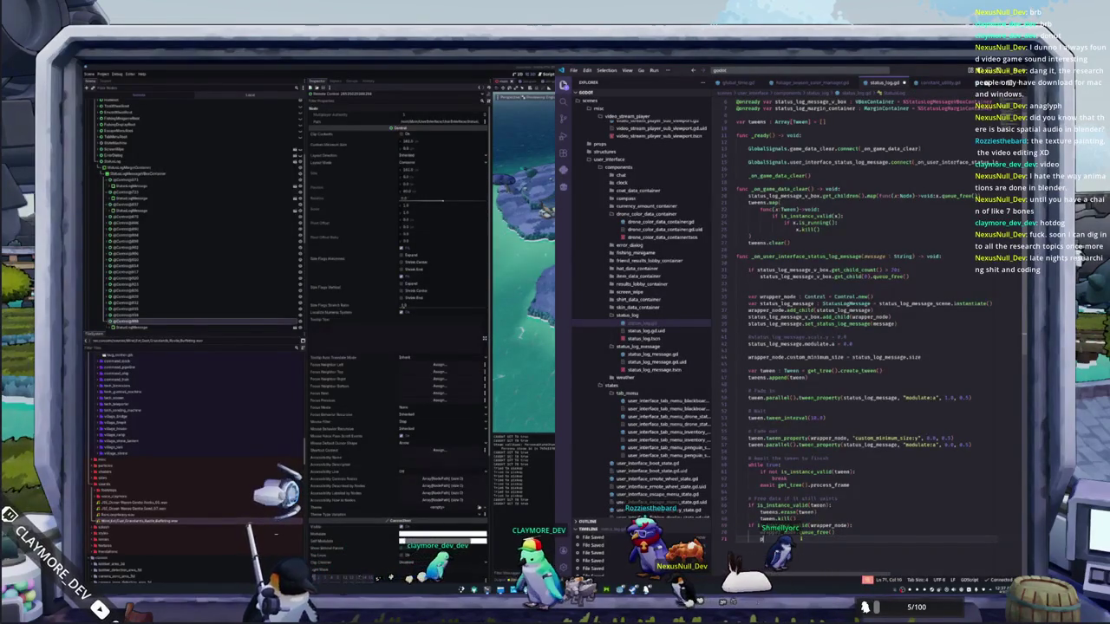
Step: Add a print("tween doneapper node") debug line and review the fade-out tween code
{"action": "type", "text": "print"}
{"action": "key", "text": "Return"}
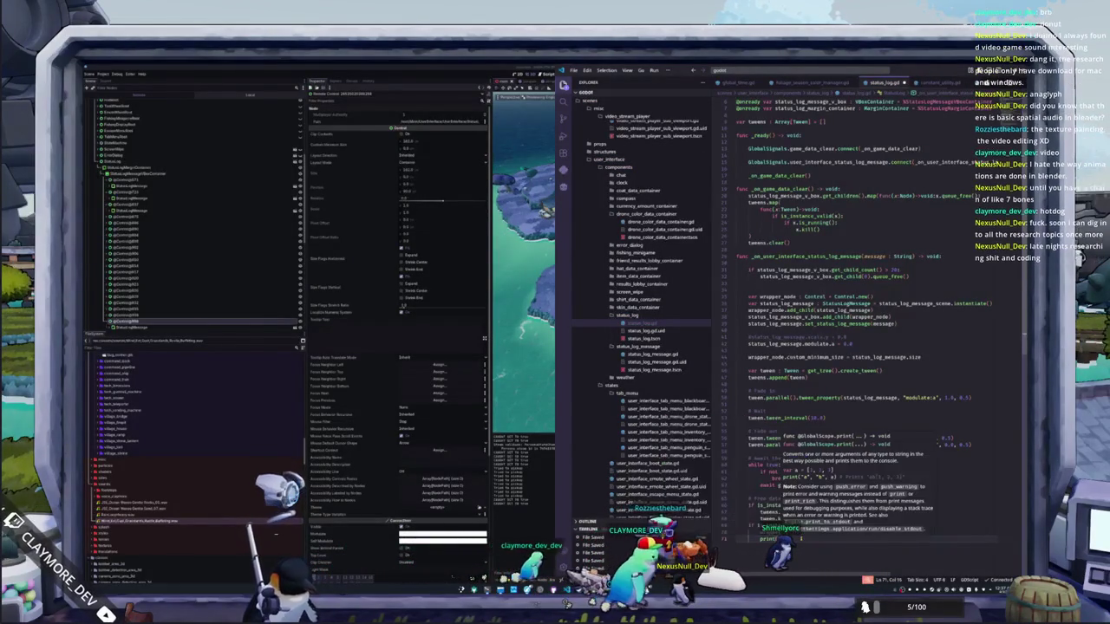
{"action": "type", "text": "\"tween done"}
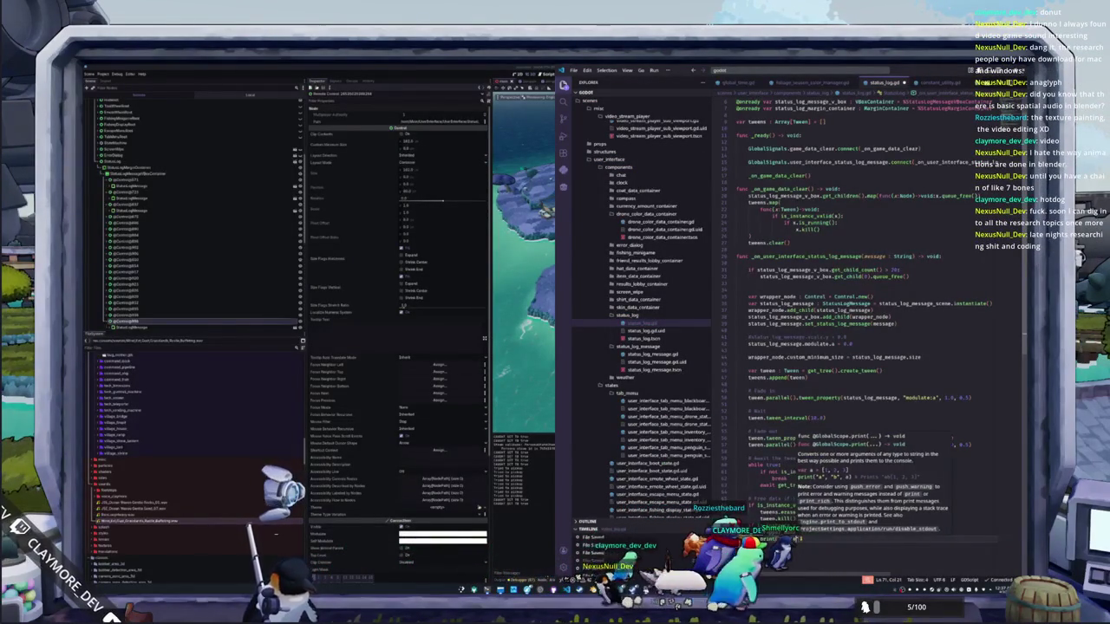
{"action": "type", "text": "apper"}
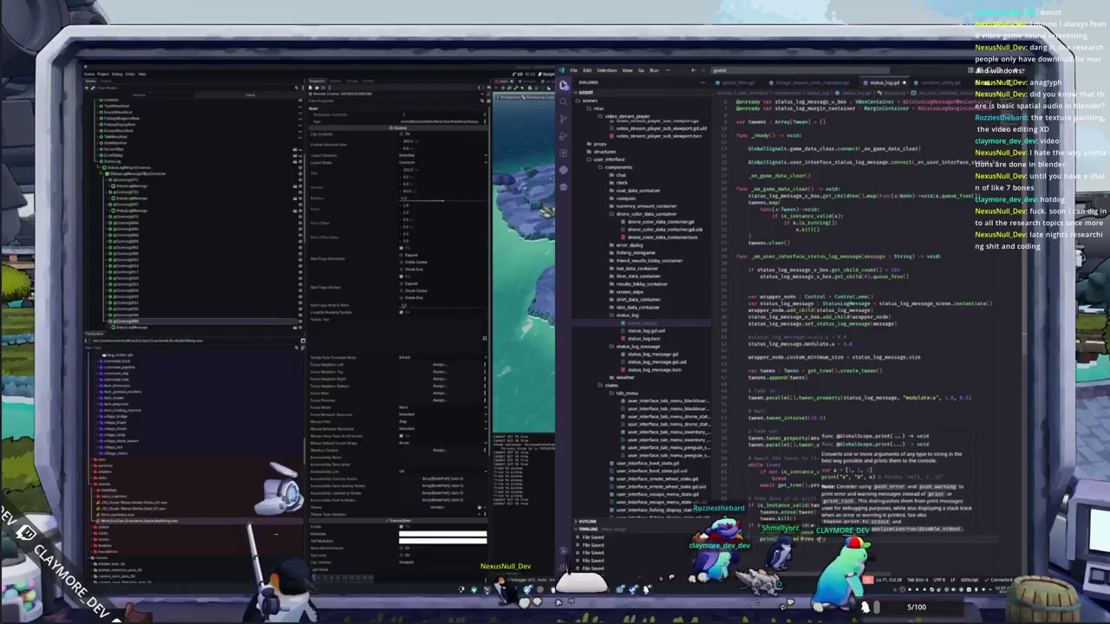
{"action": "type", "text": " node"}
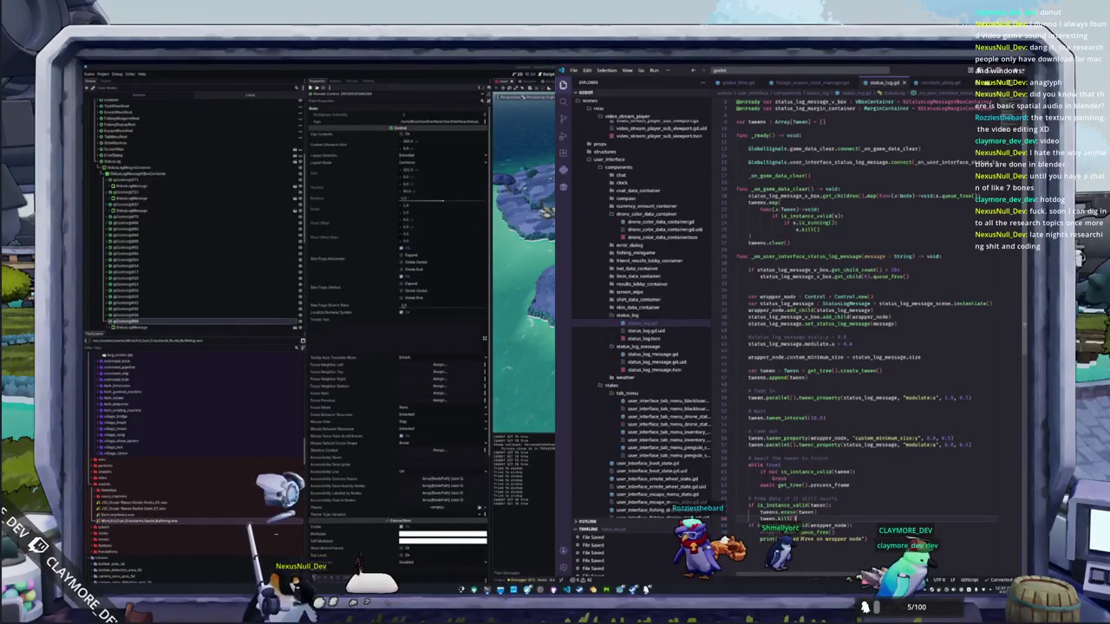
{"action": "left_click", "coordinate": [767, 479]}
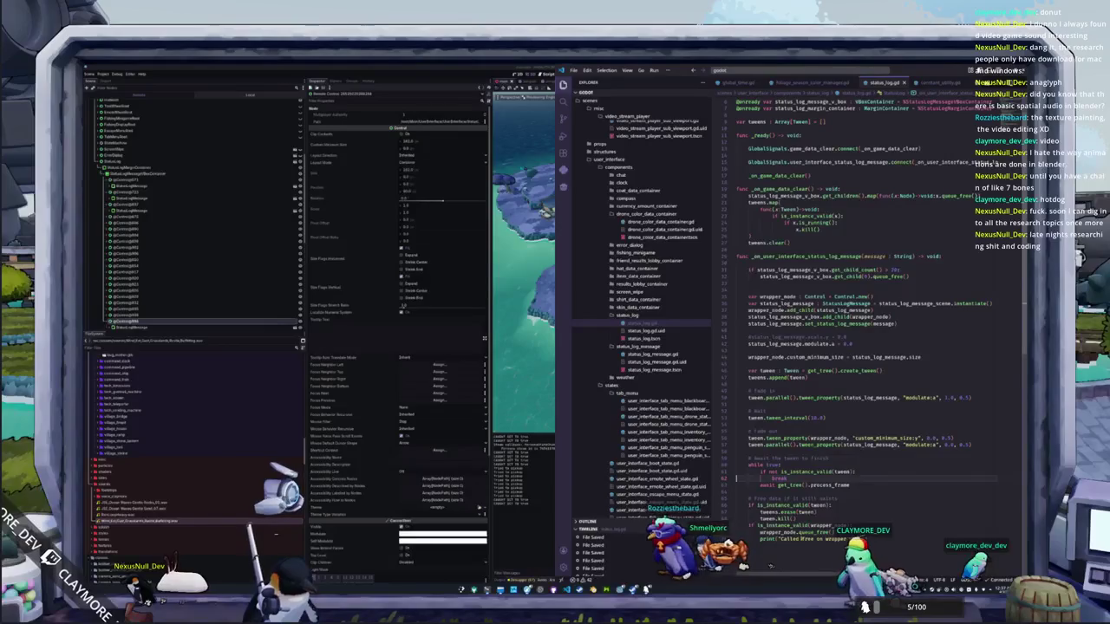
{"action": "left_click", "coordinate": [754, 452]}
{"action": "left_click", "coordinate": [867, 397]}
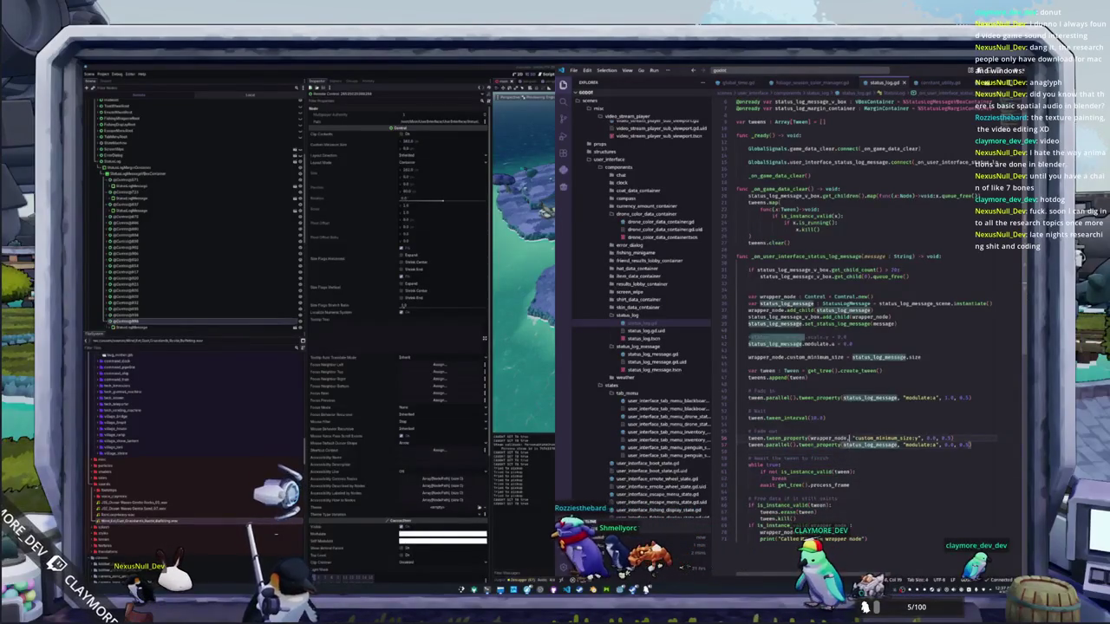
{"action": "left_click", "coordinate": [751, 364]}
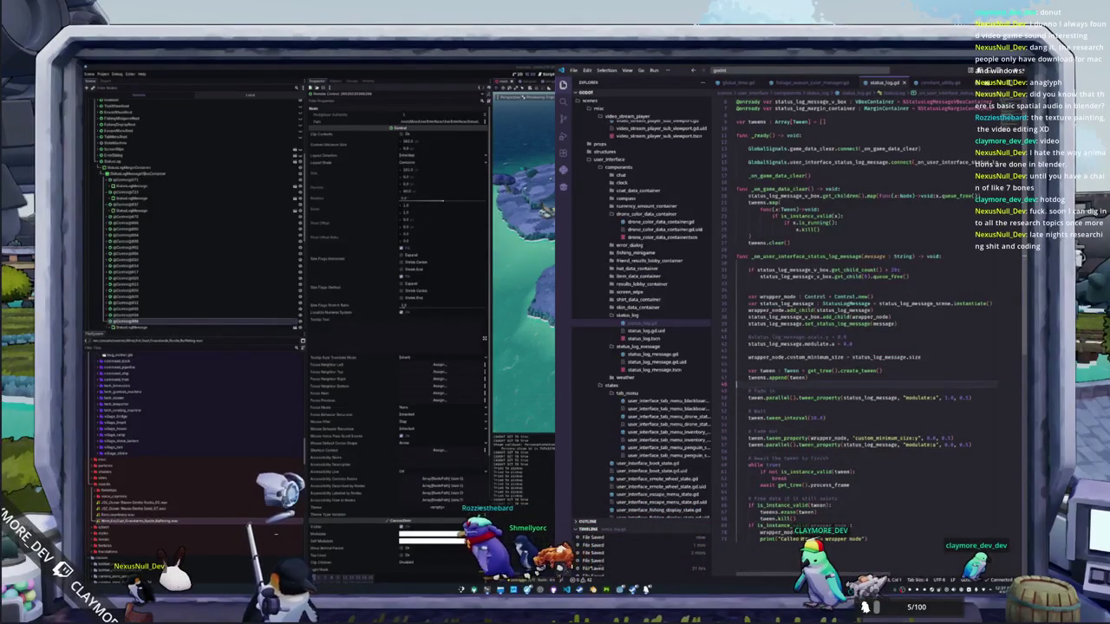
{"action": "left_click", "coordinate": [751, 331]}
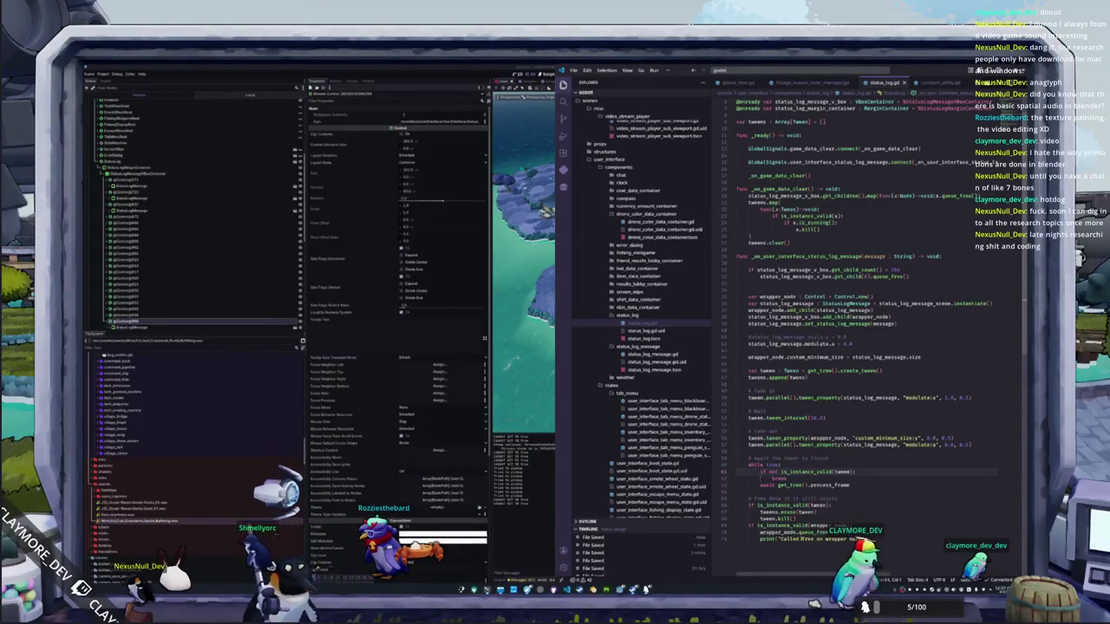
Step: Add 'if not tween.is_running(): break' inside the wait loop and relaunch the game with F5
{"action": "key", "text": "Tab"}
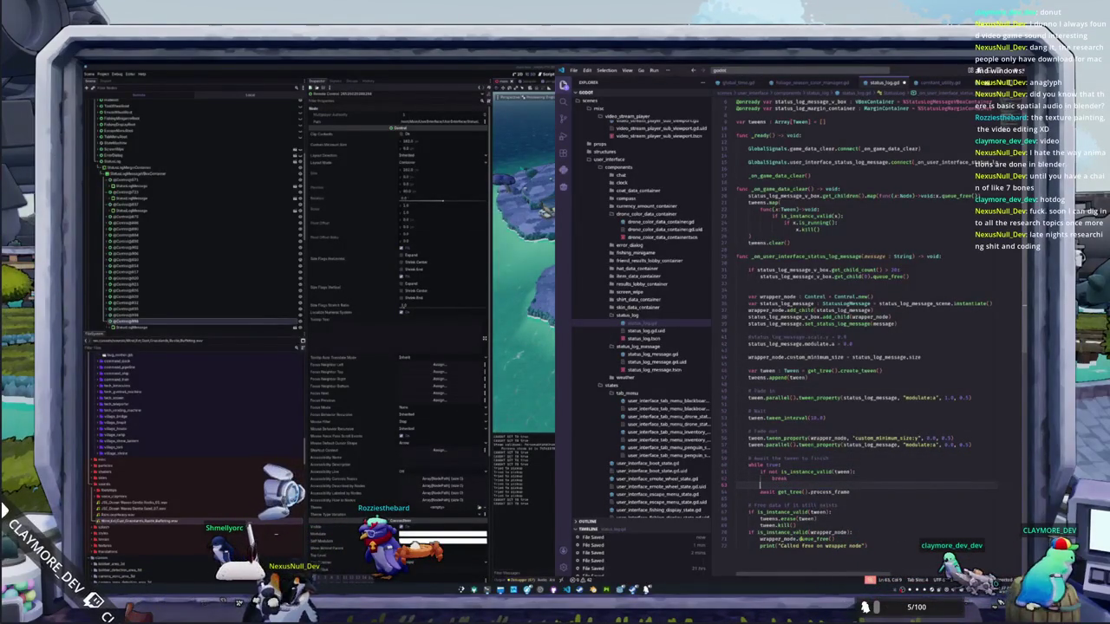
{"action": "type", "text": "if tween.fi"}
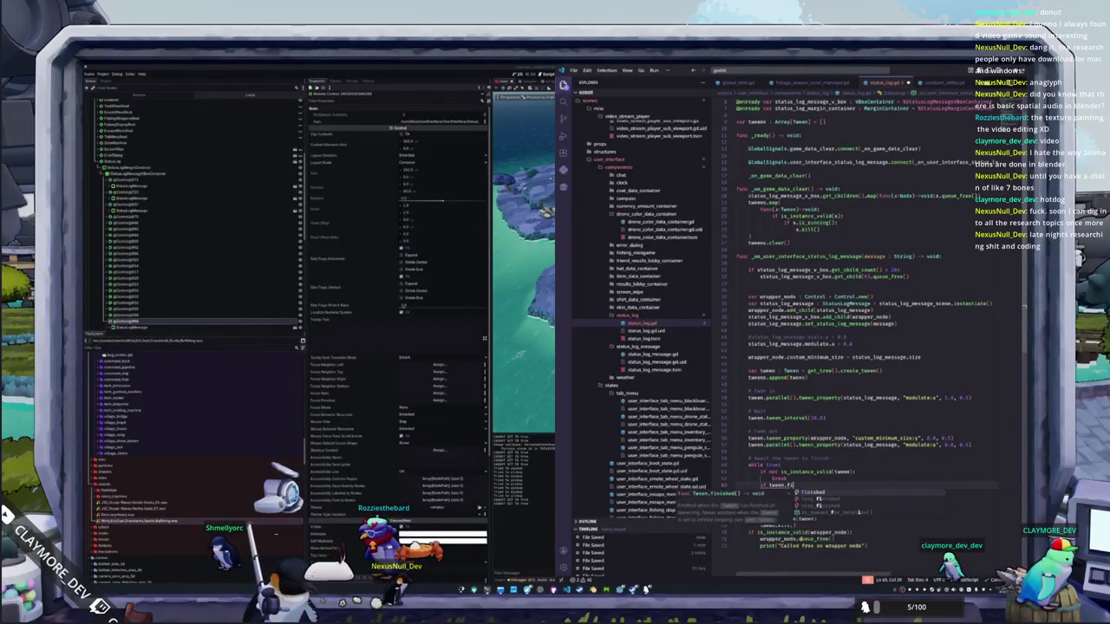
{"action": "key", "text": "BackSpace"}
{"action": "key", "text": "BackSpace"}
{"action": "key", "text": "BackSpace"}
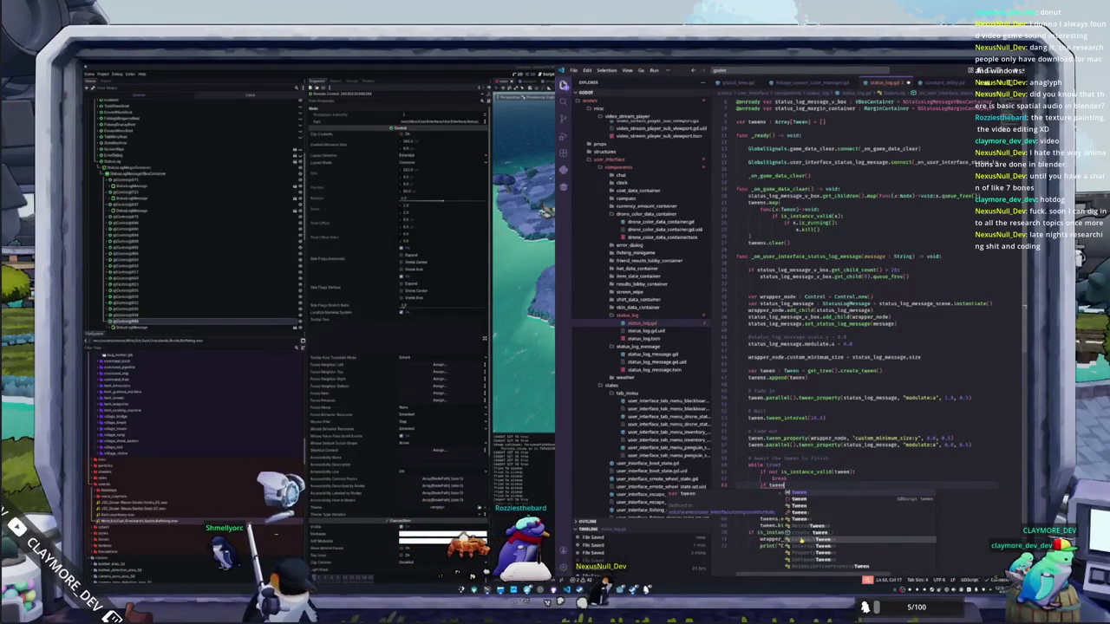
{"action": "type", "text": ".runn"}
{"action": "key", "text": "Return"}
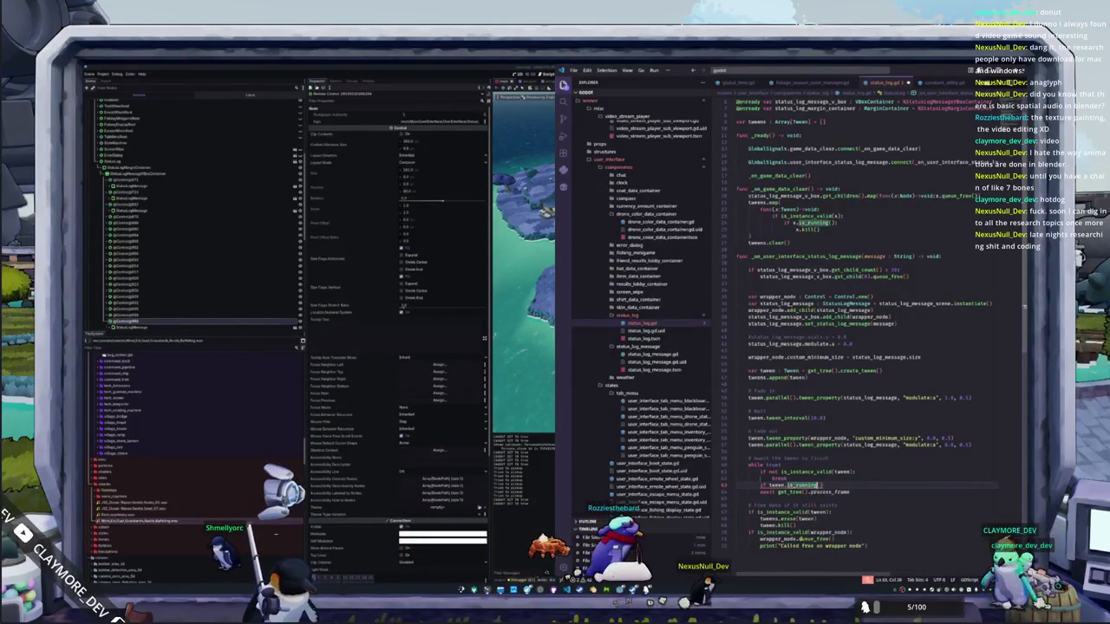
{"action": "type", "text": "not"}
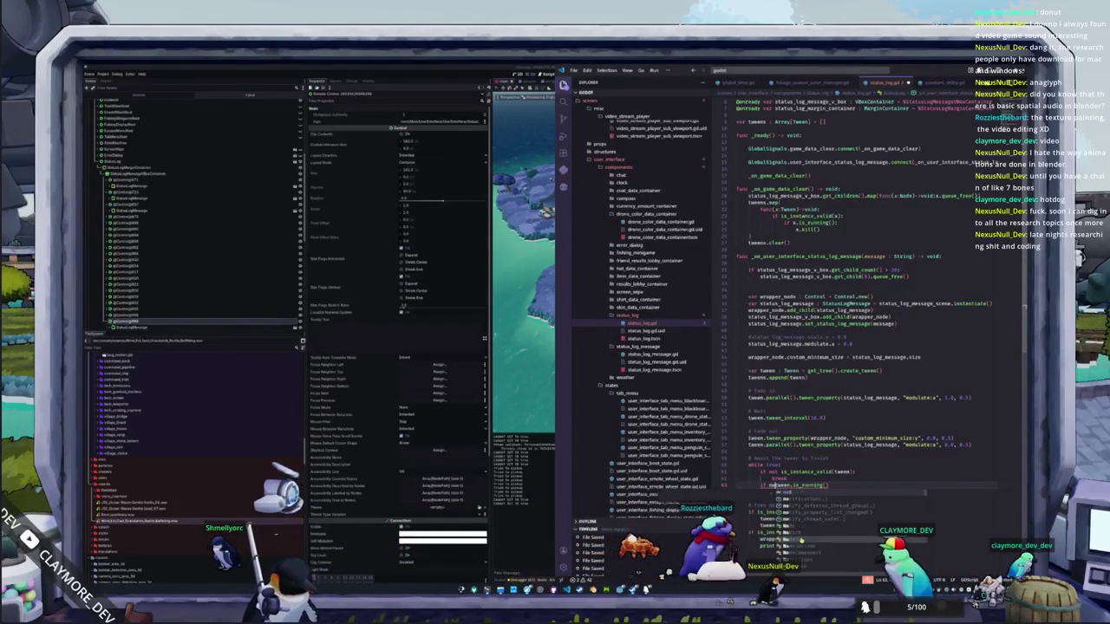
{"action": "key", "text": "Return"}
{"action": "type", "text": "break"}
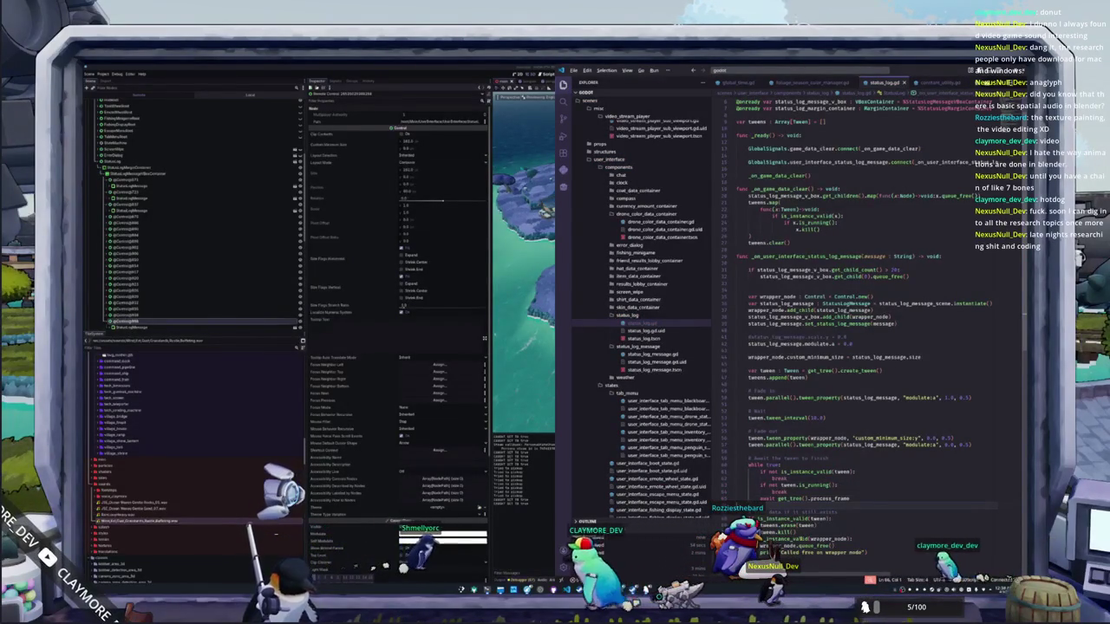
{"action": "key", "text": "alt+Tab"}
{"action": "key", "text": "F5"}
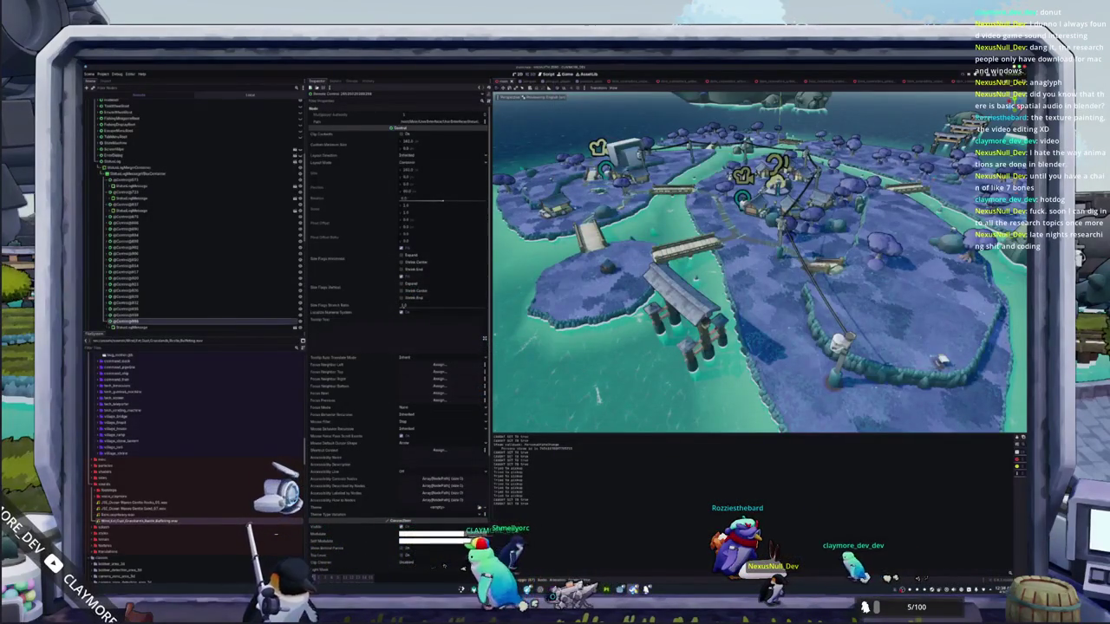
Step: Walk onto the grass, open the inventory and drop the first four fish
{"action": "key", "text": "d"}
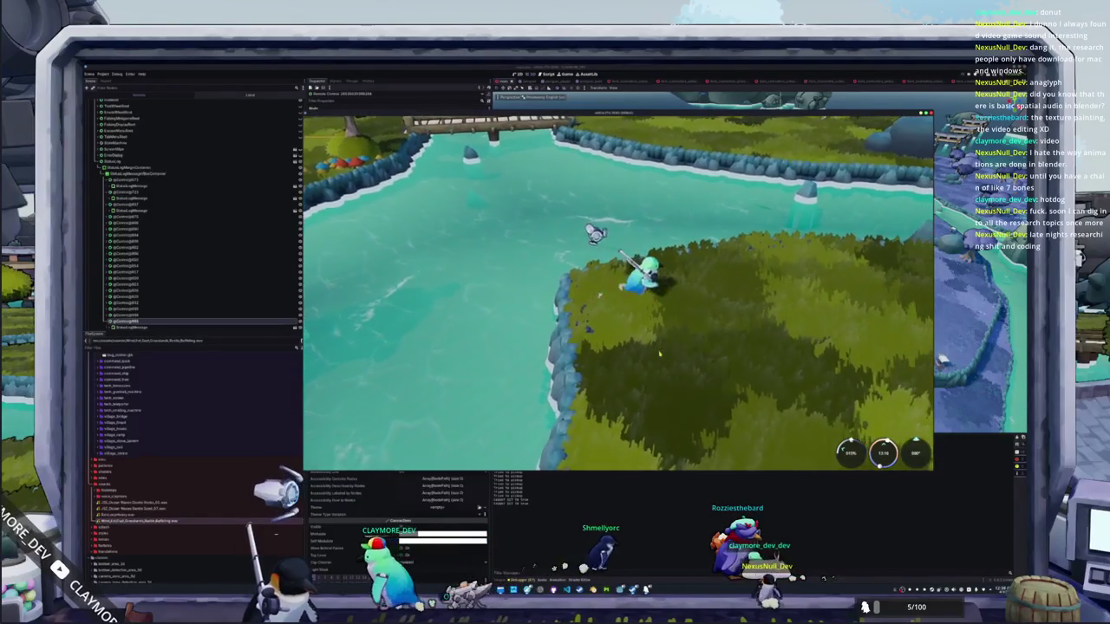
{"action": "key", "text": "i"}
{"action": "left_click", "coordinate": [481, 161]}
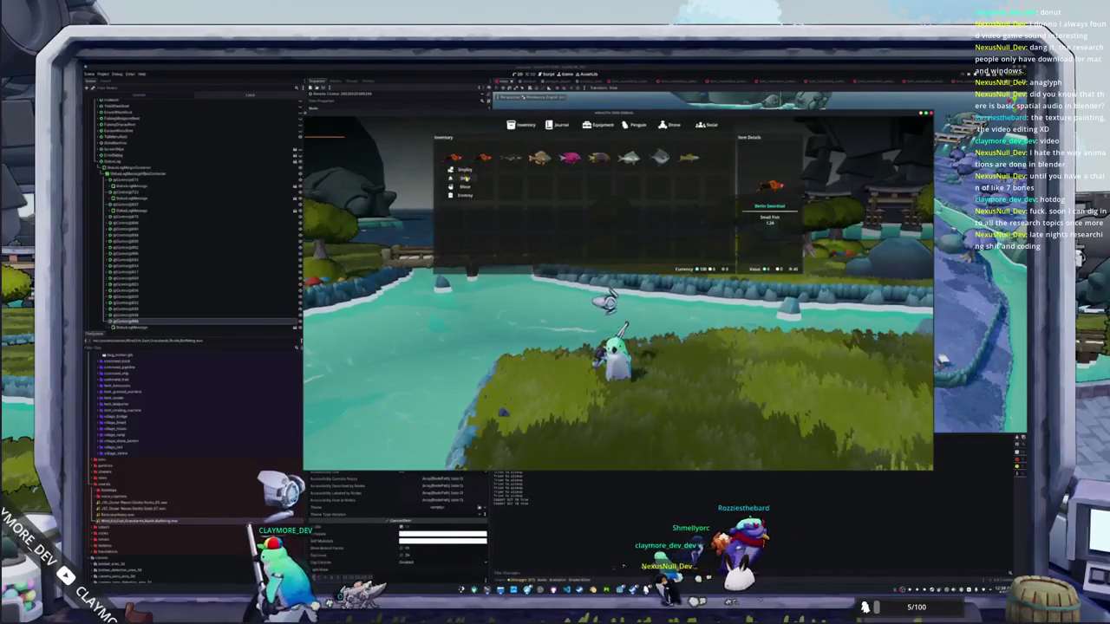
{"action": "left_click", "coordinate": [488, 177]}
{"action": "left_click", "coordinate": [511, 157]}
{"action": "left_click", "coordinate": [519, 178]}
{"action": "left_click", "coordinate": [539, 158]}
{"action": "left_click", "coordinate": [553, 178]}
{"action": "left_click", "coordinate": [570, 159]}
{"action": "left_click", "coordinate": [584, 178]}
Step: Drop the remaining fish, including the Scup, Hammerfish and Green Swordfish, and close the inventory
{"action": "left_click", "coordinate": [599, 158]}
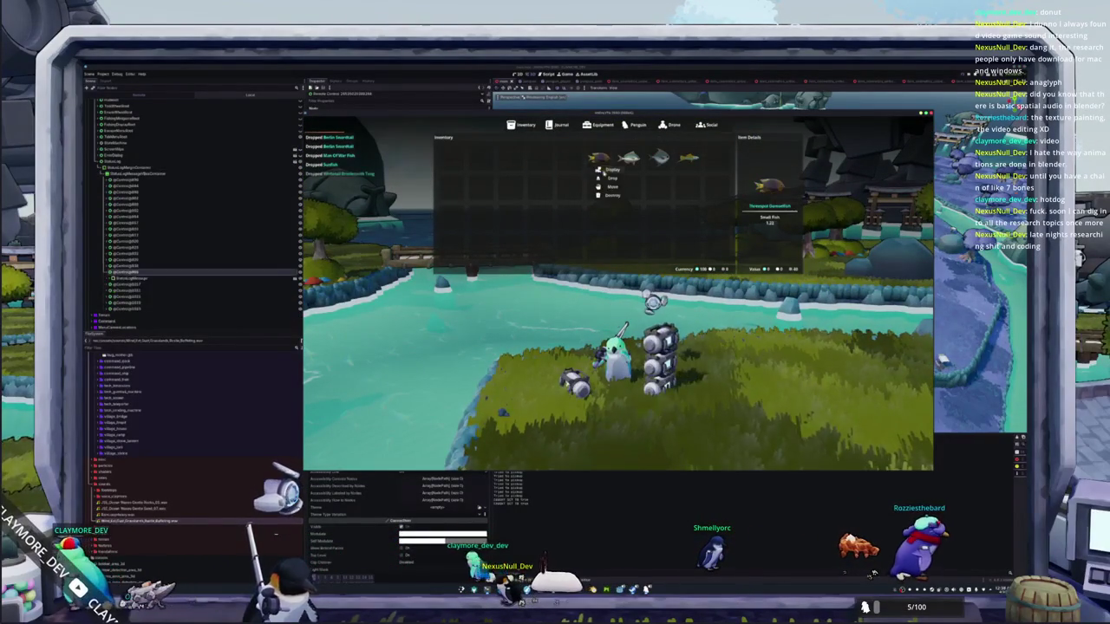
{"action": "left_click", "coordinate": [613, 178]}
{"action": "left_click", "coordinate": [640, 177]}
{"action": "left_click", "coordinate": [659, 158]}
{"action": "left_click", "coordinate": [671, 178]}
{"action": "left_click", "coordinate": [689, 158]}
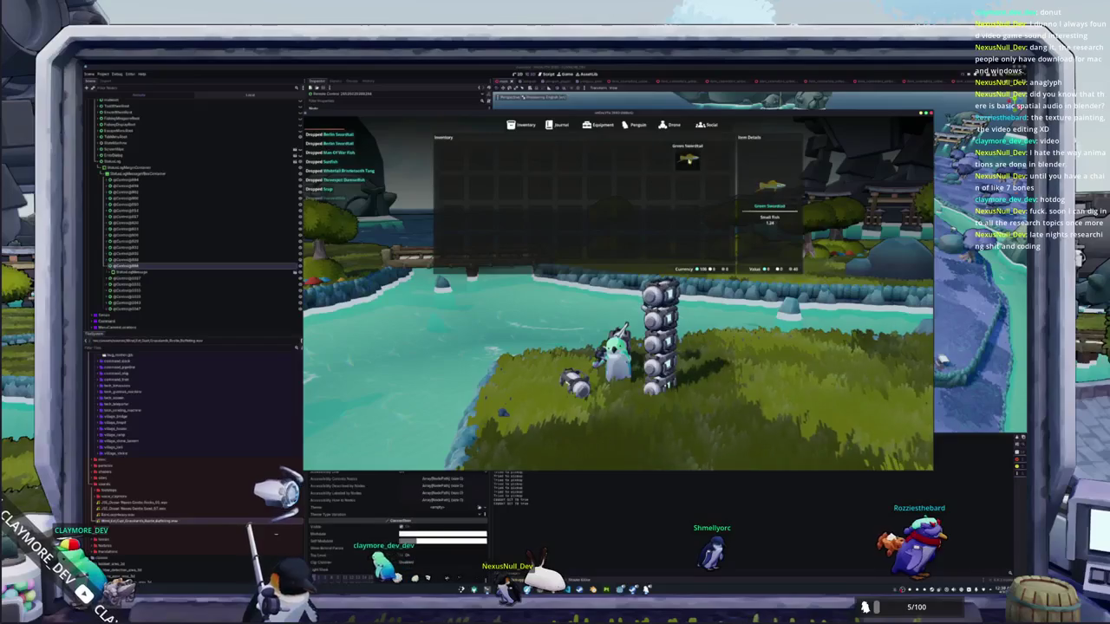
{"action": "left_click", "coordinate": [700, 178]}
{"action": "key", "text": "i"}
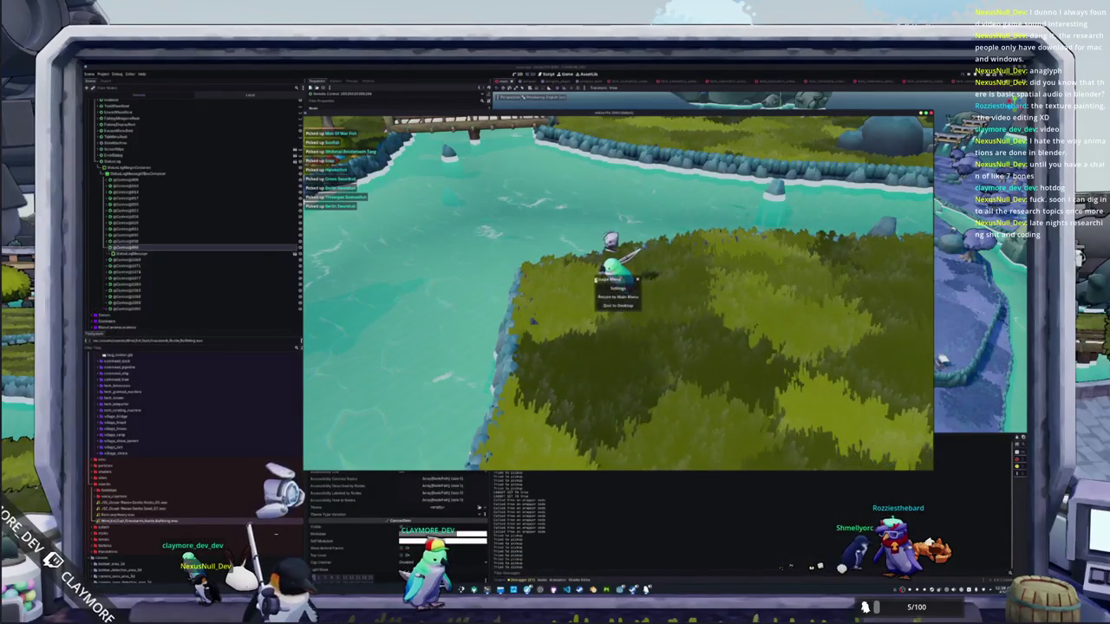
Step: Return to the main menu, start a new singleplayer game, and drop the first three fish
{"action": "left_click", "coordinate": [608, 297]}
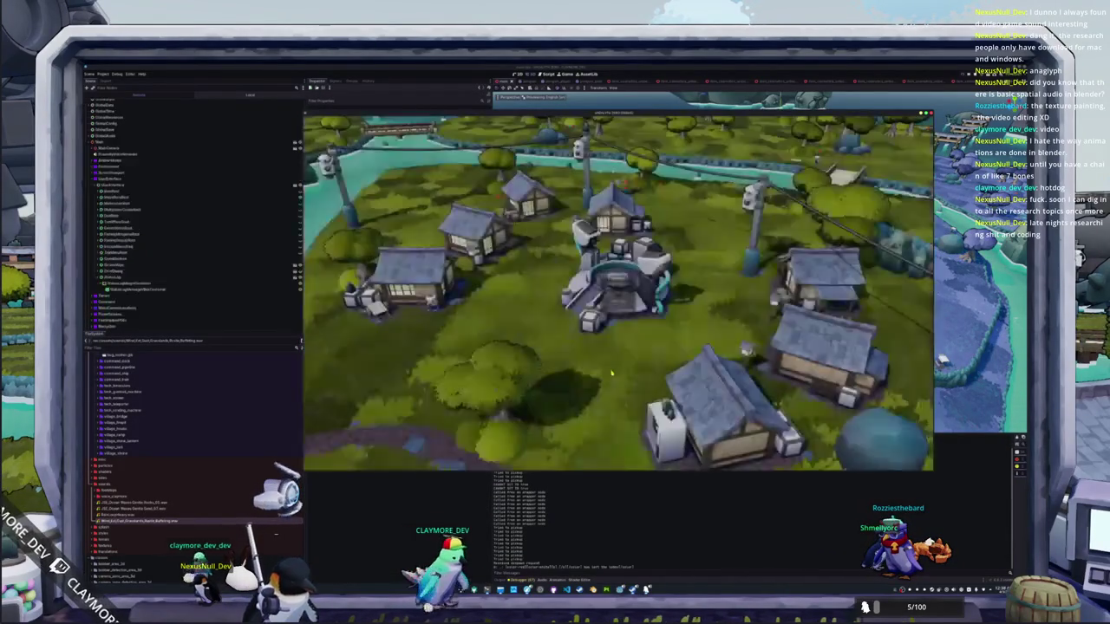
{"action": "left_click", "coordinate": [617, 285]}
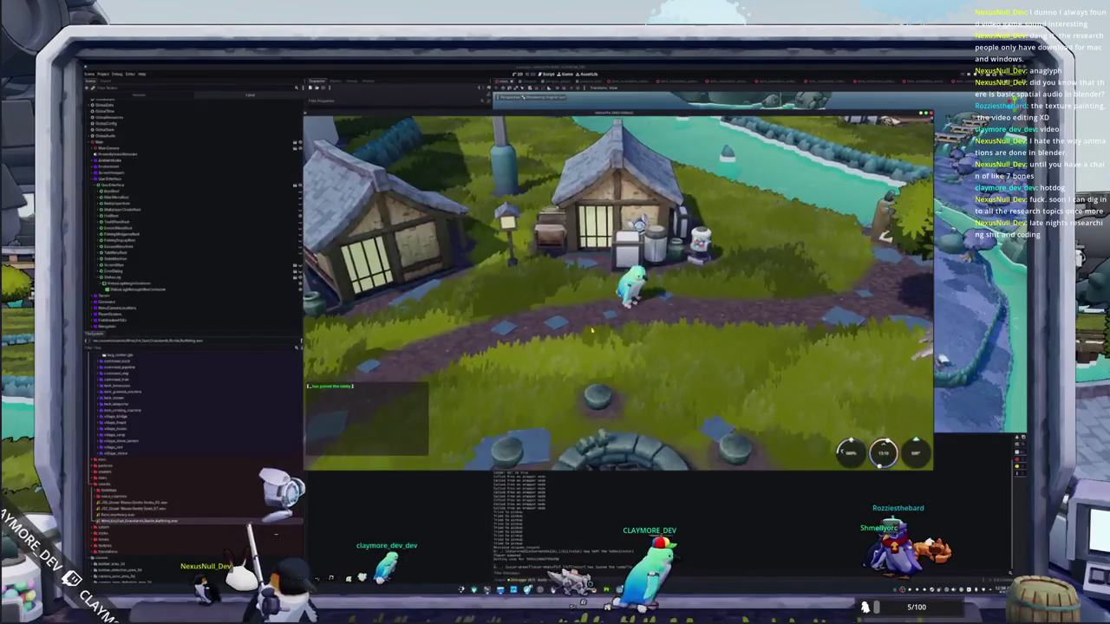
{"action": "key", "text": "i"}
{"action": "right_click", "coordinate": [479, 157]}
{"action": "left_click", "coordinate": [490, 177]}
{"action": "right_click", "coordinate": [511, 157]}
{"action": "left_click", "coordinate": [520, 177]}
{"action": "right_click", "coordinate": [540, 157]}
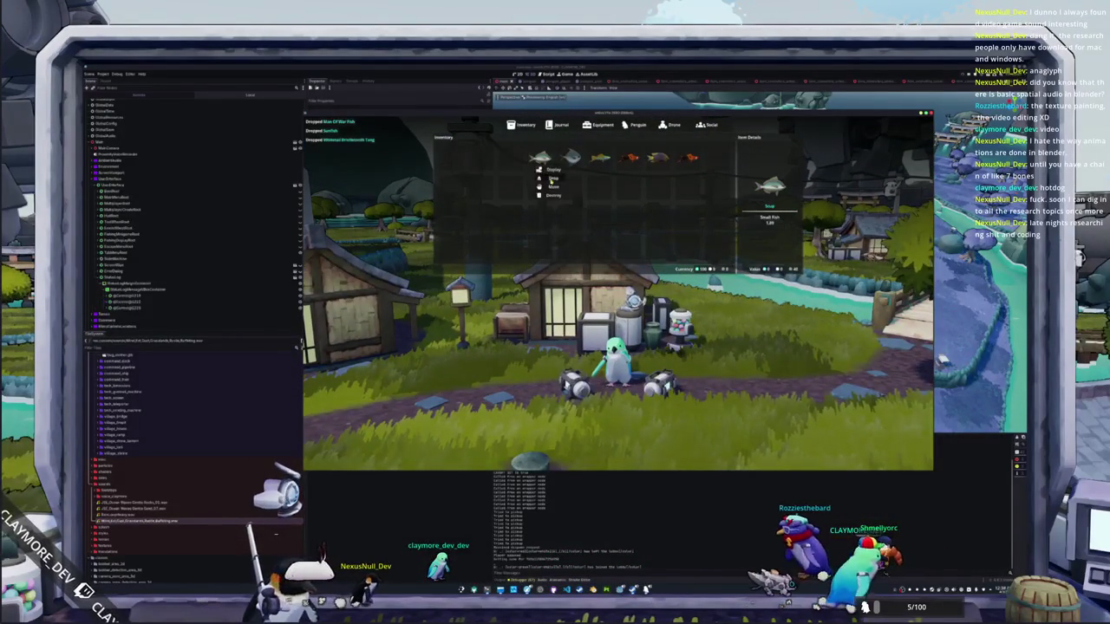
{"action": "left_click", "coordinate": [549, 178]}
Step: Drop the remaining four fish and close the inventory
{"action": "right_click", "coordinate": [572, 156]}
{"action": "left_click", "coordinate": [581, 178]}
{"action": "right_click", "coordinate": [600, 157]}
{"action": "left_click", "coordinate": [611, 178]}
{"action": "right_click", "coordinate": [631, 157]}
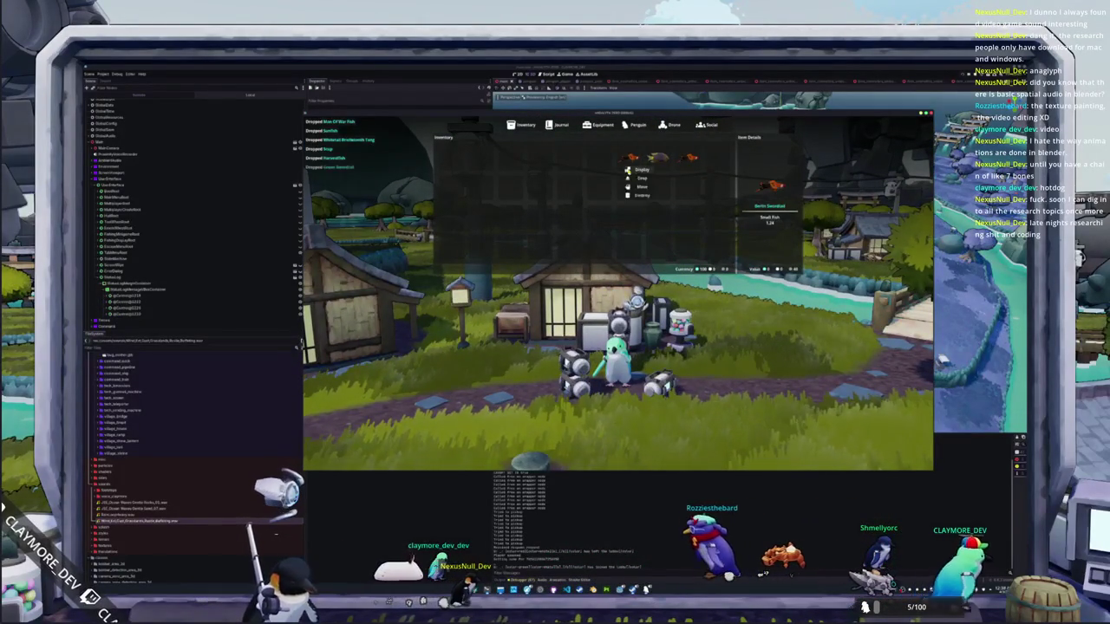
{"action": "left_click", "coordinate": [641, 177]}
{"action": "right_click", "coordinate": [658, 157]}
{"action": "left_click", "coordinate": [669, 178]}
{"action": "key", "text": "i"}
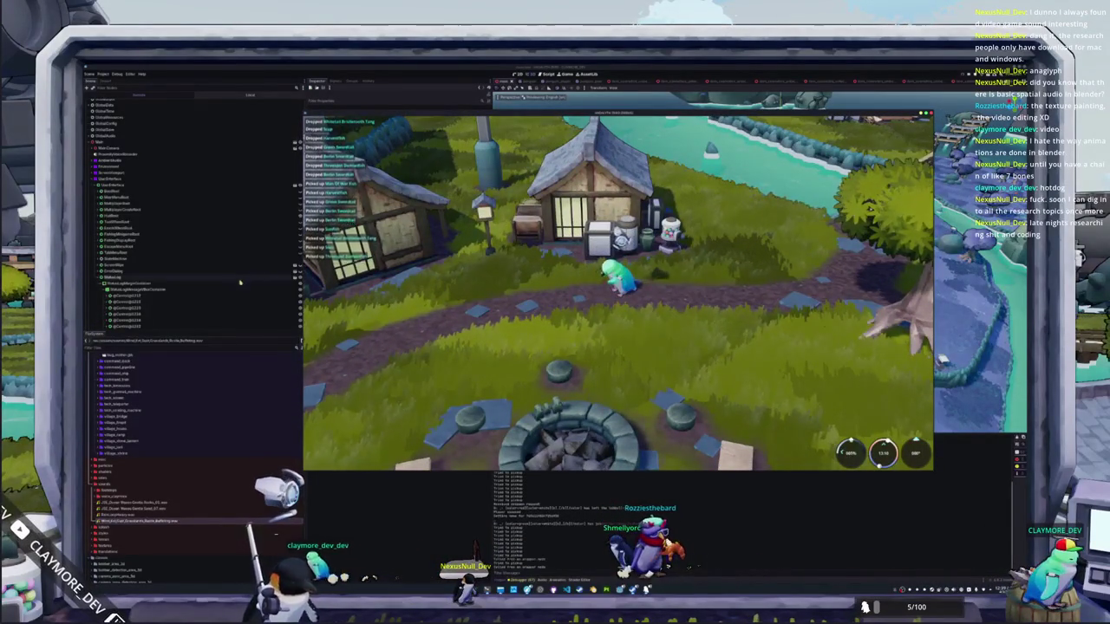
{"action": "scroll", "coordinate": [226, 296], "scroll_direction": "down", "scroll_amount": 5}
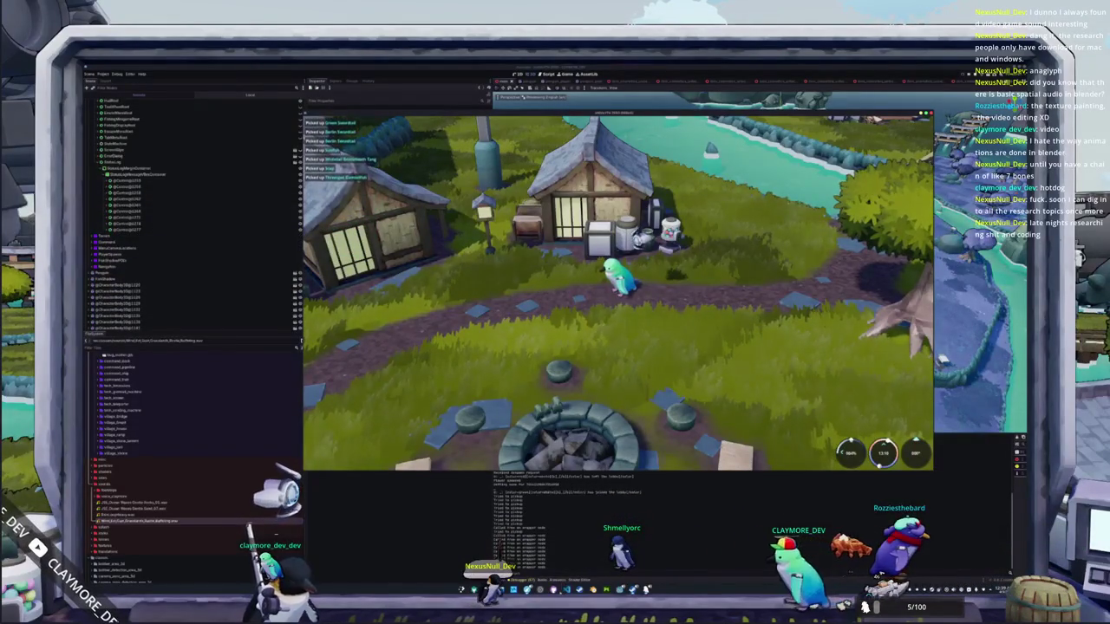
{"action": "key", "text": "alt+Tab"}
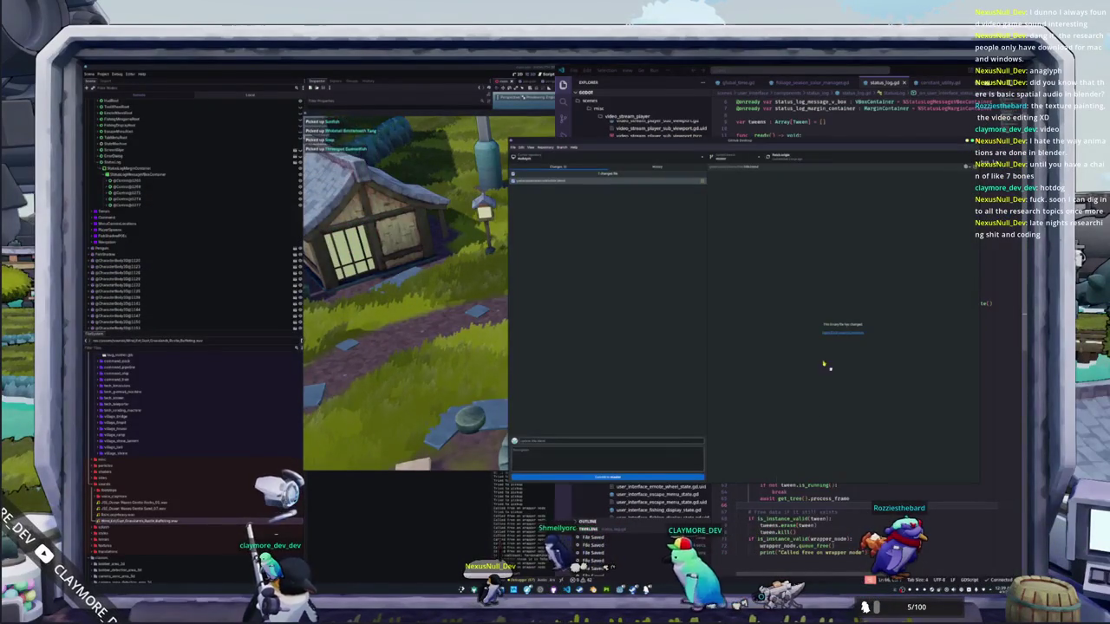
Step: Delete the print("Called free on wrapper node") line from status_log.gd and go back to the game
{"action": "key", "text": "alt+Tab"}
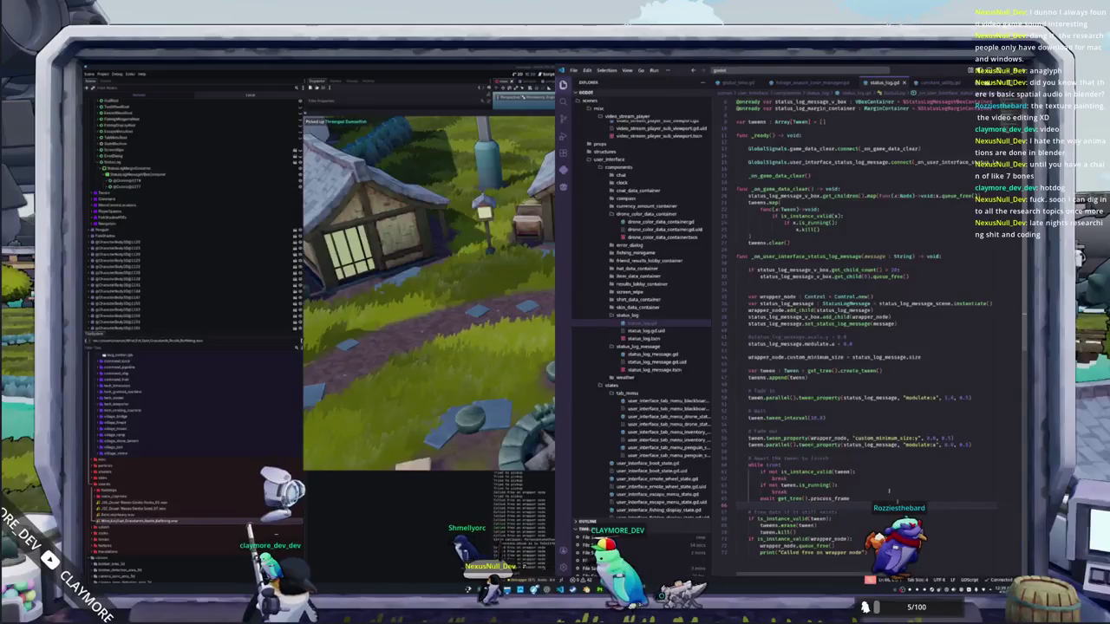
{"action": "key", "text": "ctrl+z"}
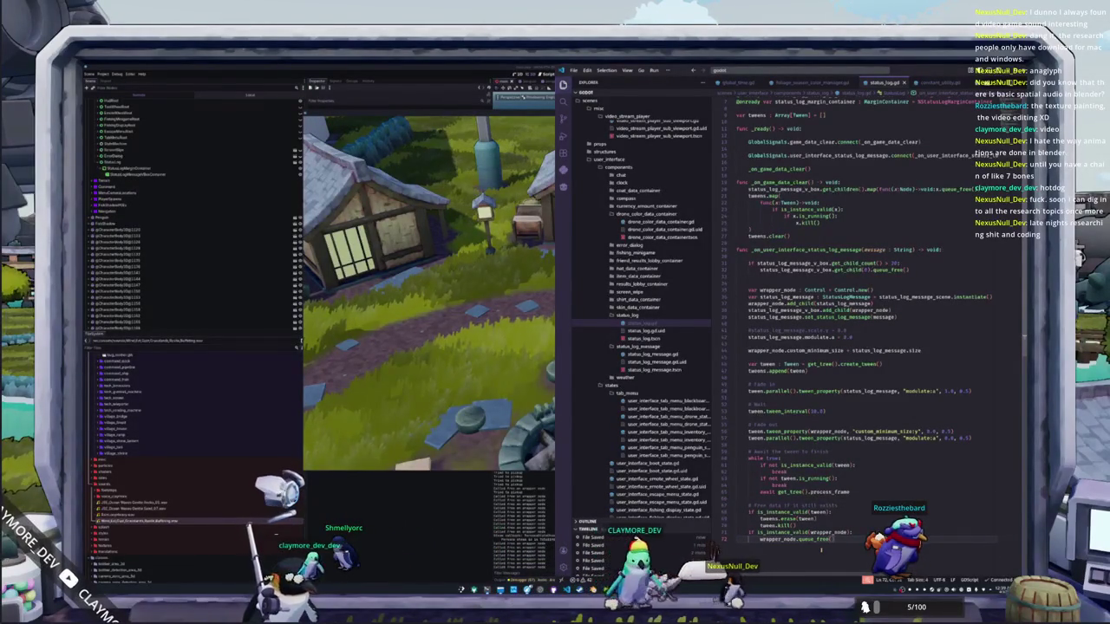
{"action": "scroll", "coordinate": [795, 500], "scroll_direction": "up", "scroll_amount": 2}
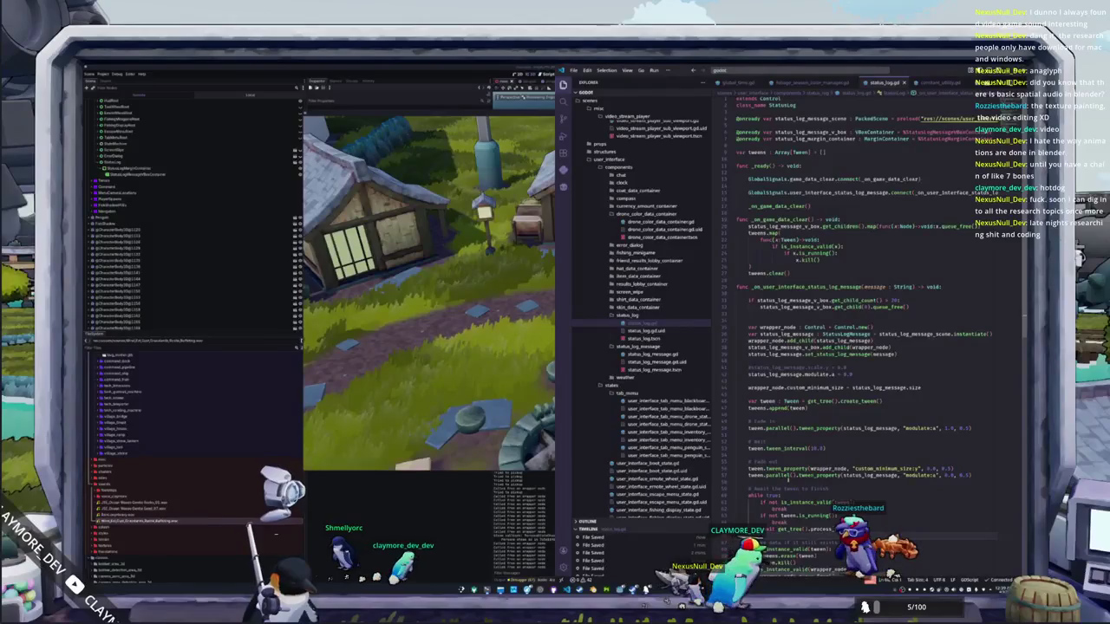
{"action": "scroll", "coordinate": [874, 339], "scroll_direction": "down", "scroll_amount": 3}
{"action": "scroll", "coordinate": [874, 339], "scroll_direction": "up", "scroll_amount": 5}
{"action": "key", "text": "alt+Tab"}
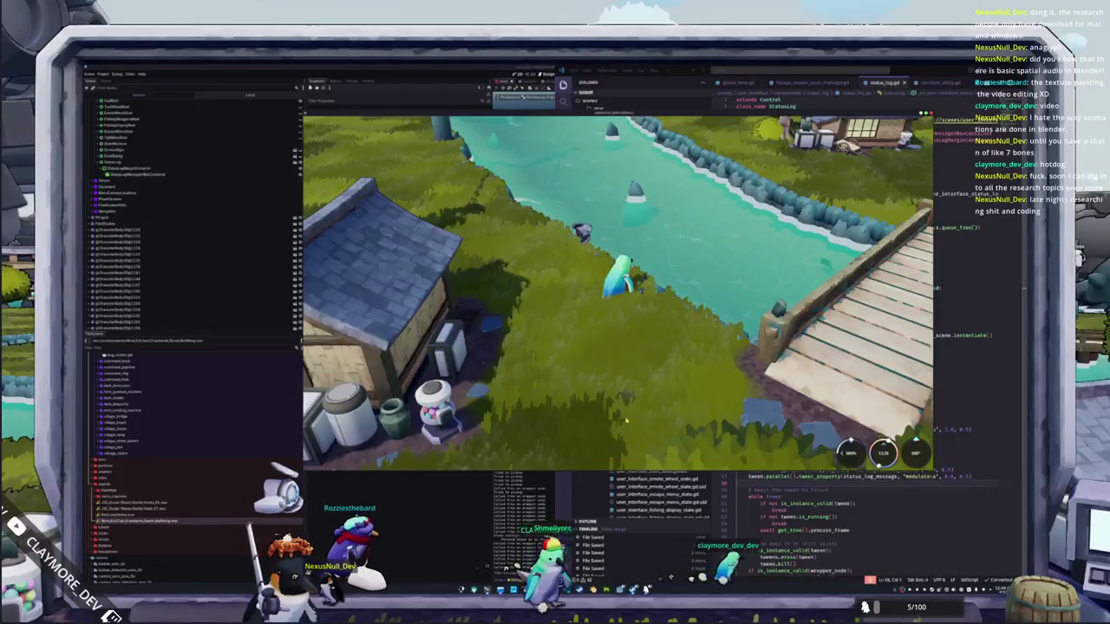
Step: Turn the camera toward the bridge, walk the penguin onto it, and cast into the river
{"action": "key", "text": "e"}
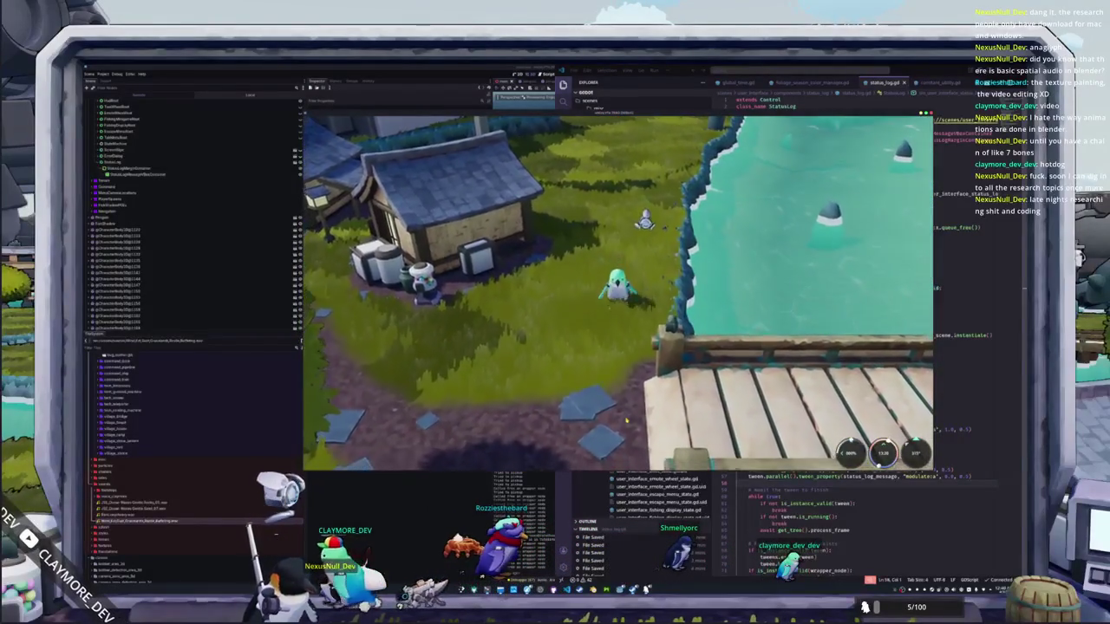
{"action": "key", "text": "e"}
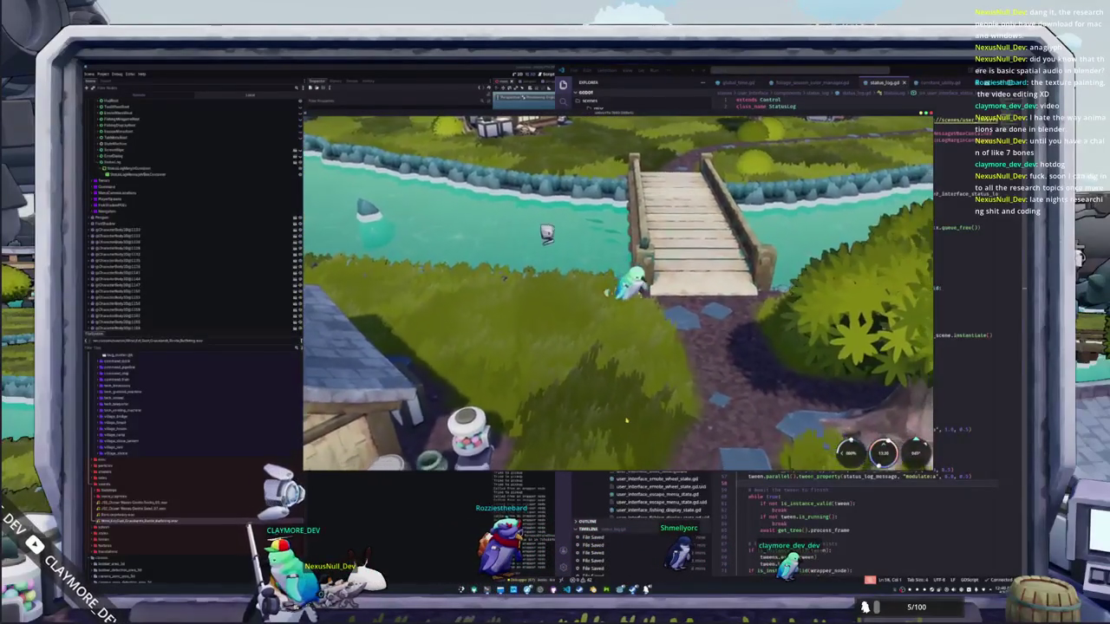
{"action": "key", "text": "w"}
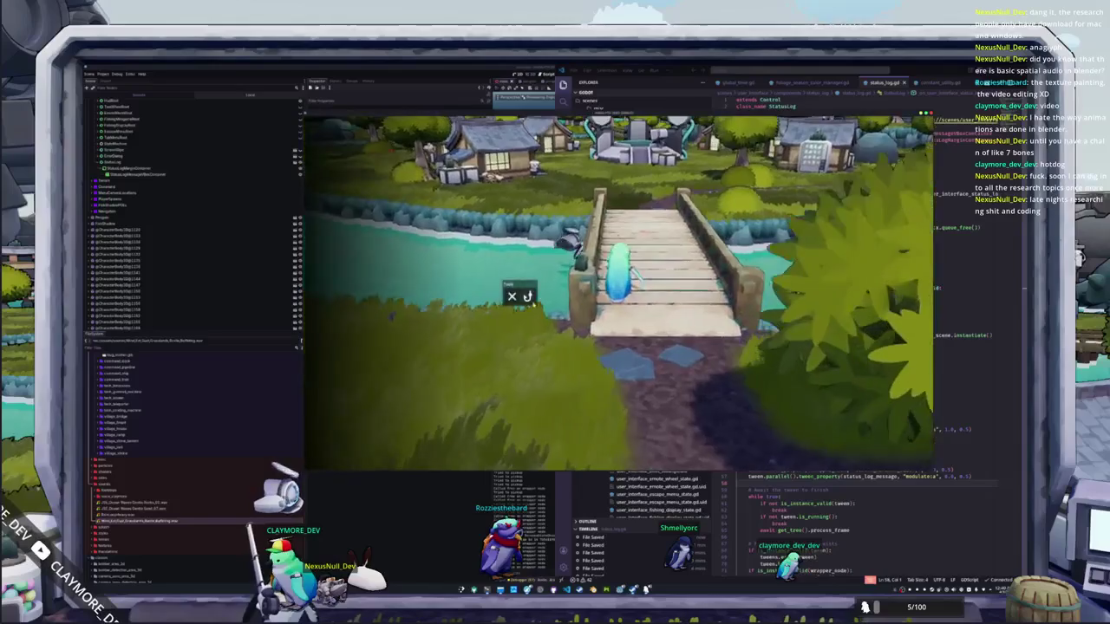
{"action": "key", "text": "e"}
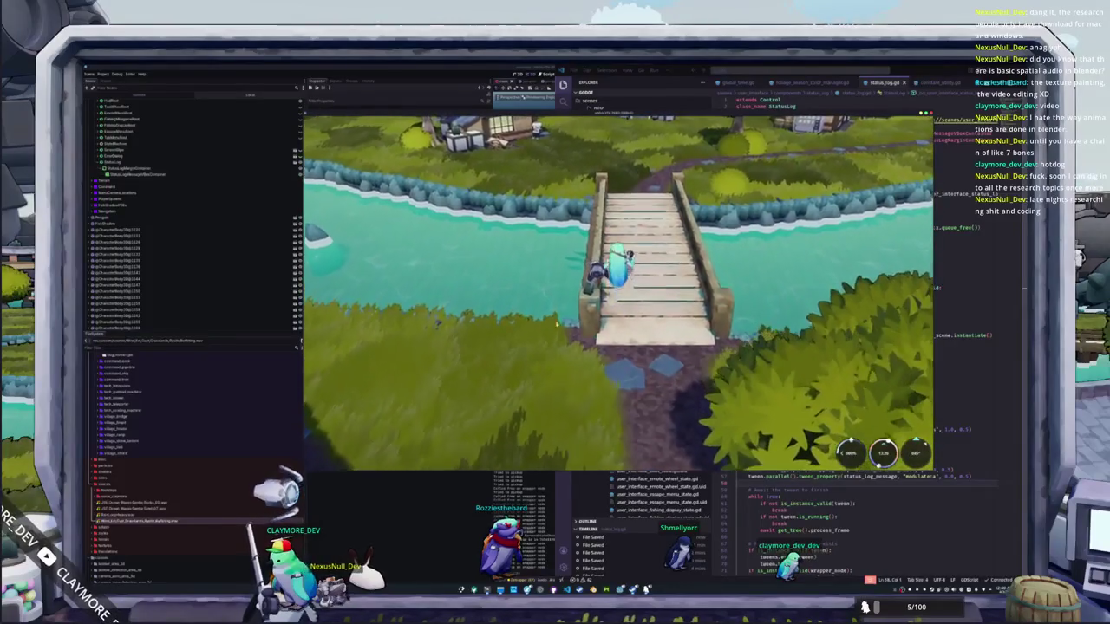
{"action": "left_click", "coordinate": [502, 268]}
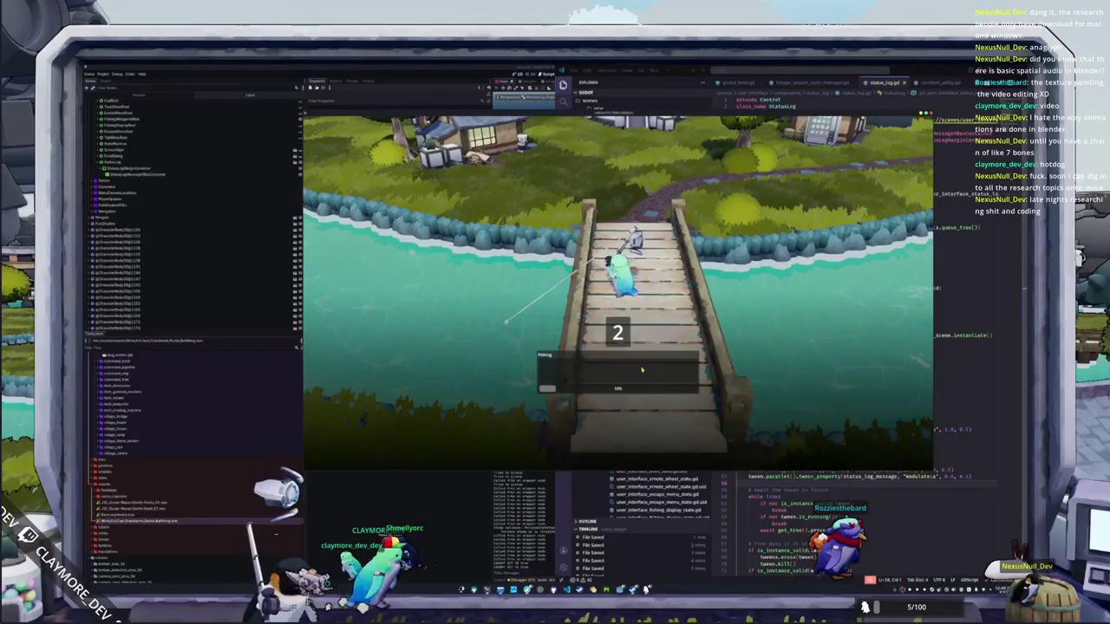
Step: Enter the minigame's arrow sequences (Up, Down, Right, Left, and so on) to land the fish
{"action": "key", "text": "Up"}
{"action": "key", "text": "Up"}
{"action": "key", "text": "Up"}
{"action": "key", "text": "Up"}
{"action": "key", "text": "Down"}
{"action": "key", "text": "Down"}
{"action": "key", "text": "Right"}
{"action": "key", "text": "Left"}
{"action": "key", "text": "Up"}
{"action": "key", "text": "Right"}
{"action": "key", "text": "Up"}
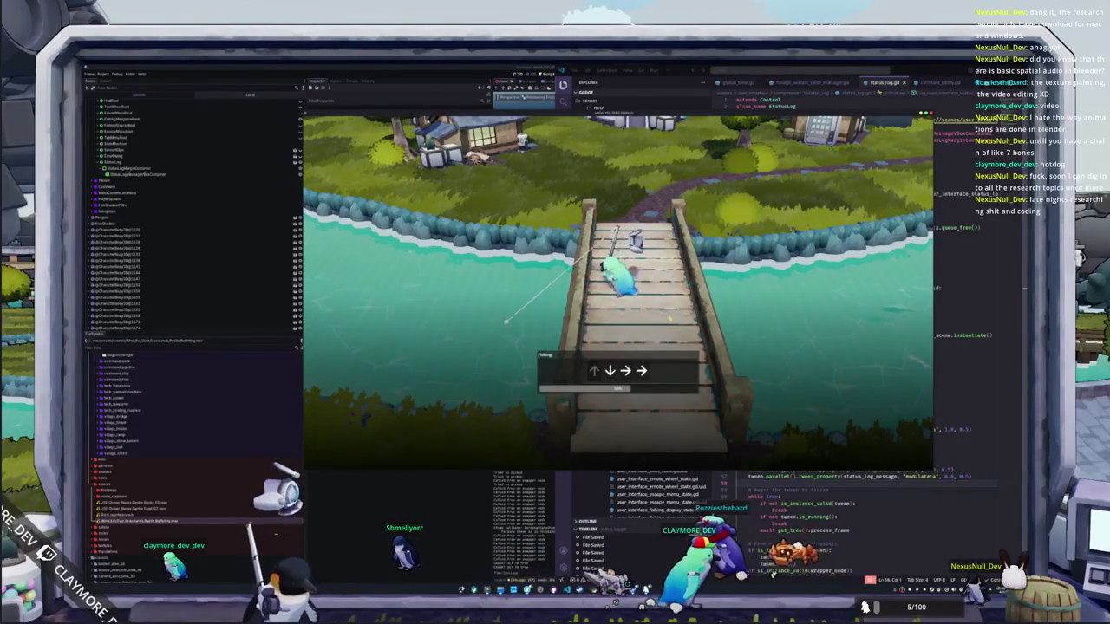
{"action": "key", "text": "Down"}
{"action": "key", "text": "Right"}
{"action": "key", "text": "Right"}
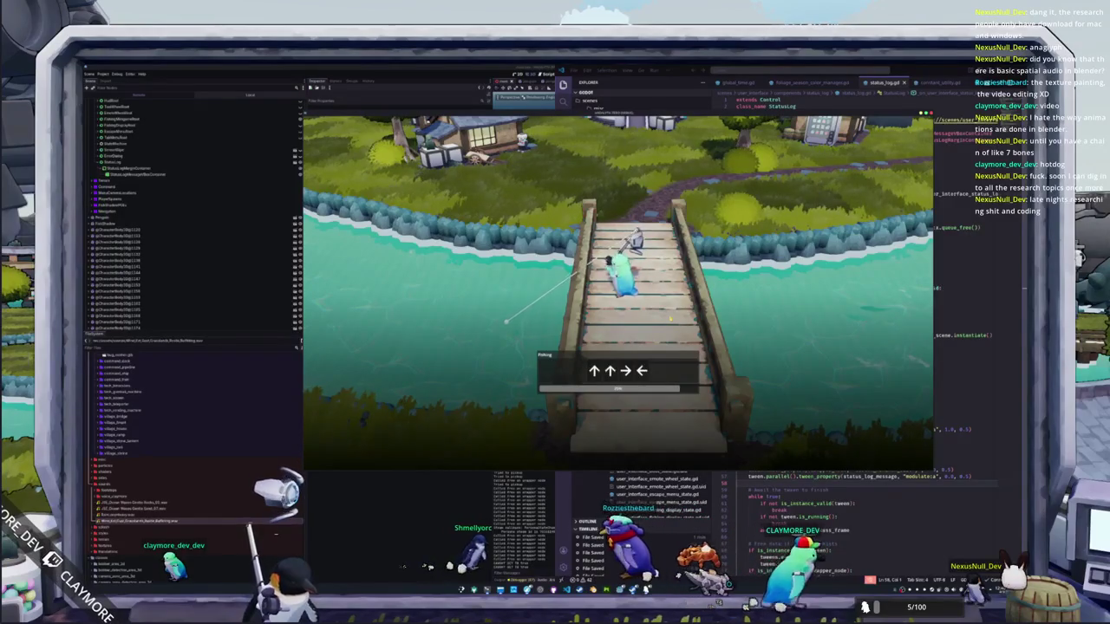
{"action": "key", "text": "Up"}
{"action": "key", "text": "Up"}
{"action": "key", "text": "Right"}
{"action": "key", "text": "Left"}
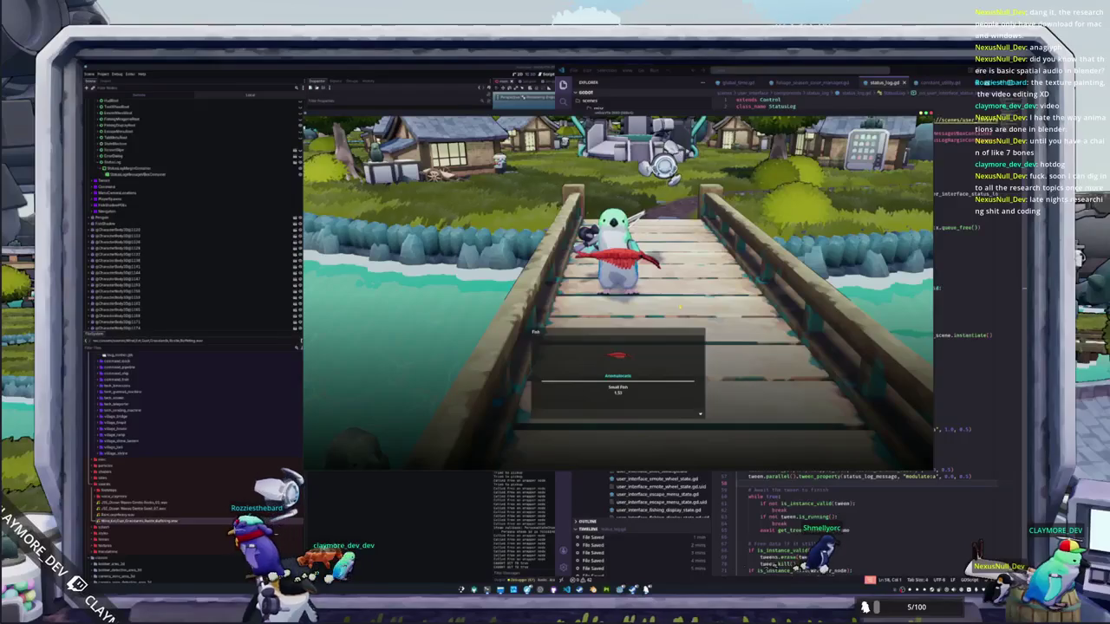
Step: Dismiss the caught-fish panel and reposition the penguin on the bridge to cast again
{"action": "key", "text": "w"}
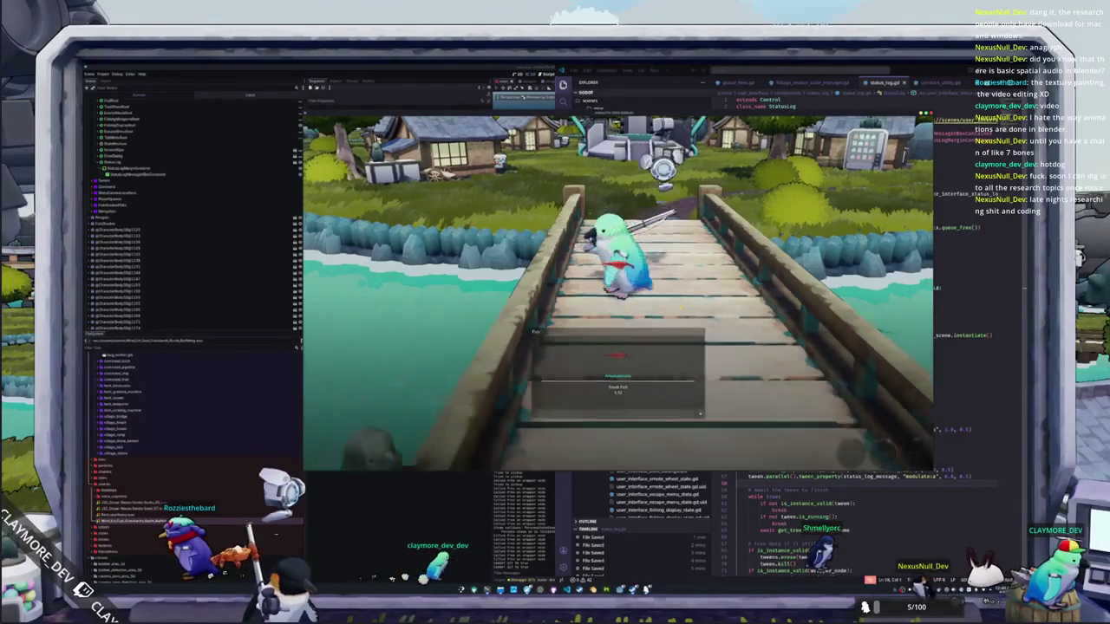
{"action": "key", "text": "e"}
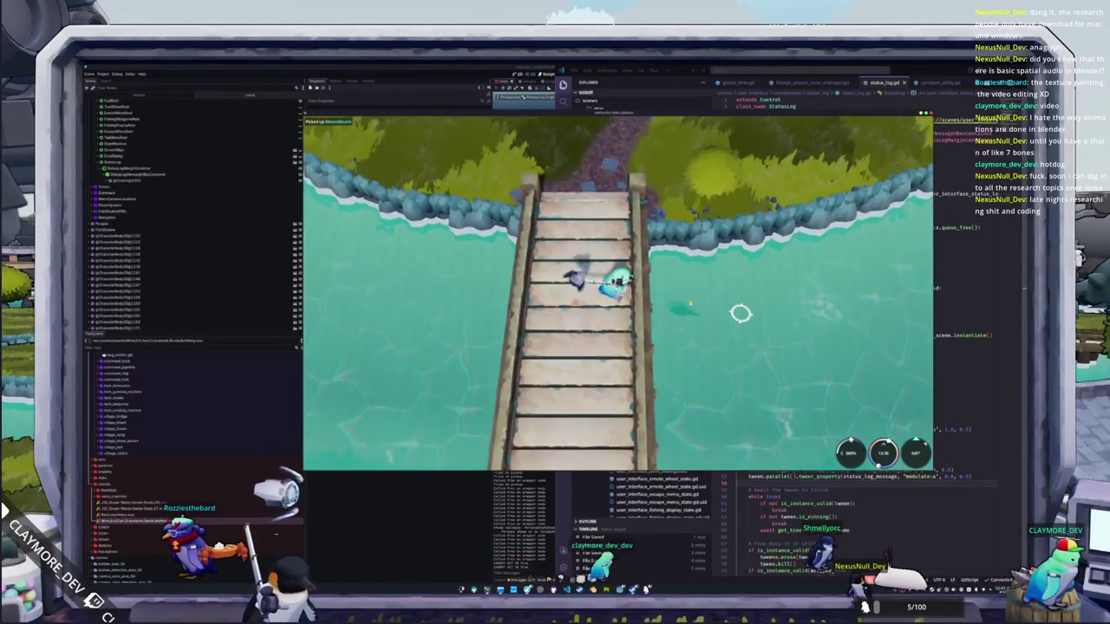
{"action": "key", "text": "w"}
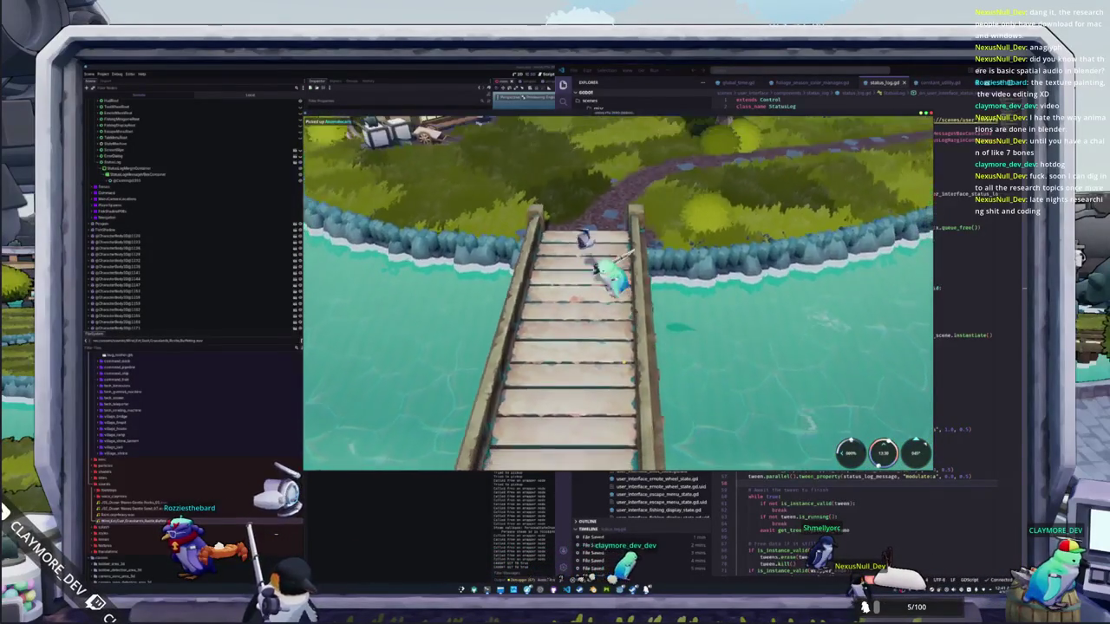
{"action": "key", "text": "s"}
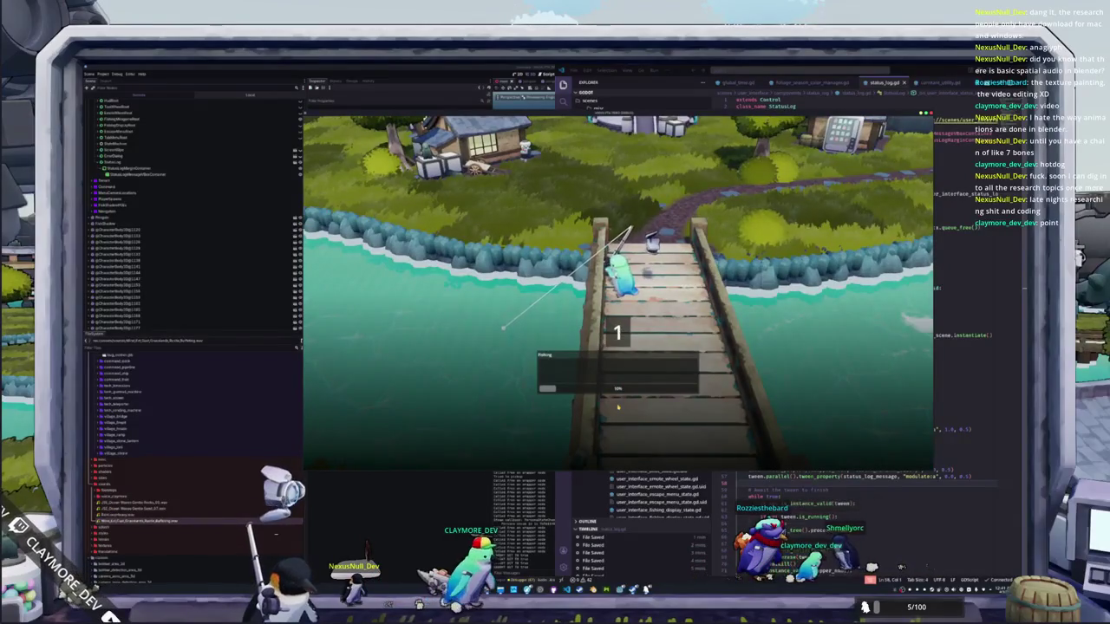
Step: Enter the final Down and Left arrows to land the Longhorn Cowfish and close its catch card
{"action": "key", "text": "Down"}
{"action": "key", "text": "Left"}
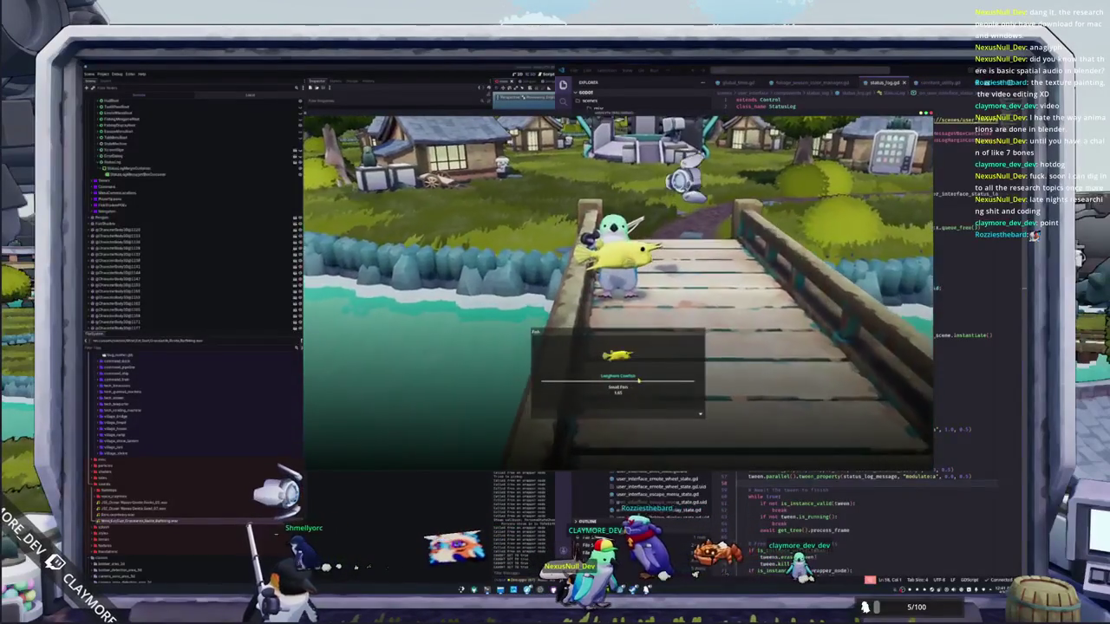
{"action": "left_click", "coordinate": [632, 406]}
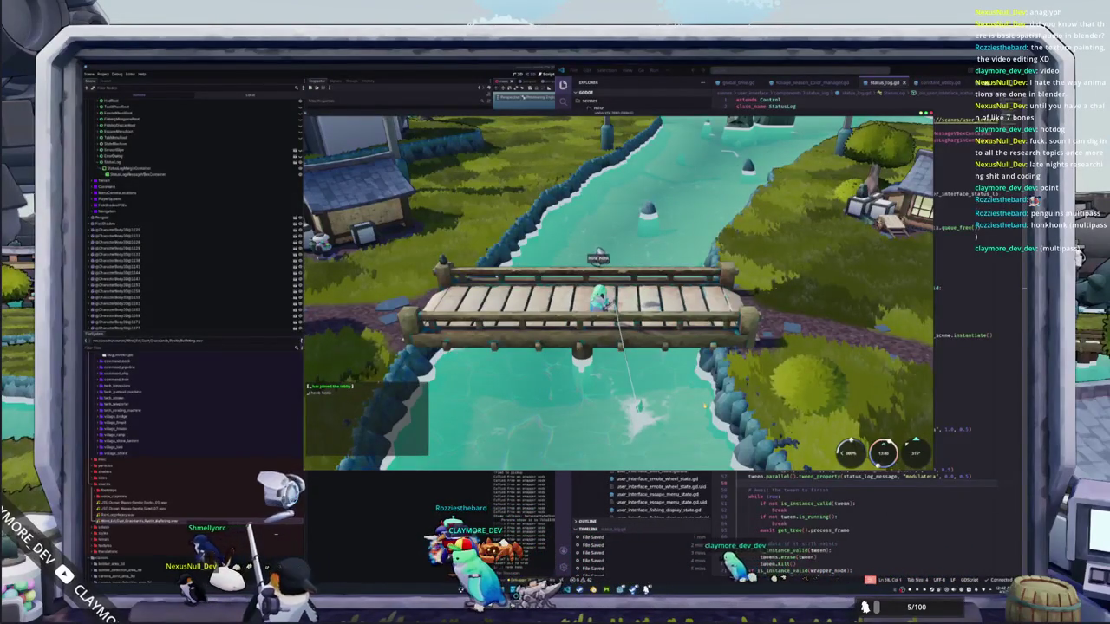
Step: Reel in the hooked fish and enter the Left, Up, Down arrow sequence to land it
{"action": "left_click", "coordinate": [701, 402]}
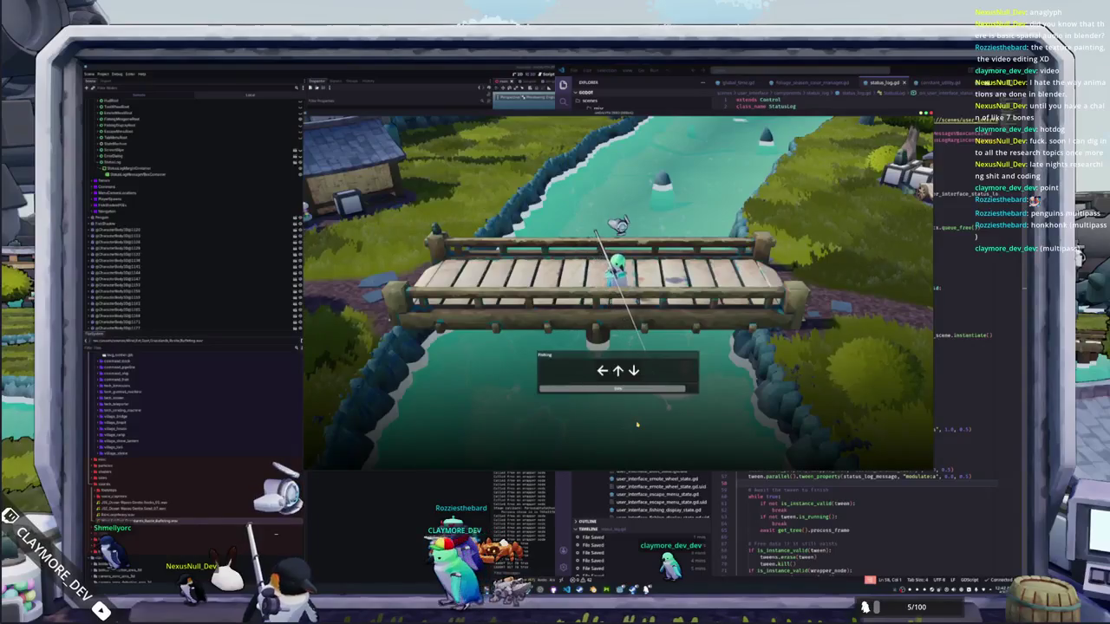
{"action": "key", "text": "Left"}
{"action": "key", "text": "Up"}
{"action": "key", "text": "Down"}
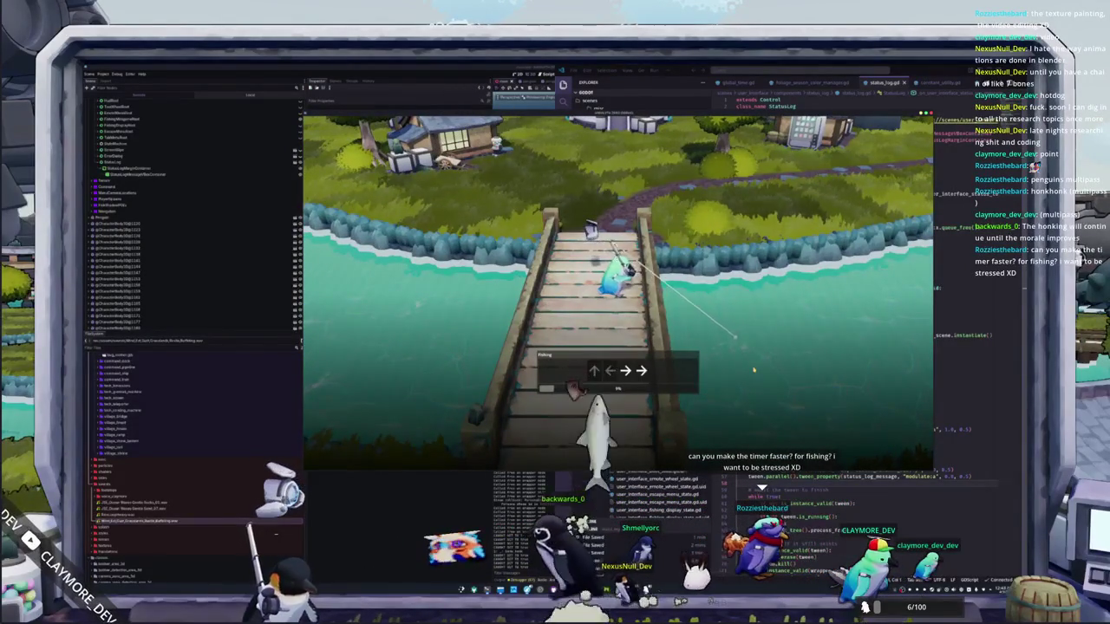
Step: Play through the first minigame's arrow sequences, then walk off the bridge and back on
{"action": "key", "text": "Right"}
{"action": "key", "text": "Down"}
{"action": "key", "text": "Left"}
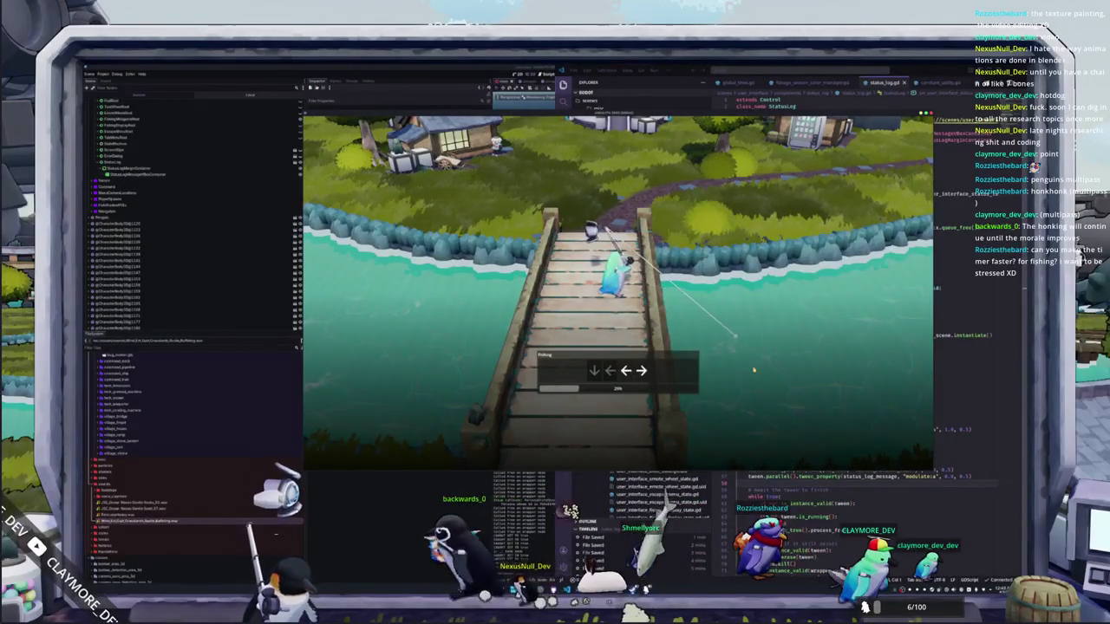
{"action": "key", "text": "Down"}
{"action": "key", "text": "Down"}
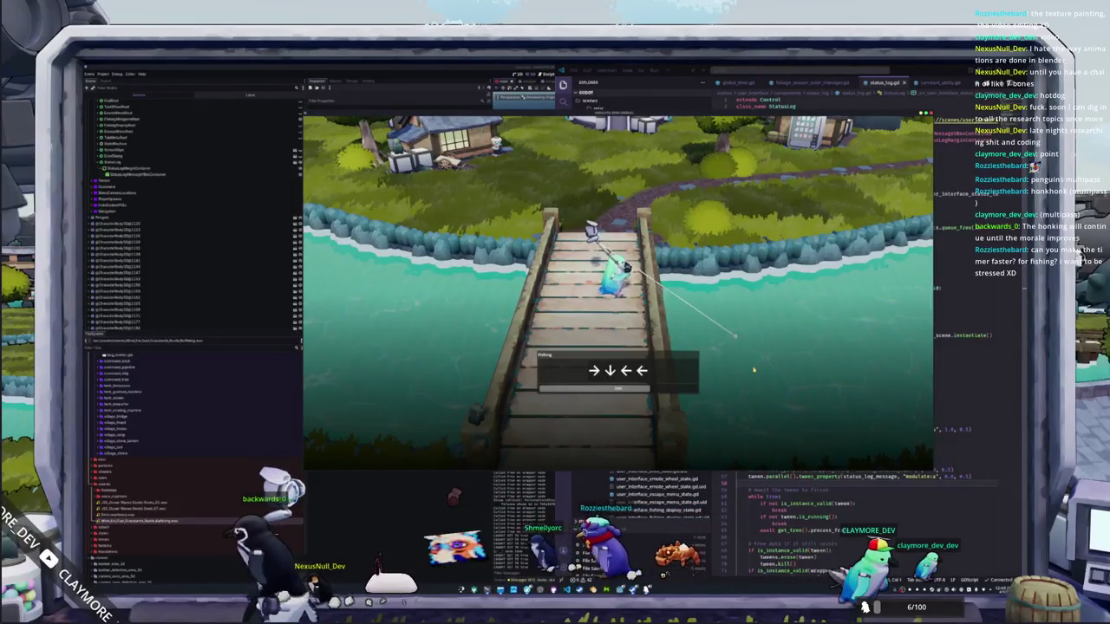
{"action": "key", "text": "Right"}
{"action": "key", "text": "Down"}
{"action": "key", "text": "Left"}
{"action": "key", "text": "Left"}
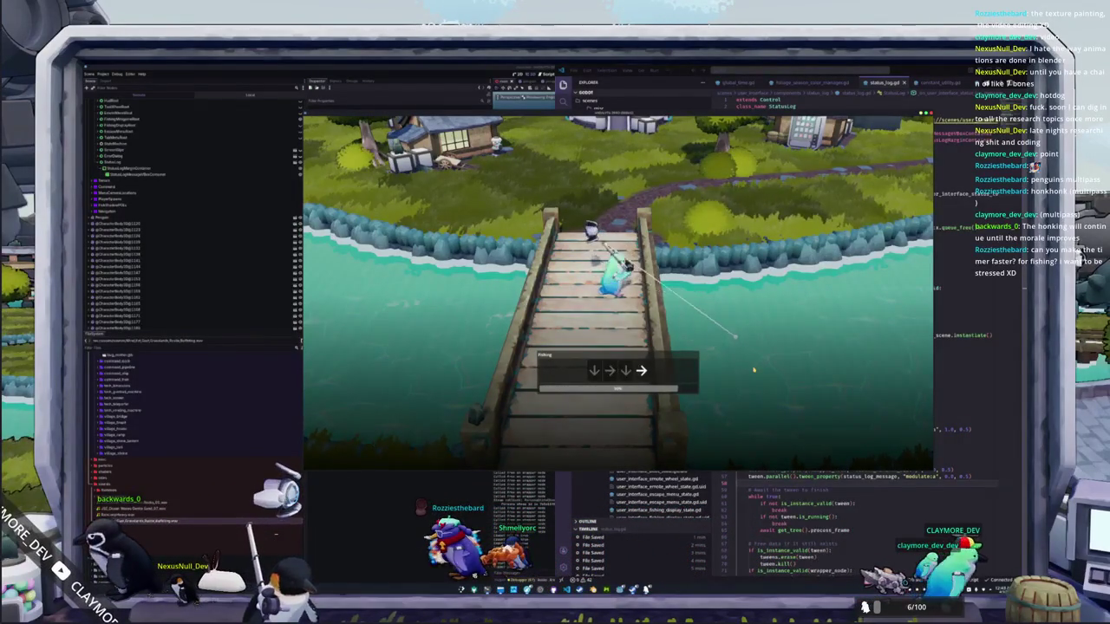
{"action": "key", "text": "Right"}
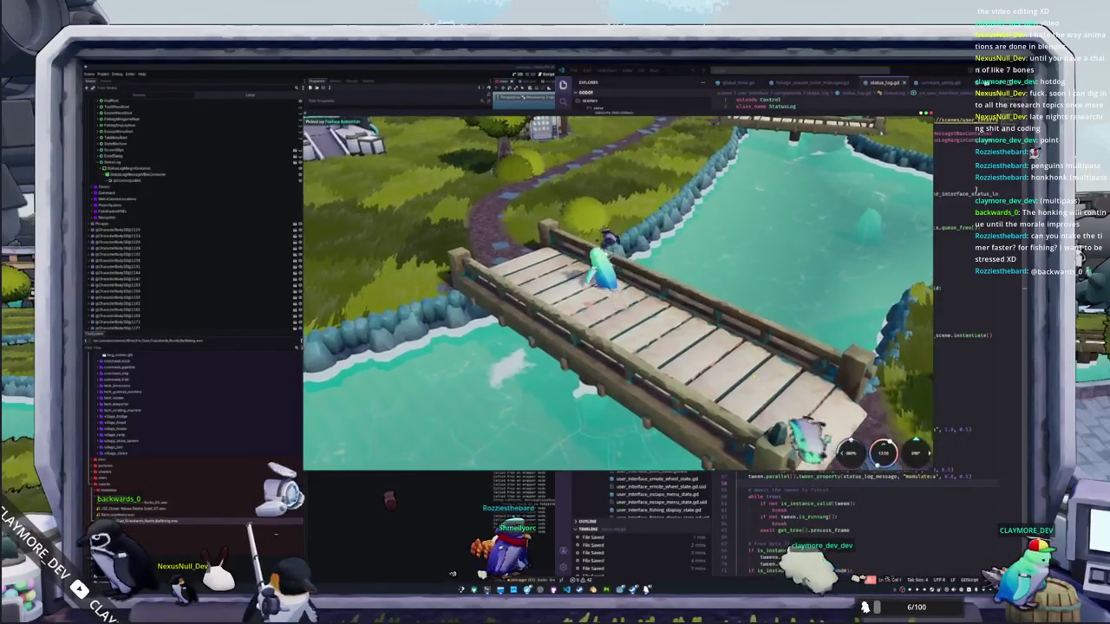
{"action": "key", "text": "w"}
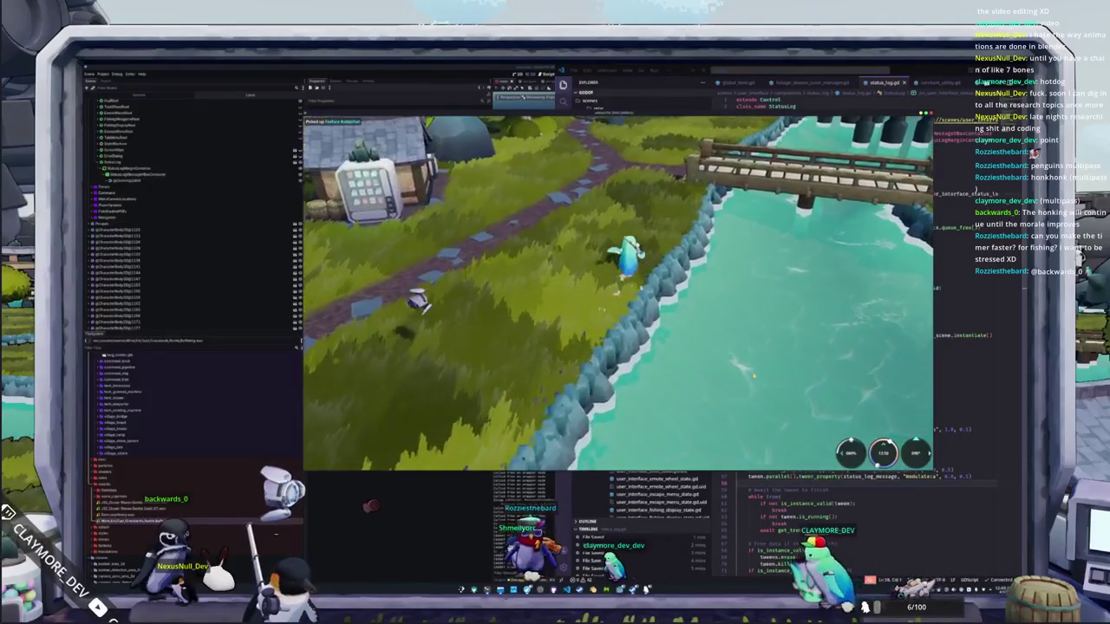
{"action": "key", "text": "w"}
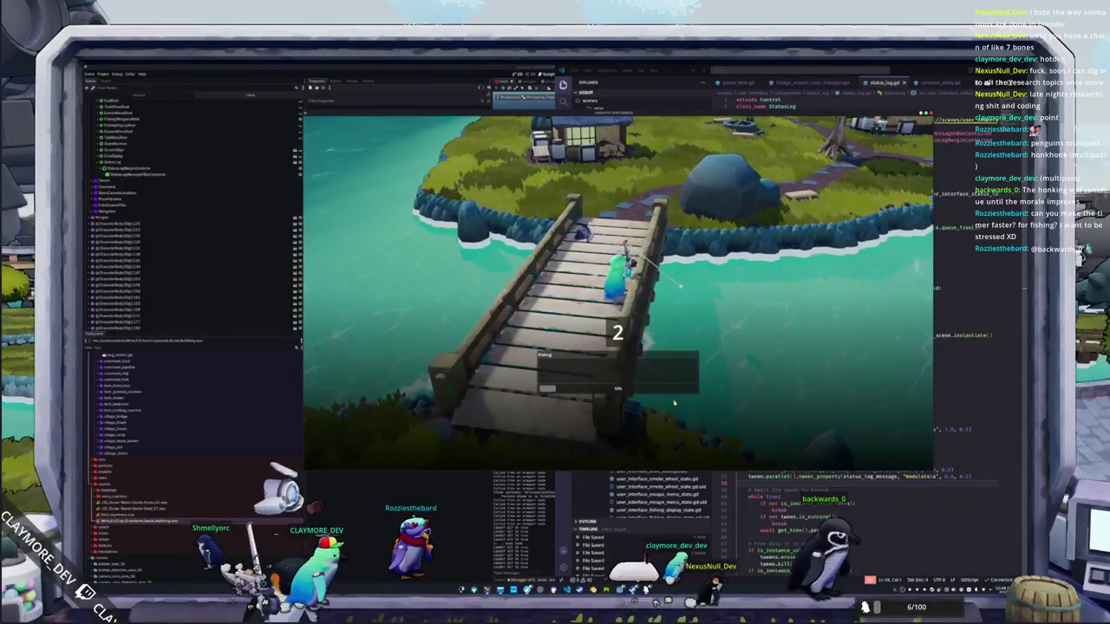
Step: Start the second fishing minigame by clearing its first arrow sequences
{"action": "key", "text": "Down"}
{"action": "key", "text": "Left"}
{"action": "key", "text": "Up"}
{"action": "key", "text": "Right"}
{"action": "key", "text": "Left"}
{"action": "key", "text": "Up"}
{"action": "key", "text": "Down"}
{"action": "key", "text": "Up"}
{"action": "key", "text": "Right"}
{"action": "key", "text": "Down"}
{"action": "key", "text": "Left"}
{"action": "key", "text": "Up"}
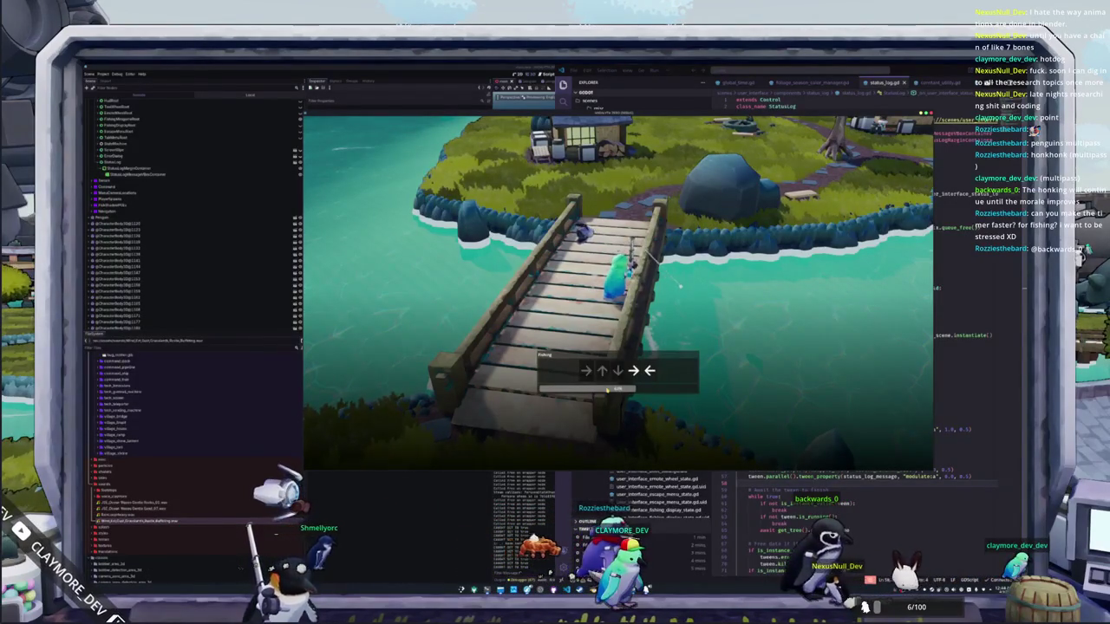
Step: Enter the remaining arrows to land the red fish, then walk toward the bridge's far end
{"action": "key", "text": "Up"}
{"action": "key", "text": "Left"}
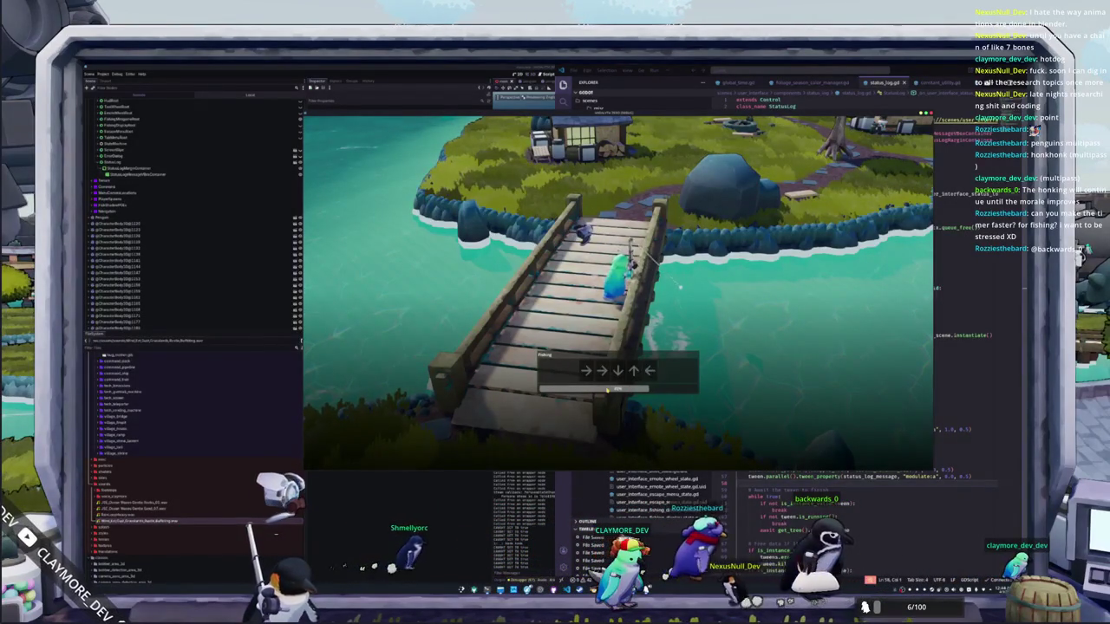
{"action": "key", "text": "Up"}
{"action": "key", "text": "Down"}
{"action": "key", "text": "Down"}
{"action": "key", "text": "Up"}
{"action": "key", "text": "Up"}
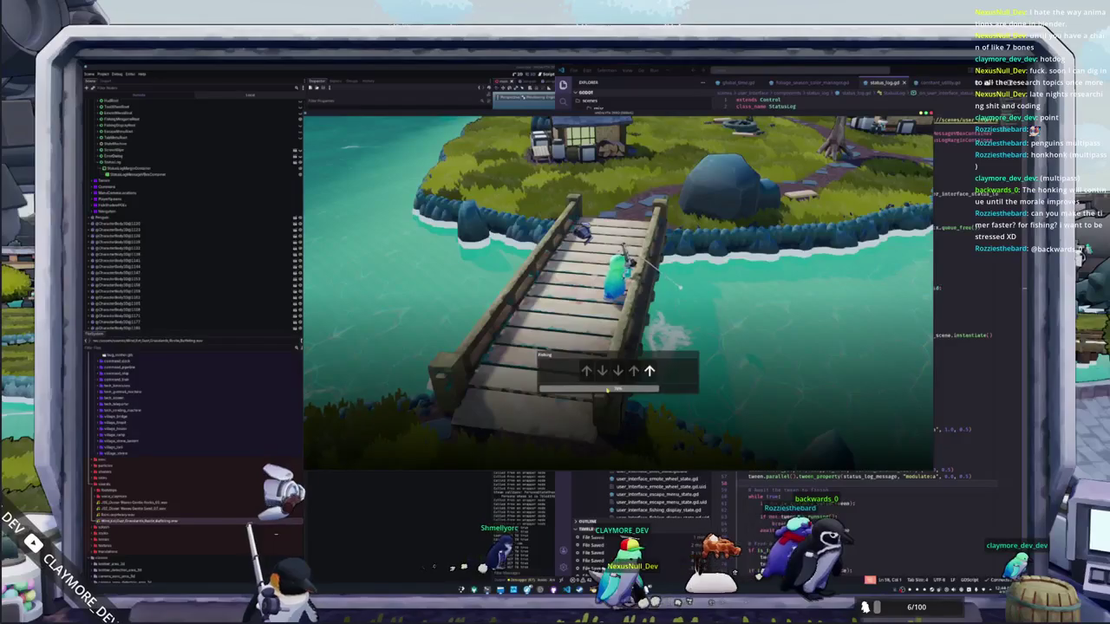
{"action": "key", "text": "Up"}
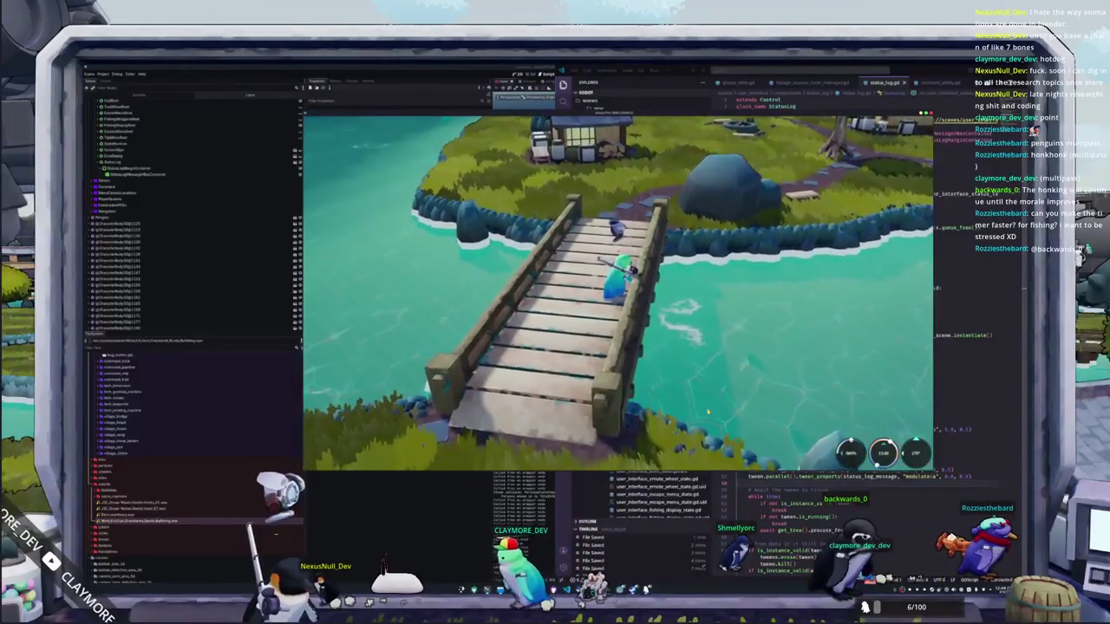
{"action": "key", "text": "w"}
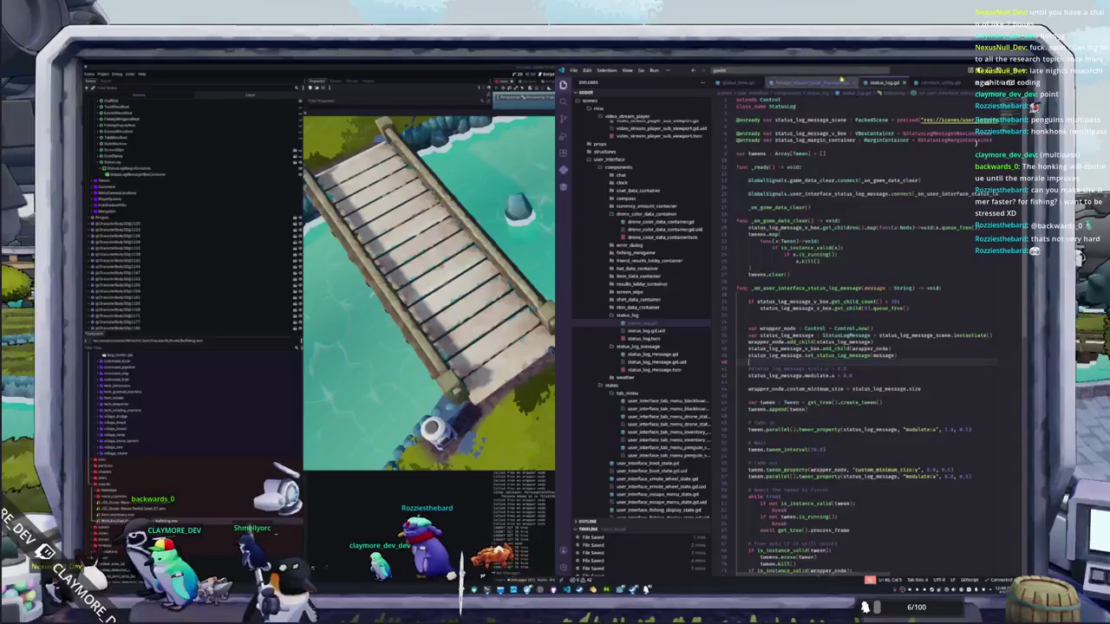
Step: Open global_data_fish.gd through Ctrl+P and change FishCategory.LARGEST to 10000.005
{"action": "key", "text": "ctrl+p"}
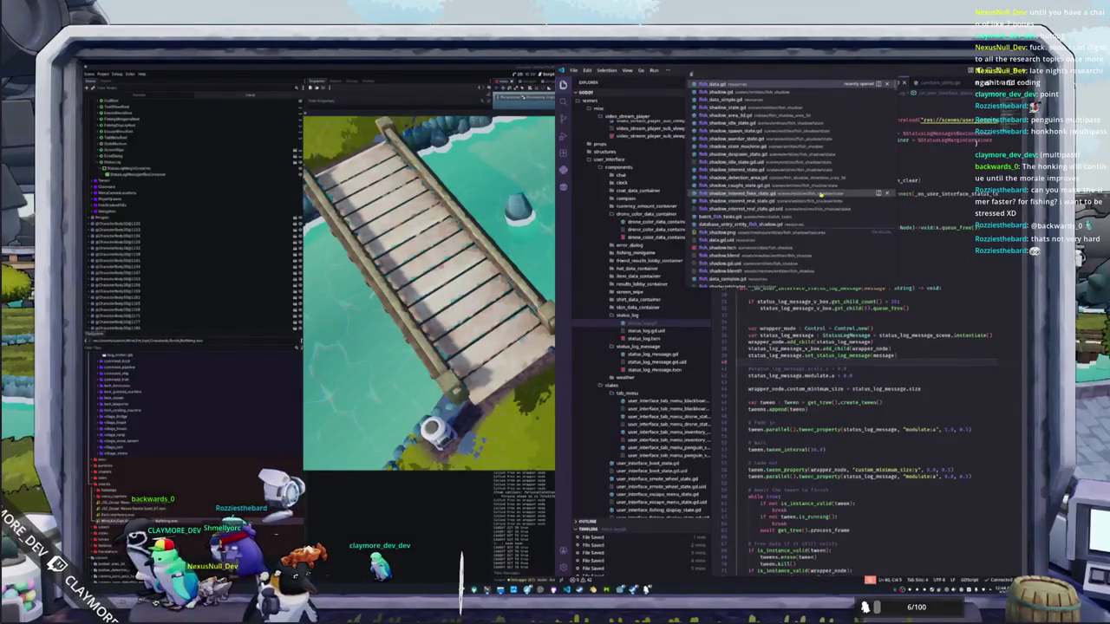
{"action": "type", "text": "game_data_t"}
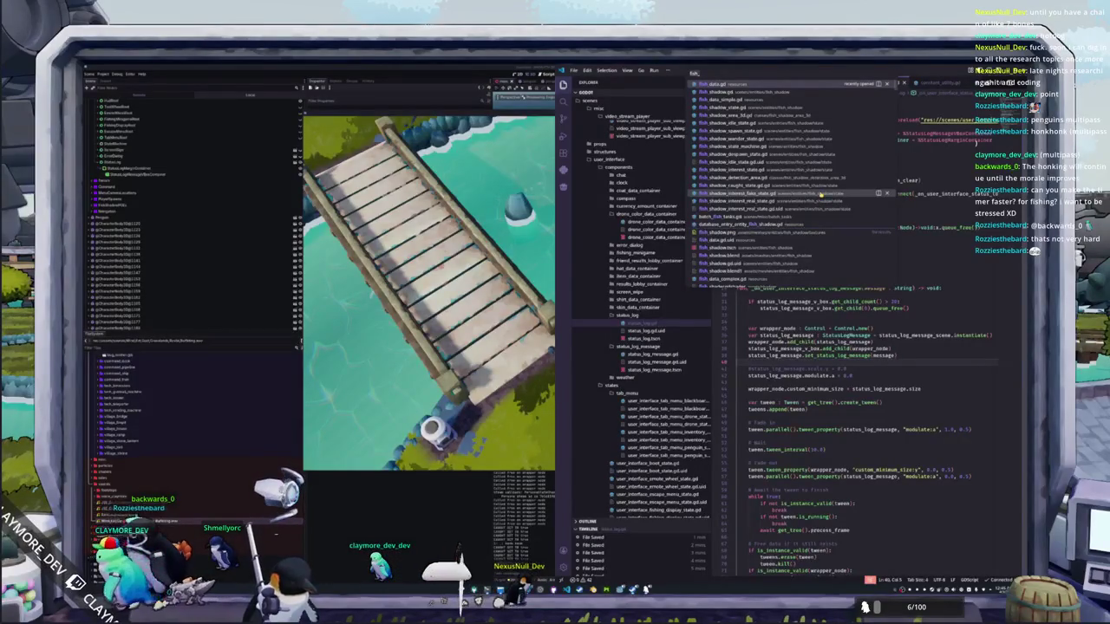
{"action": "type", "text": "global_data"}
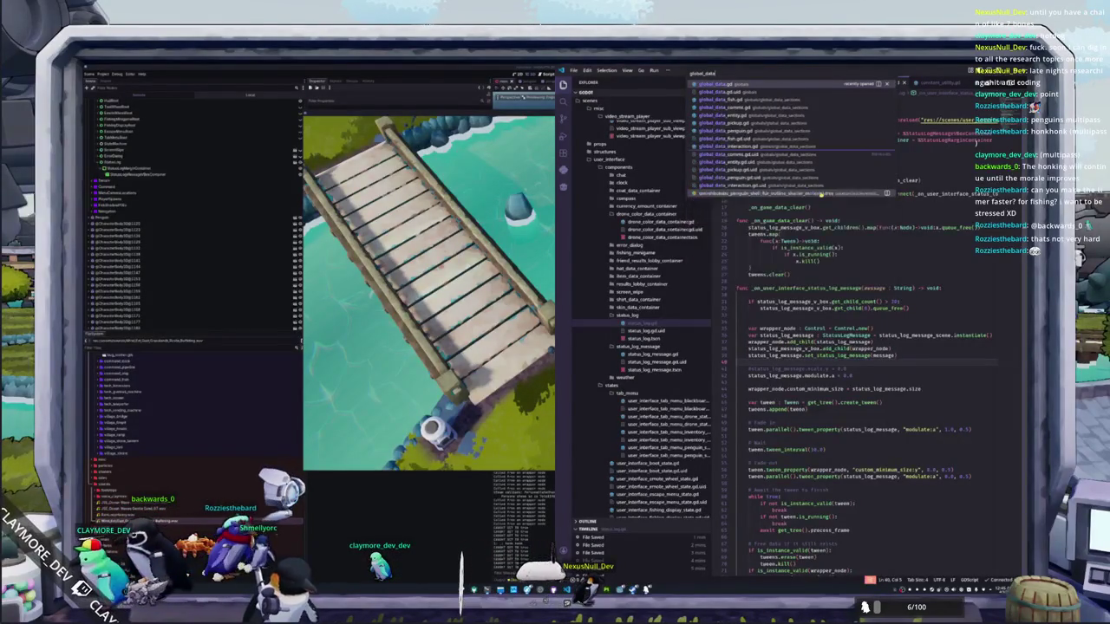
{"action": "key", "text": "Return"}
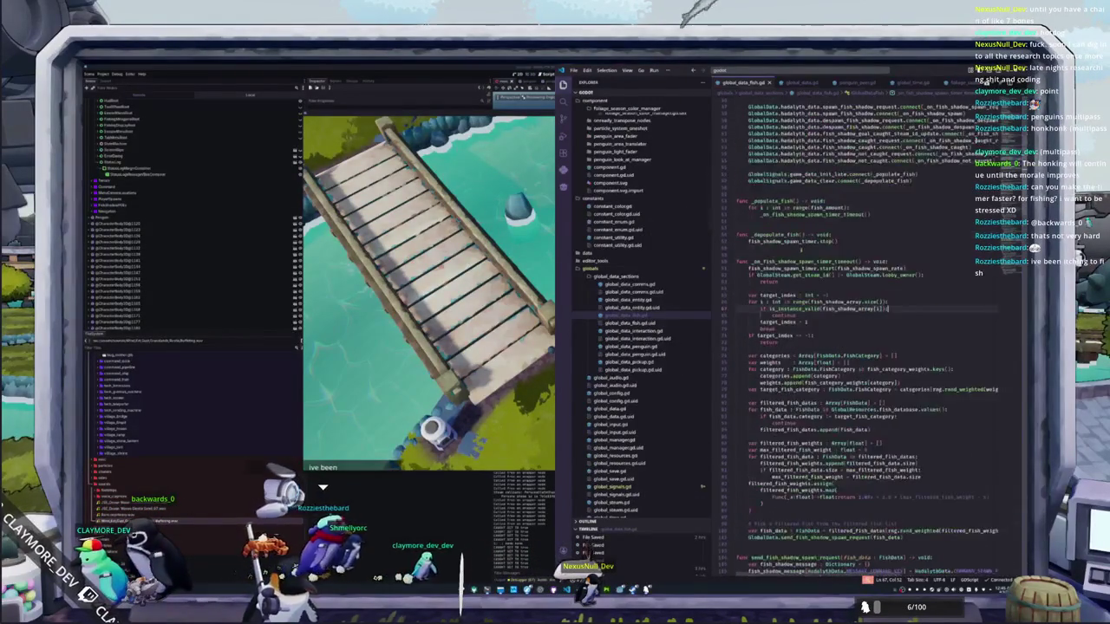
{"action": "scroll", "coordinate": [867, 330], "scroll_direction": "up", "scroll_amount": 15}
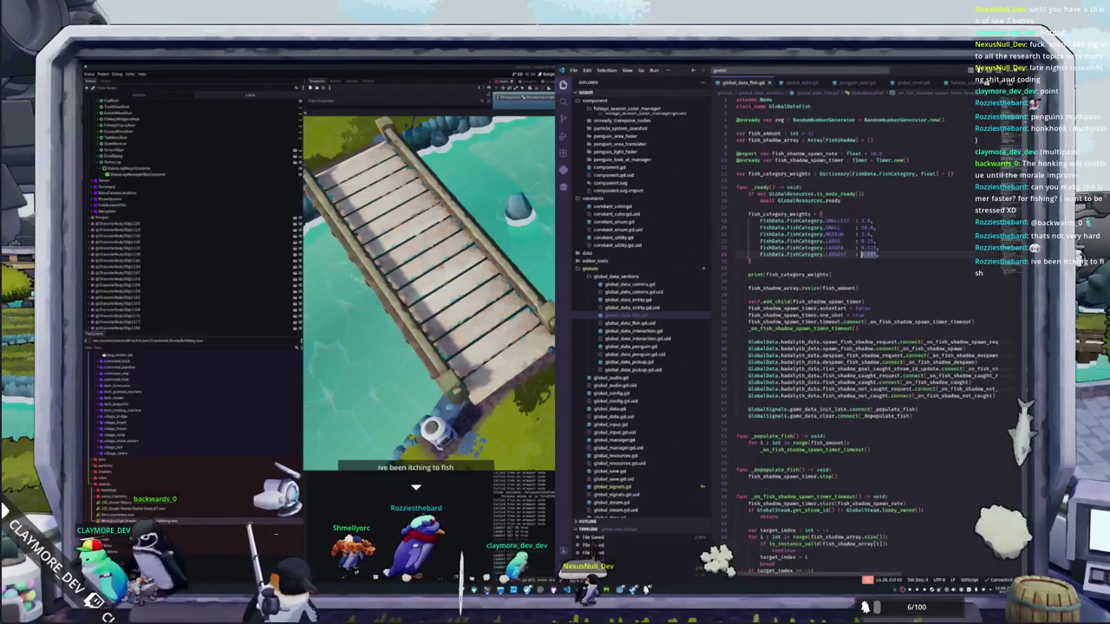
{"action": "type", "text": "10000.005"}
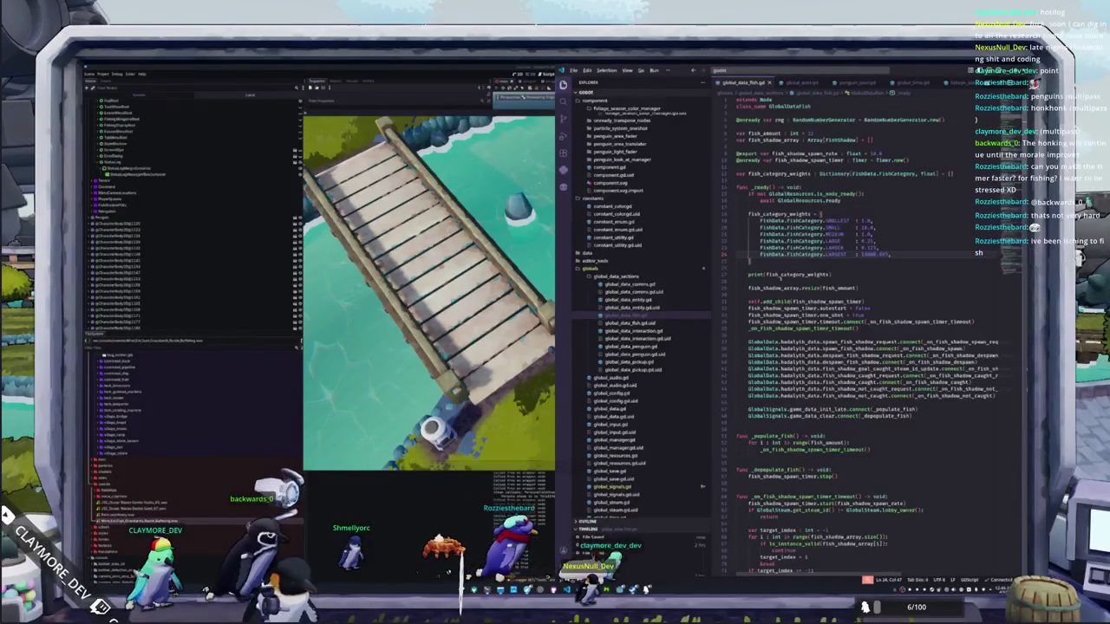
{"action": "key", "text": "alt+Tab"}
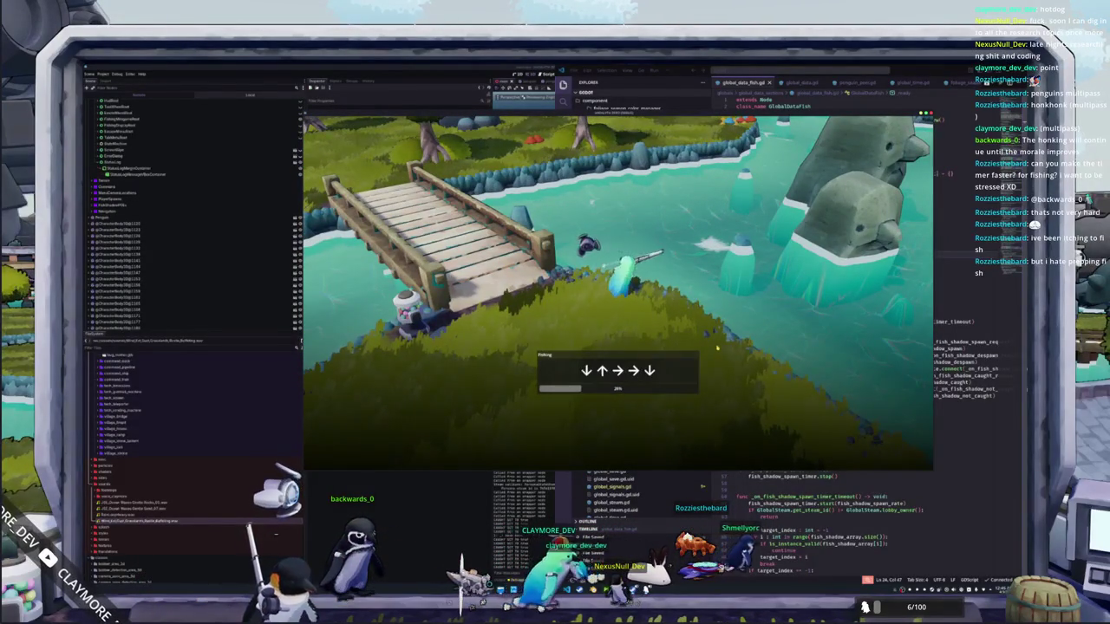
Step: Clear the current sequence with Down, Left, Right, then start the next with Right, Left
{"action": "key", "text": "Down"}
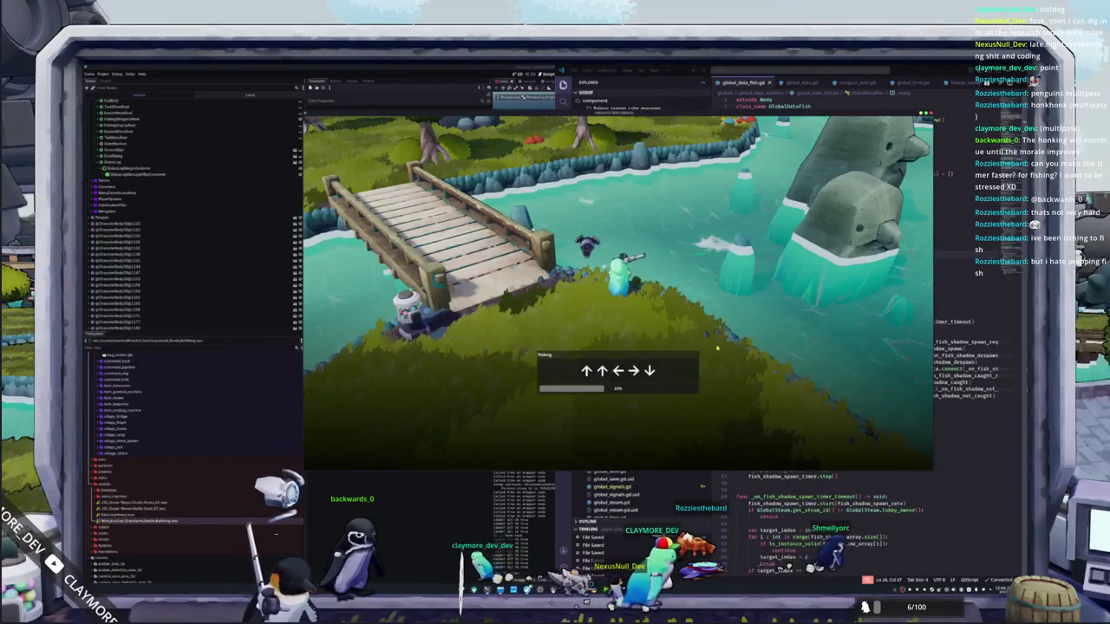
{"action": "key", "text": "Left"}
{"action": "key", "text": "Left"}
{"action": "key", "text": "Right"}
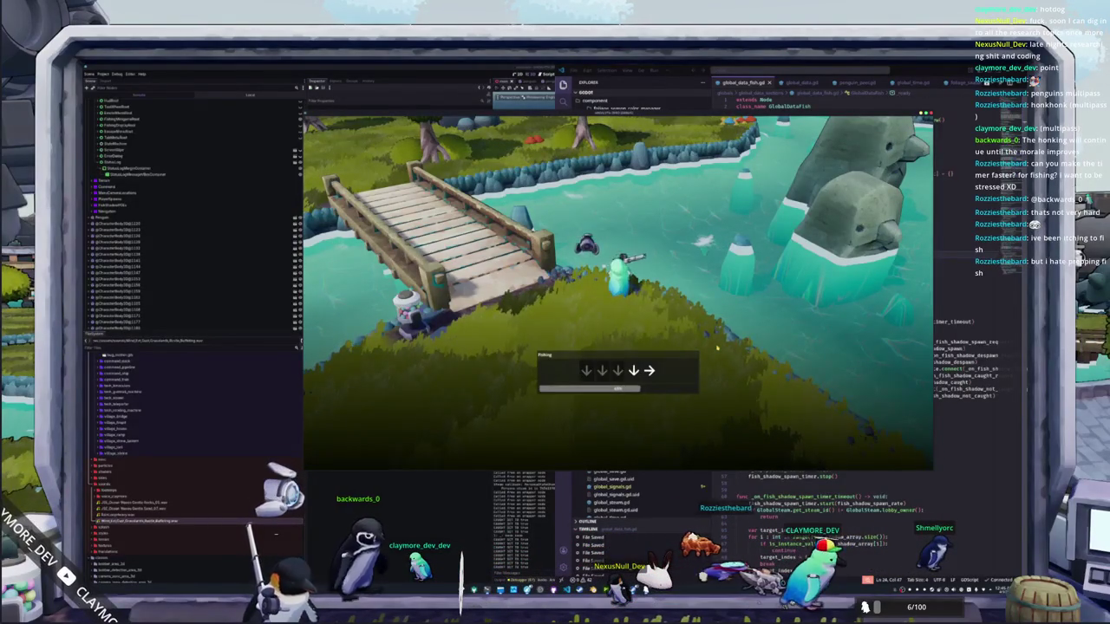
{"action": "key", "text": "Right"}
{"action": "key", "text": "Right"}
{"action": "key", "text": "Left"}
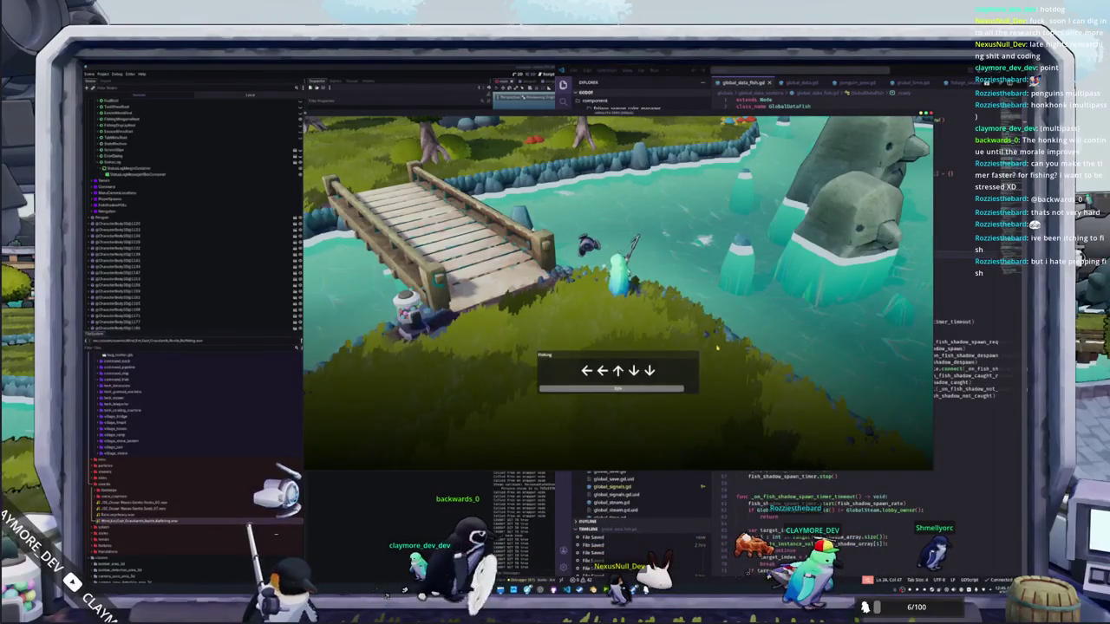
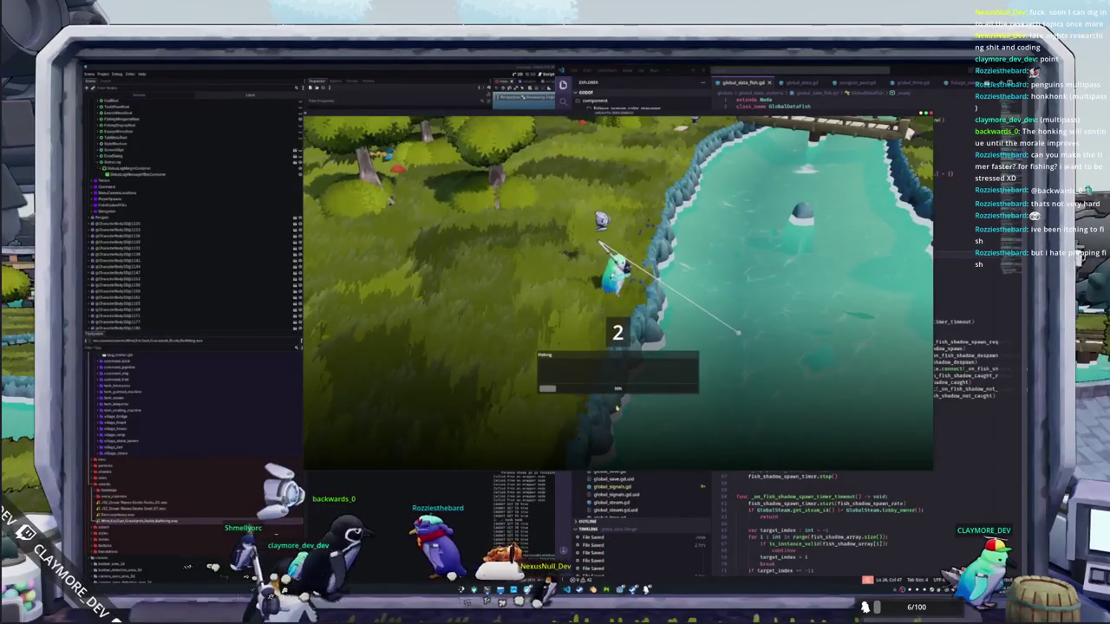
Step: Enter the fishing arrow prompts to land a Black Moor Goldfish and close the catch panel
{"action": "key", "text": "Up"}
{"action": "key", "text": "Left"}
{"action": "key", "text": "Left"}
{"action": "key", "text": "Left"}
{"action": "key", "text": "Down"}
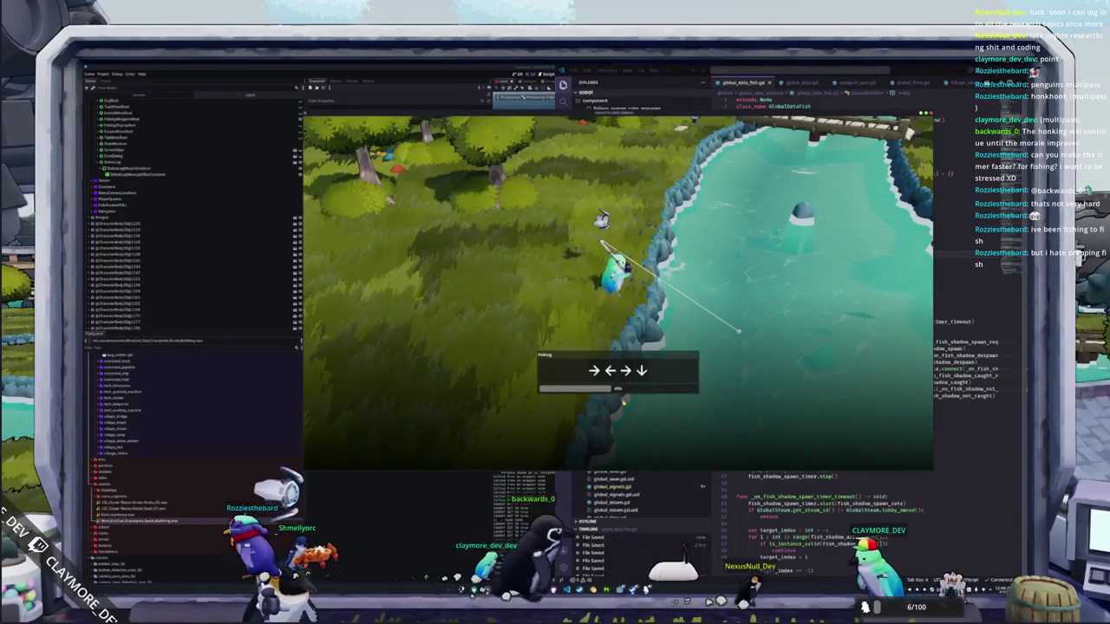
{"action": "key", "text": "Down"}
{"action": "key", "text": "Down"}
{"action": "key", "text": "Down"}
{"action": "key", "text": "Down"}
{"action": "key", "text": "Left"}
{"action": "key", "text": "Right"}
{"action": "key", "text": "Right"}
{"action": "key", "text": "Left"}
{"action": "key", "text": "Down"}
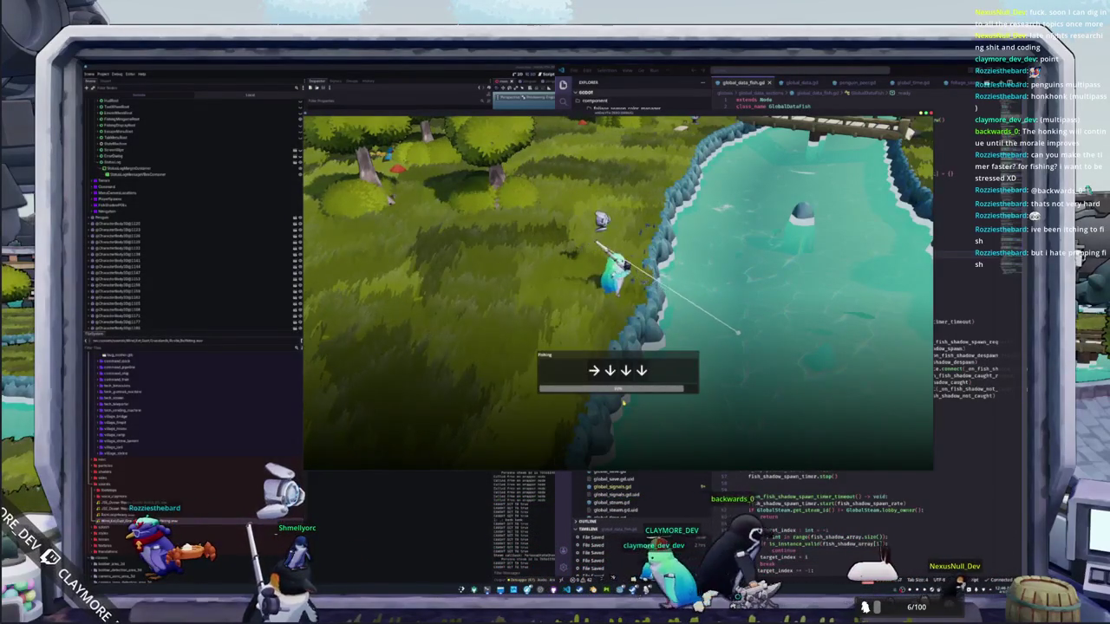
{"action": "key", "text": "Down"}
{"action": "key", "text": "Down"}
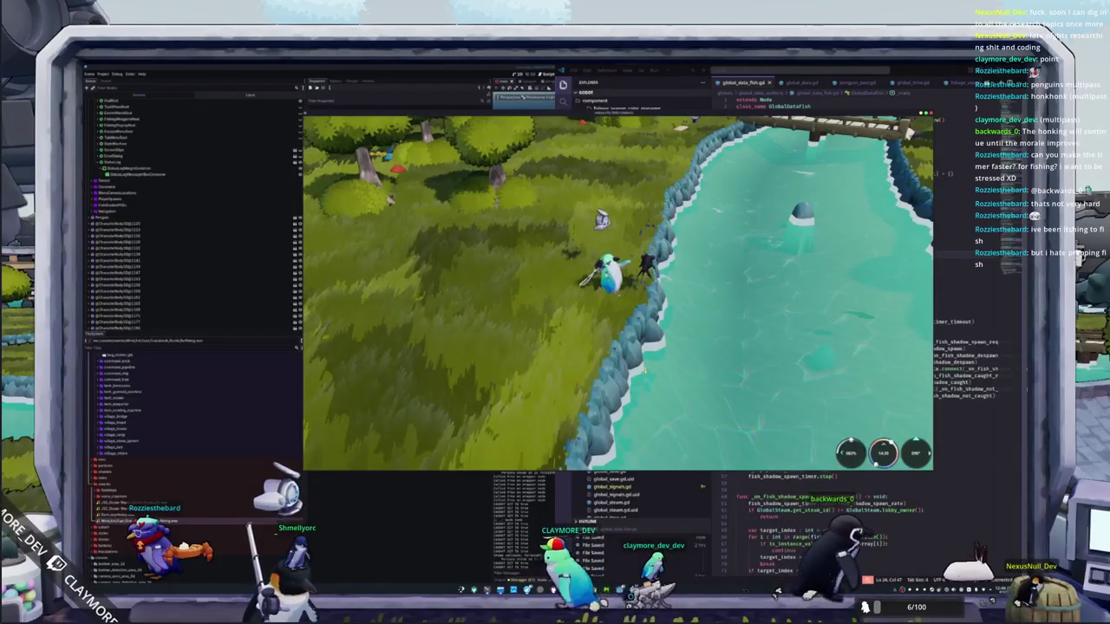
{"action": "left_click", "coordinate": [645, 391]}
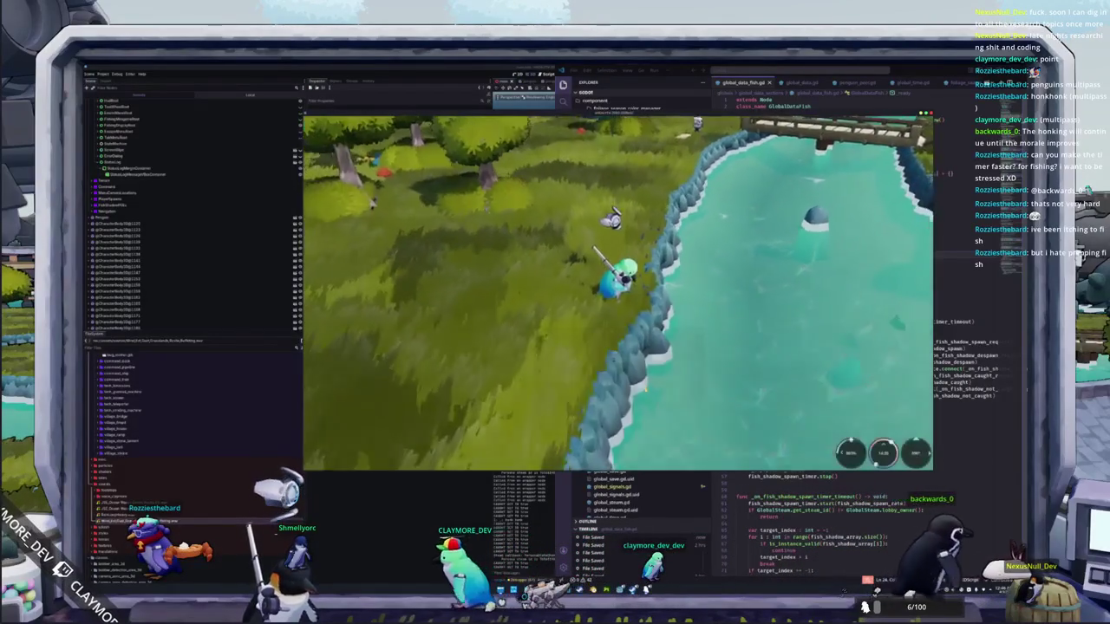
Step: Walk the penguin up along the riverbank
{"action": "key", "text": "w"}
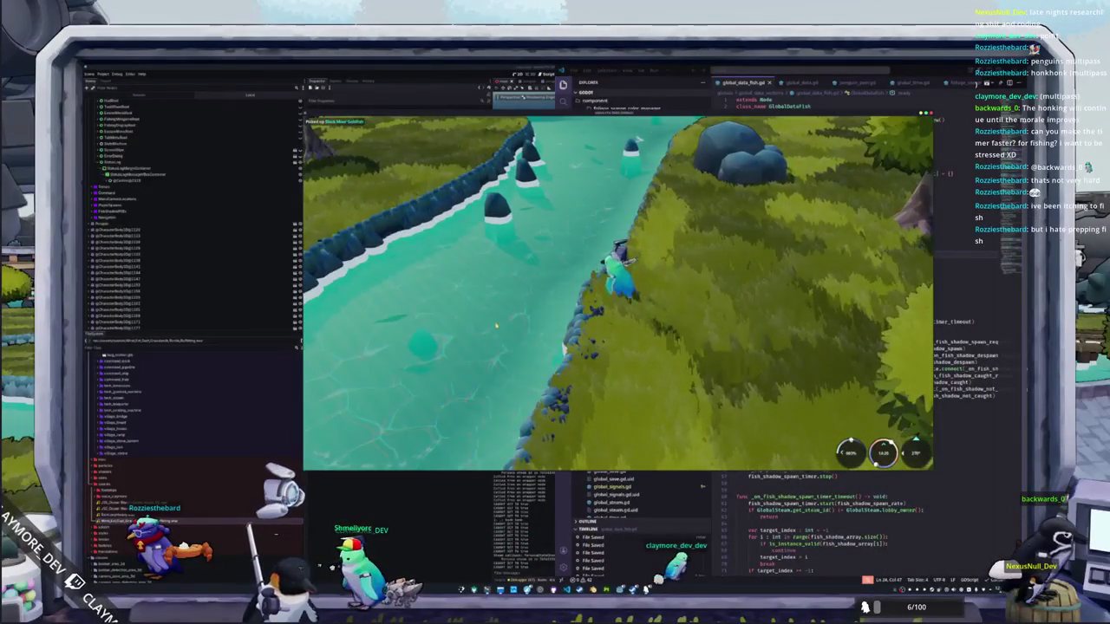
{"action": "key", "text": "w"}
{"action": "key", "text": "w"}
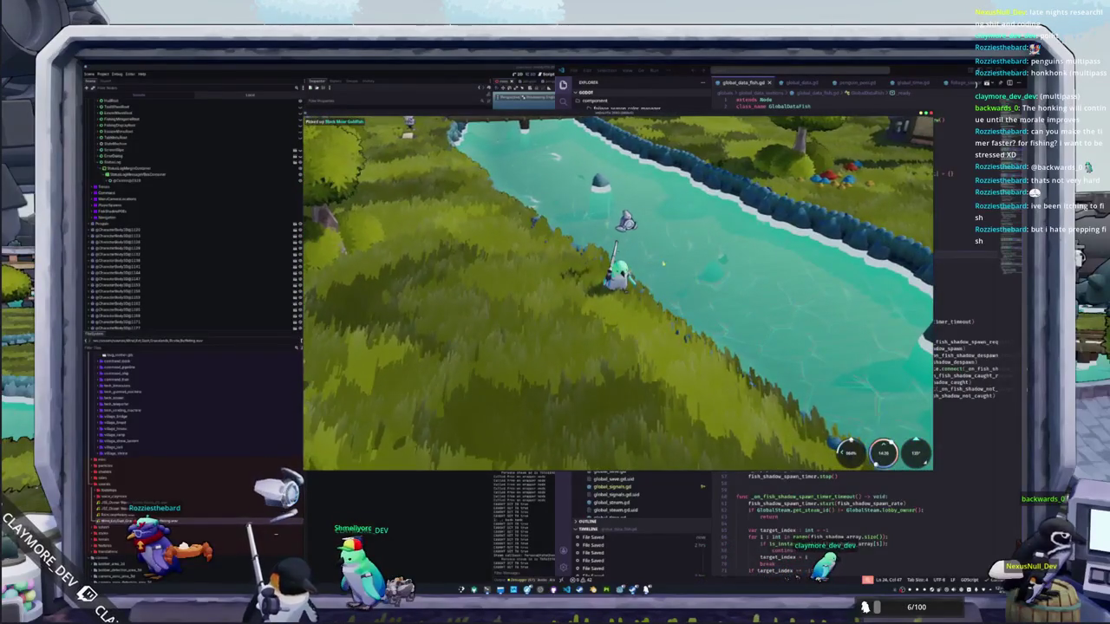
{"action": "key", "text": "w"}
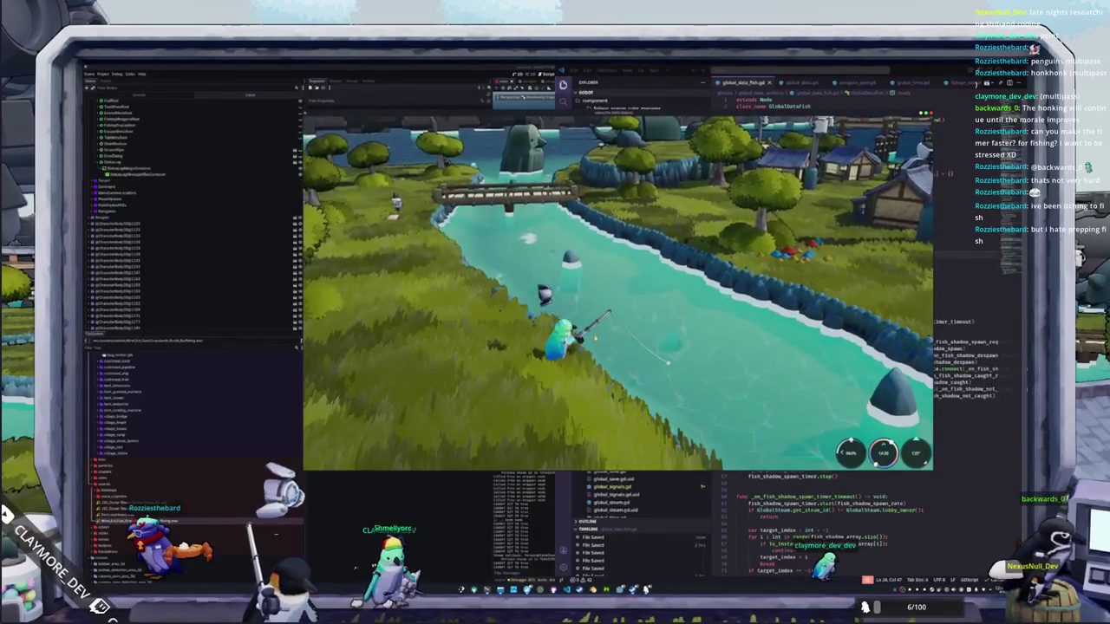
{"action": "key", "text": "w"}
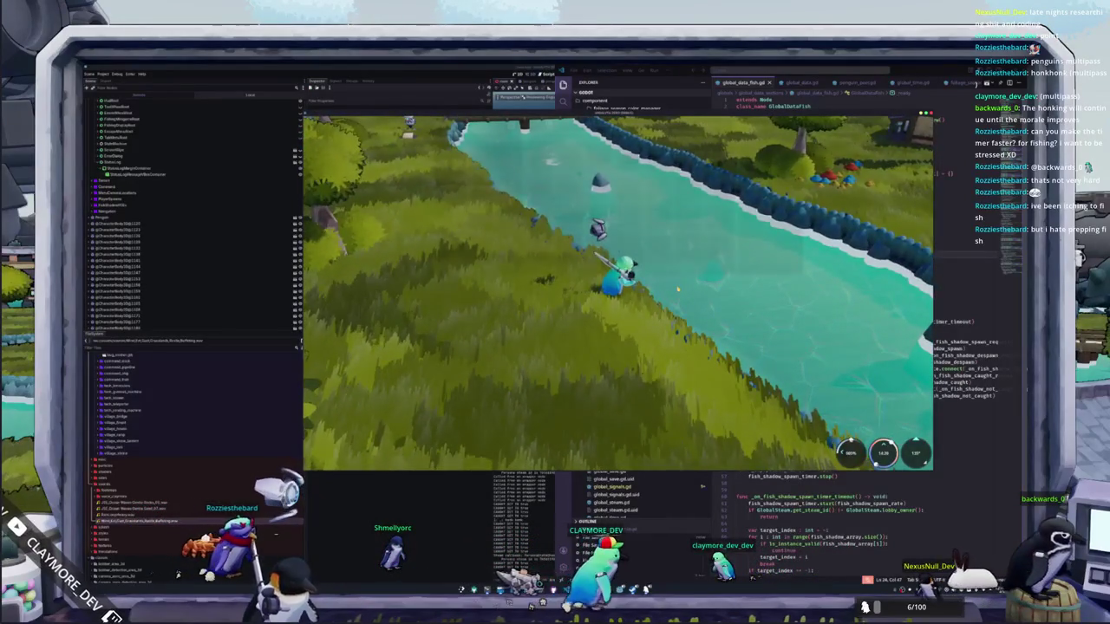
Step: Inspect a caught fish in the inventory, close it, and switch to global_data_fish.gd
{"action": "left_click", "coordinate": [699, 168]}
{"action": "key", "text": "Escape"}
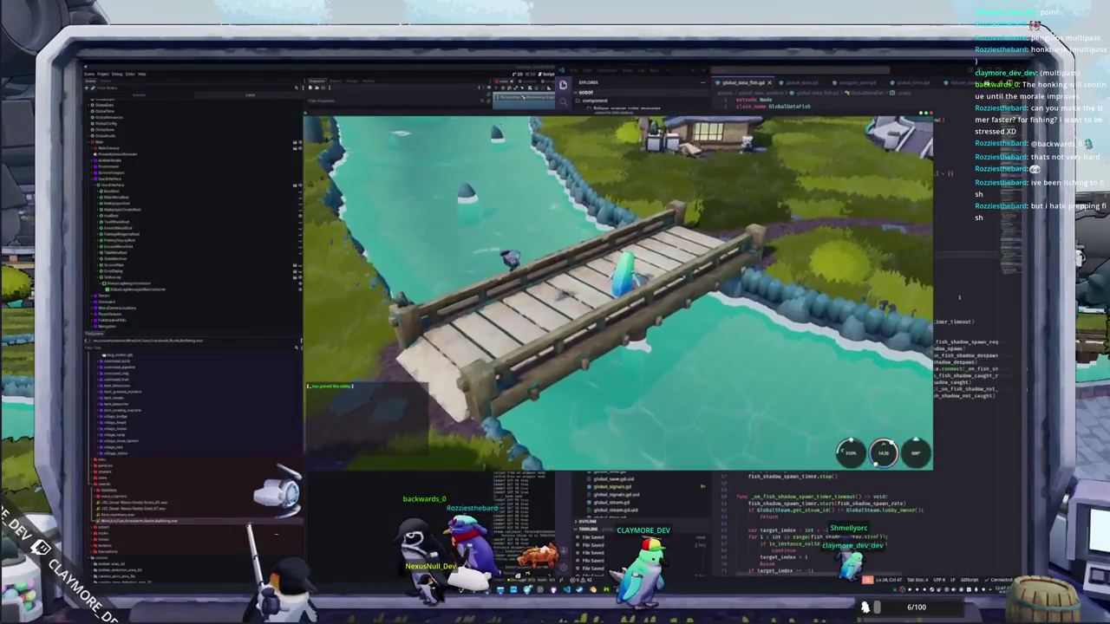
{"action": "key", "text": "alt+Tab"}
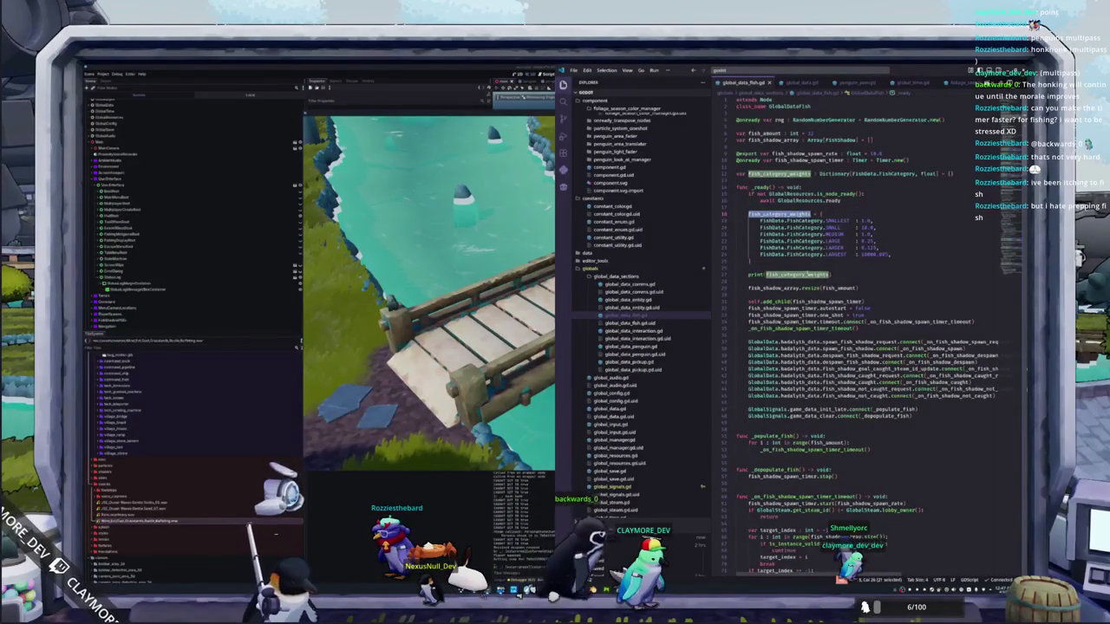
Step: Scroll over the fish_category_weights and spawning code in global_data_fish.gd, then return to the game
{"action": "scroll", "coordinate": [734, 297], "scroll_direction": "down", "scroll_amount": 8}
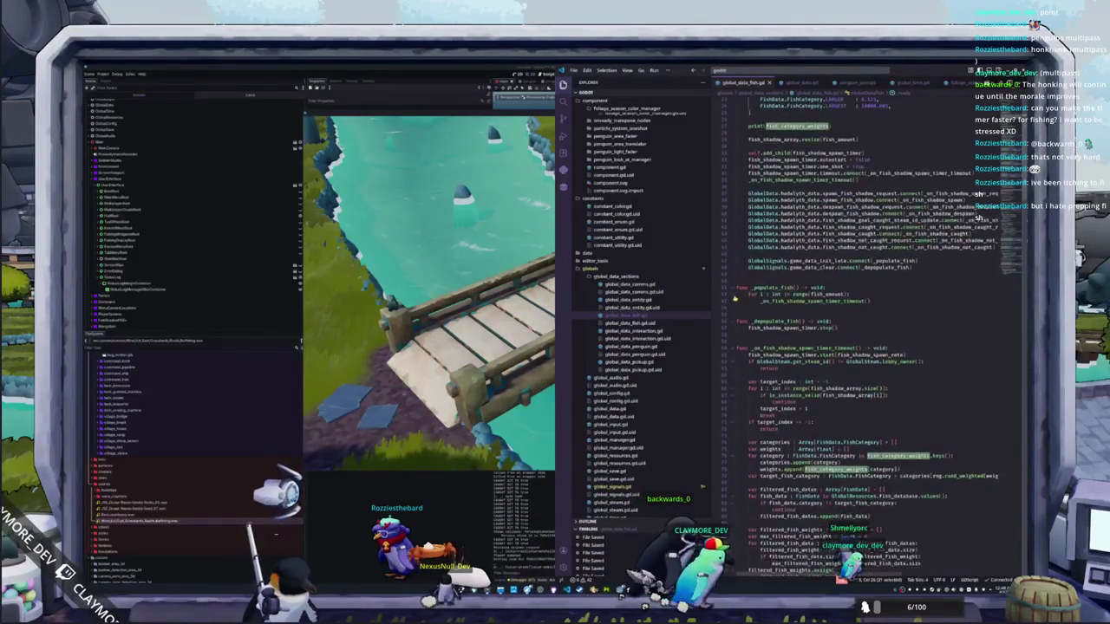
{"action": "scroll", "coordinate": [733, 297], "scroll_direction": "down", "scroll_amount": 8}
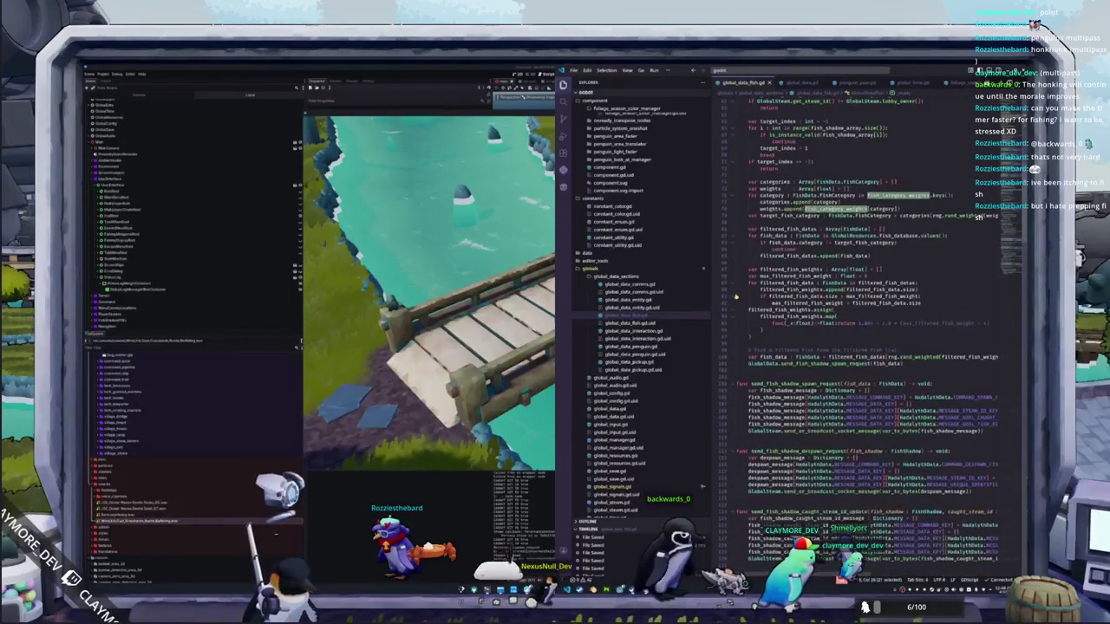
{"action": "scroll", "coordinate": [735, 298], "scroll_direction": "up", "scroll_amount": 20}
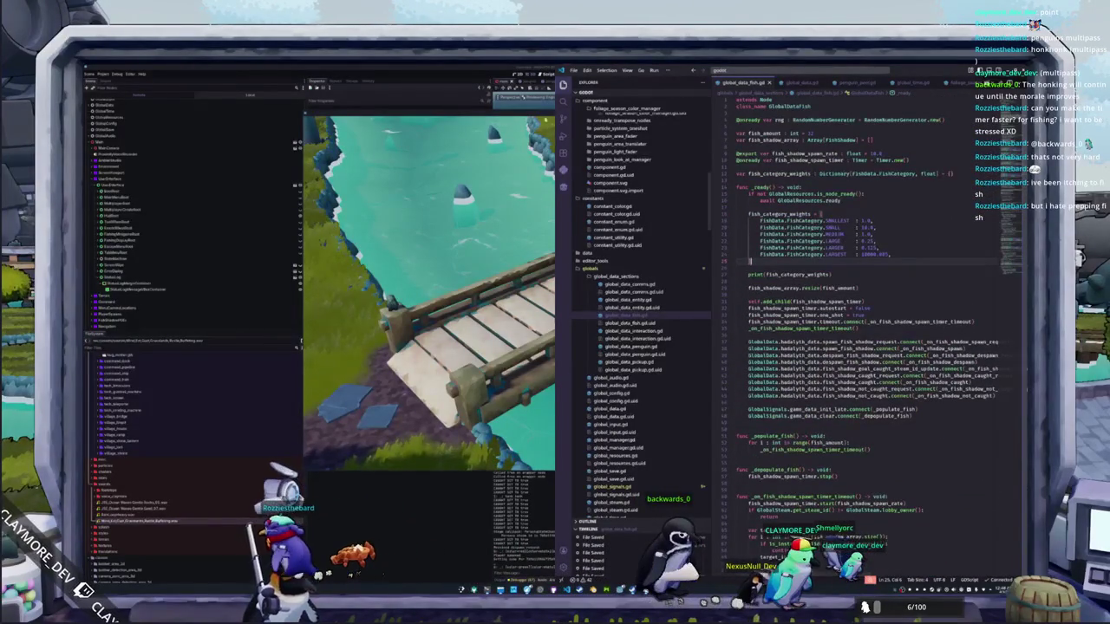
{"action": "key", "text": "alt+Tab"}
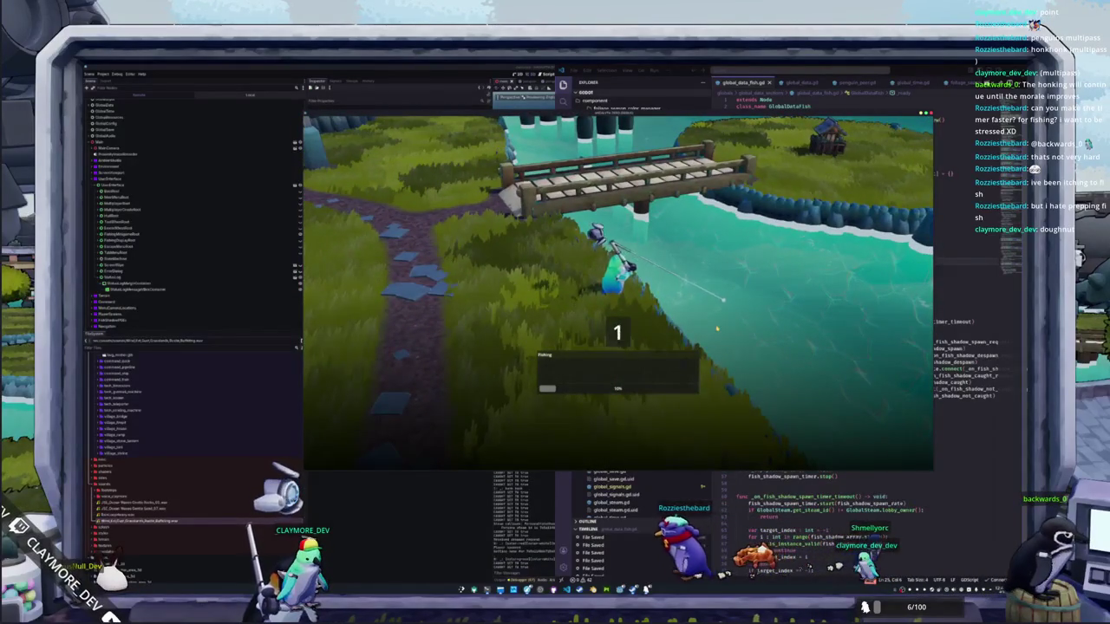
Step: Answer the successive fishing arrow prompts until the Zebra Pleco is landed
{"action": "key", "text": "Up"}
{"action": "key", "text": "Left"}
{"action": "key", "text": "Up"}
{"action": "key", "text": "Left"}
{"action": "key", "text": "Down"}
{"action": "key", "text": "Right"}
{"action": "key", "text": "Left"}
{"action": "key", "text": "Down"}
{"action": "key", "text": "Down"}
{"action": "key", "text": "Left"}
{"action": "key", "text": "Up"}
{"action": "key", "text": "Left"}
{"action": "key", "text": "Down"}
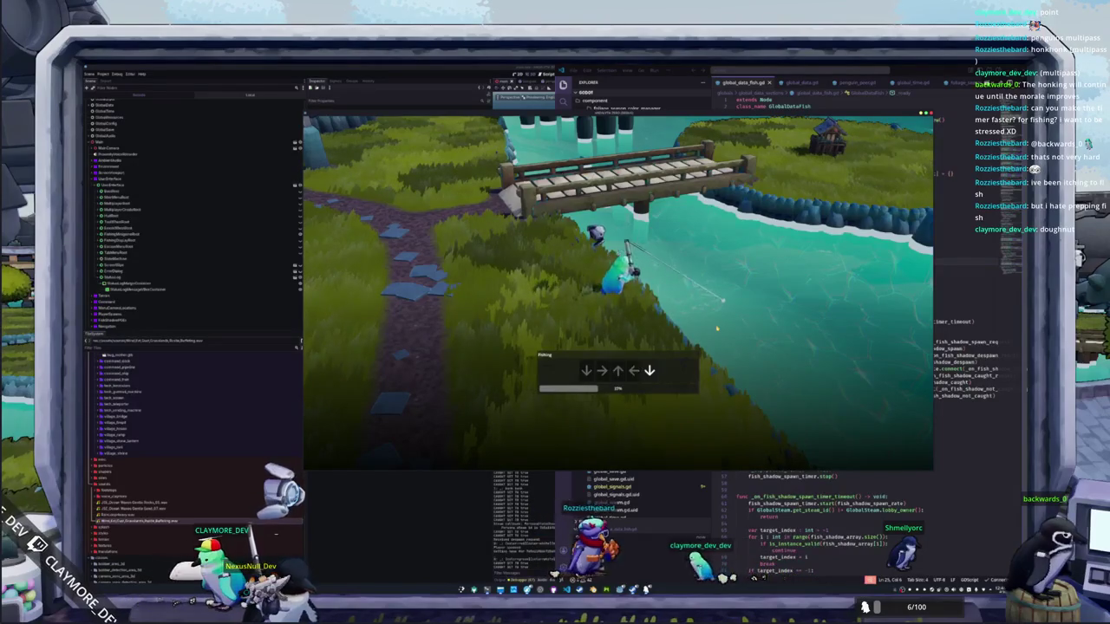
{"action": "key", "text": "Down"}
{"action": "key", "text": "Right"}
{"action": "key", "text": "Down"}
{"action": "key", "text": "Up"}
{"action": "key", "text": "Down"}
{"action": "key", "text": "Down"}
{"action": "key", "text": "Down"}
{"action": "key", "text": "Left"}
{"action": "key", "text": "Down"}
{"action": "key", "text": "Up"}
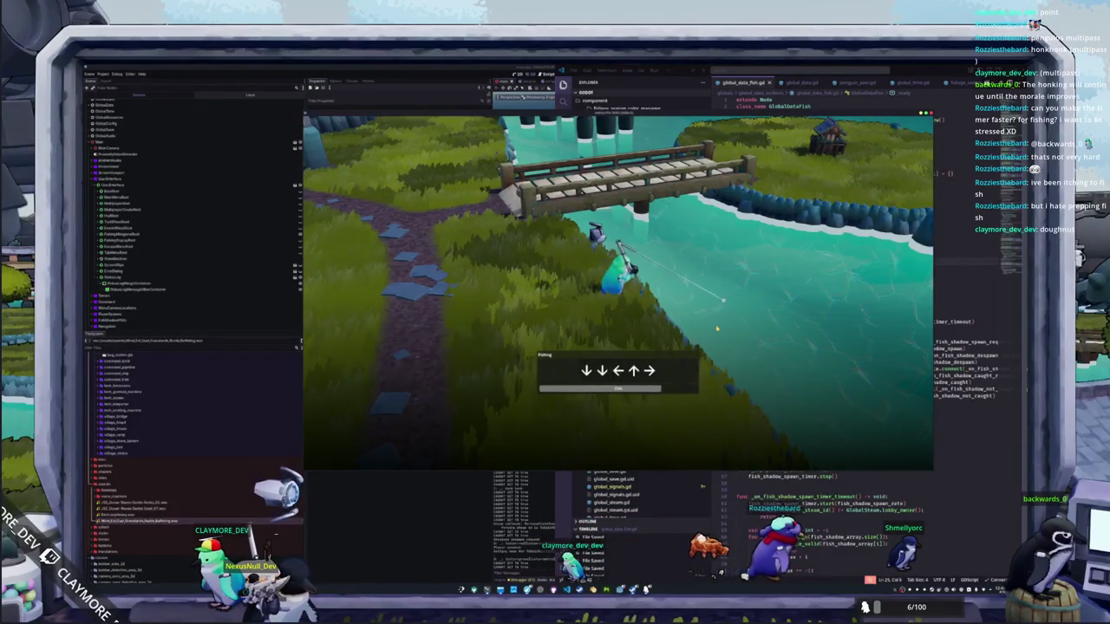
{"action": "key", "text": "Left"}
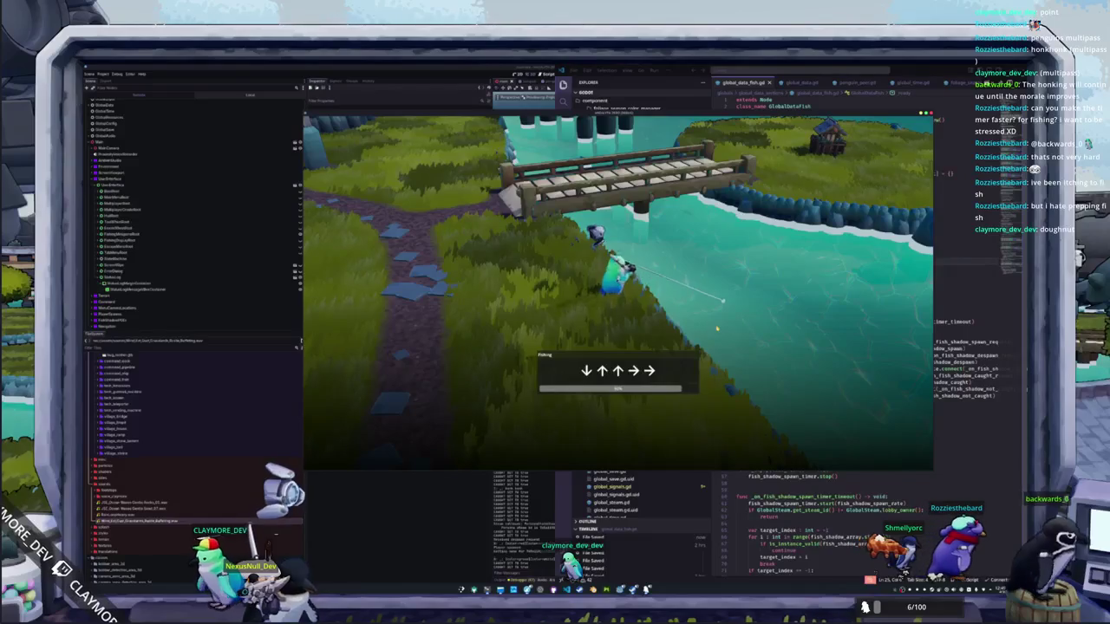
{"action": "key", "text": "Down"}
{"action": "key", "text": "Up"}
{"action": "key", "text": "Down"}
{"action": "key", "text": "Up"}
{"action": "key", "text": "Up"}
{"action": "key", "text": "Right"}
{"action": "key", "text": "Right"}
{"action": "key", "text": "Up"}
{"action": "key", "text": "Right"}
{"action": "key", "text": "Up"}
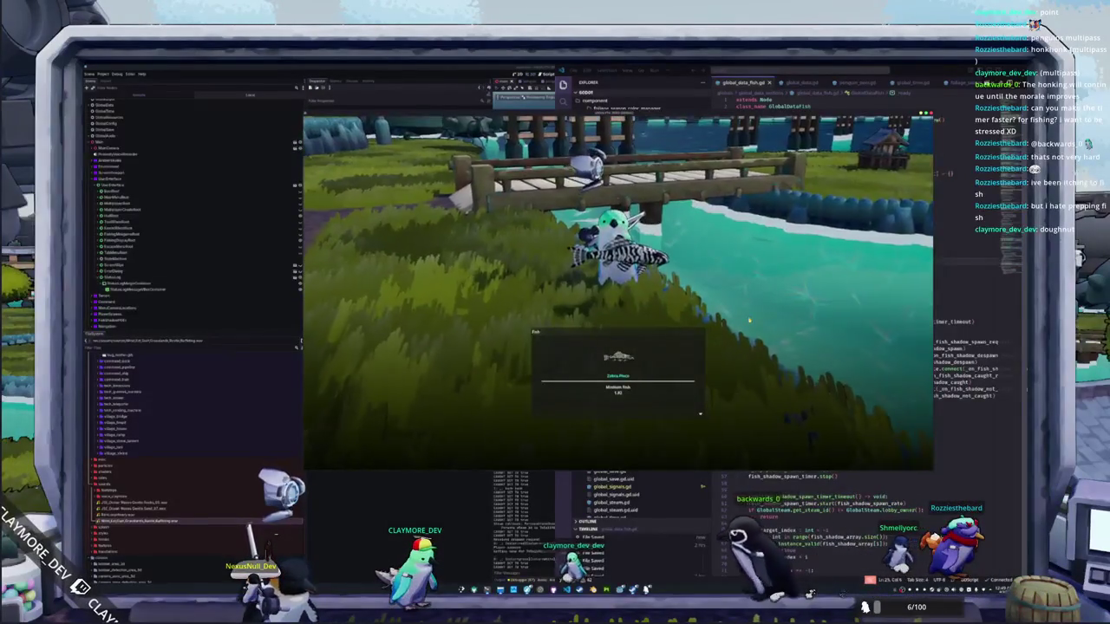
Step: Close the catch popup, walk the penguin over the bridge onto the island, then return to VS Code
{"action": "left_click", "coordinate": [749, 321]}
{"action": "key", "text": "a"}
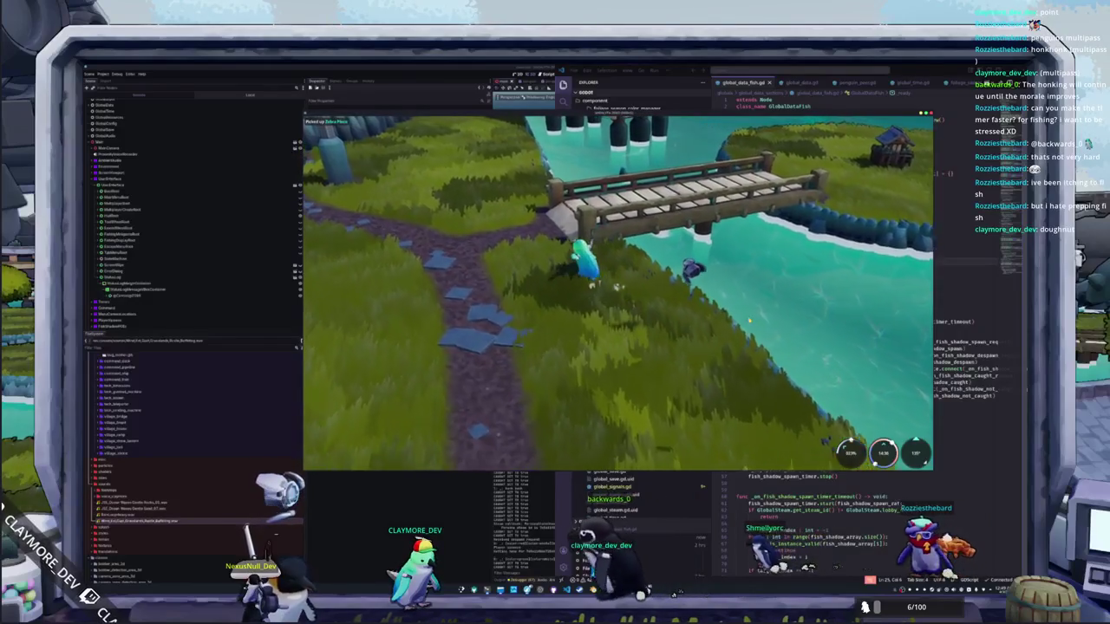
{"action": "key", "text": "w"}
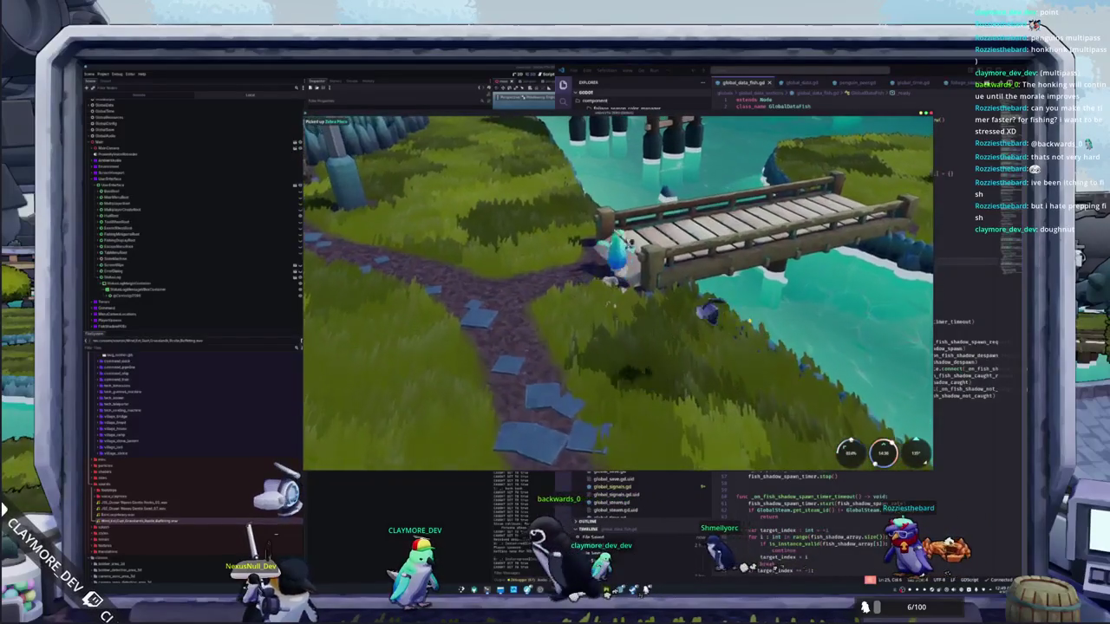
{"action": "key", "text": "w"}
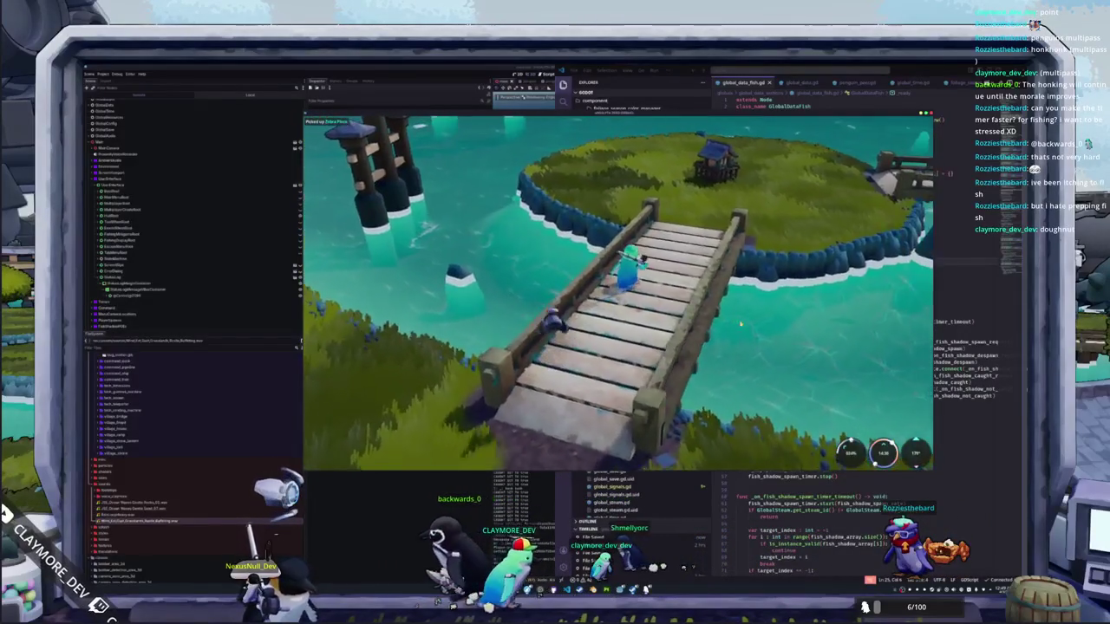
{"action": "key", "text": "w"}
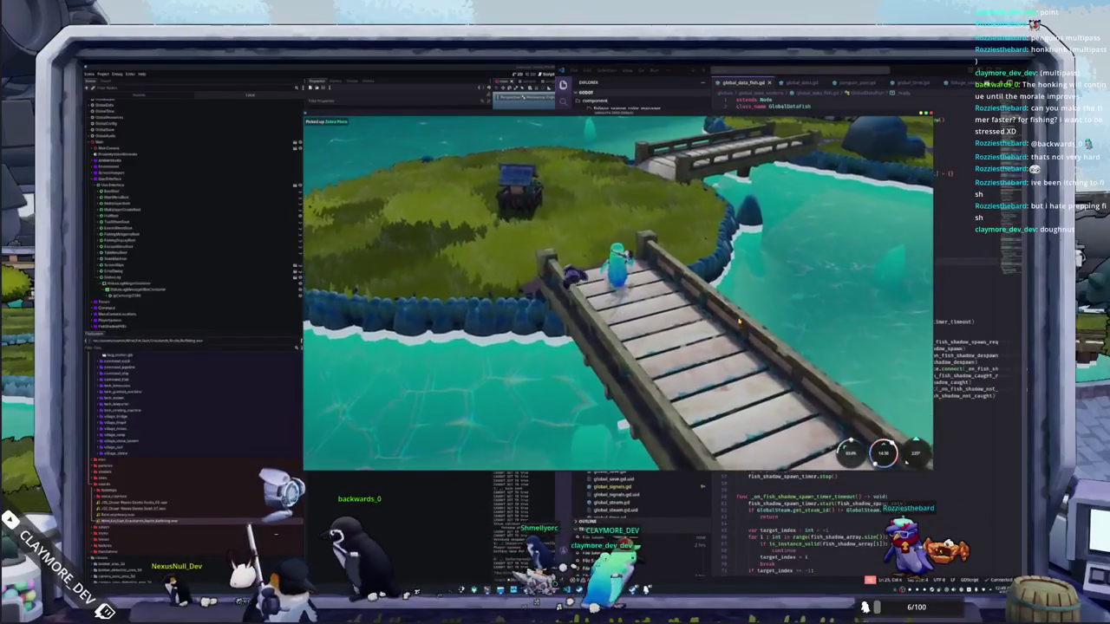
{"action": "key", "text": "w"}
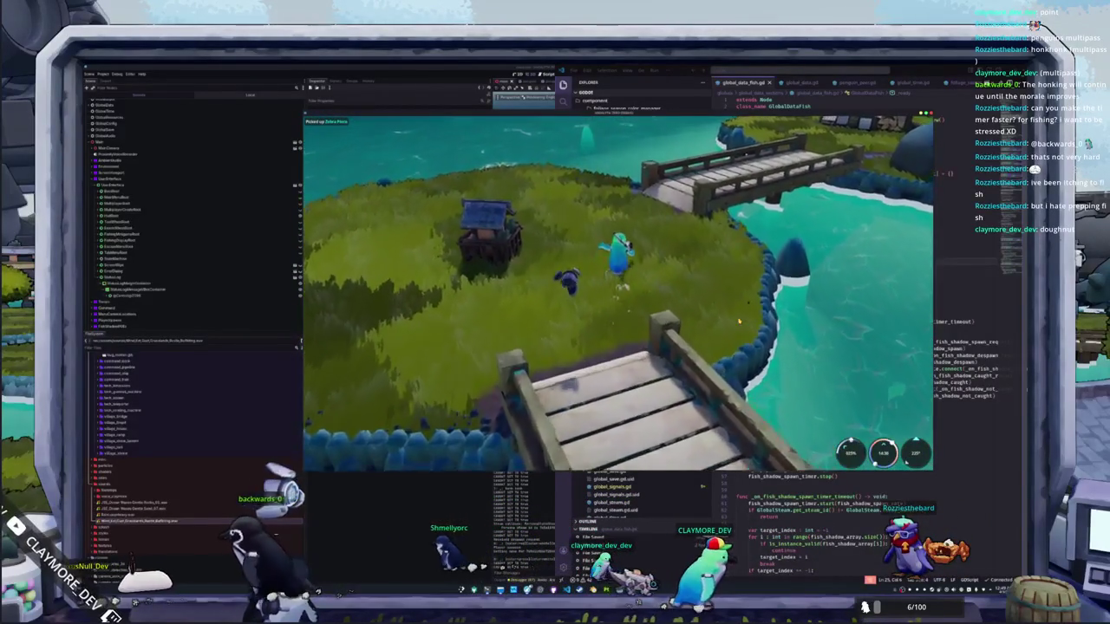
{"action": "key", "text": "w"}
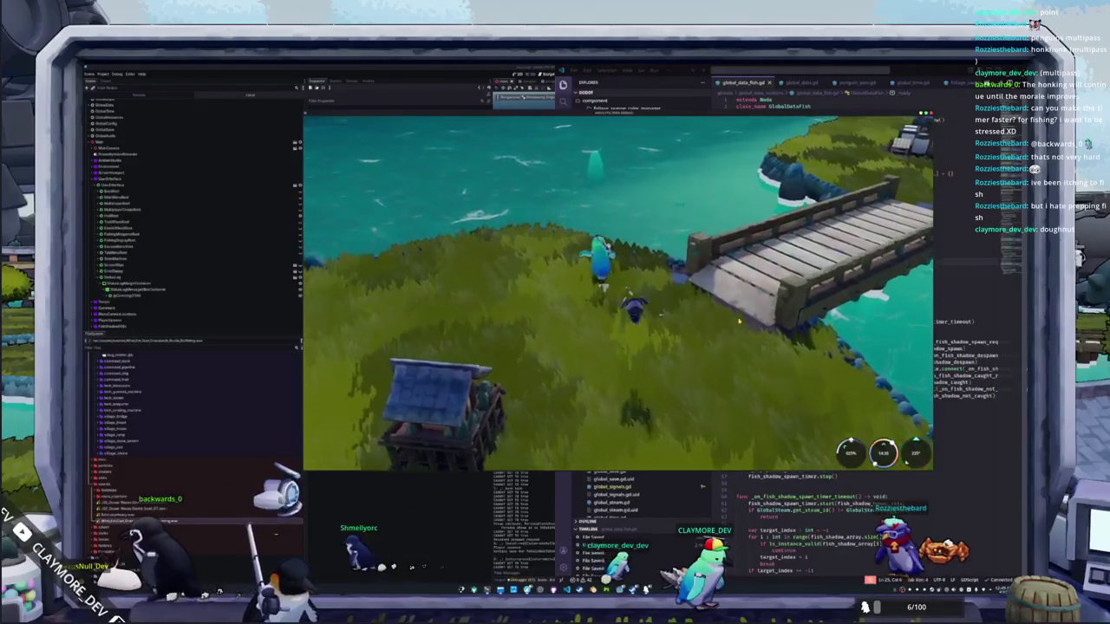
{"action": "key", "text": "alt+Tab"}
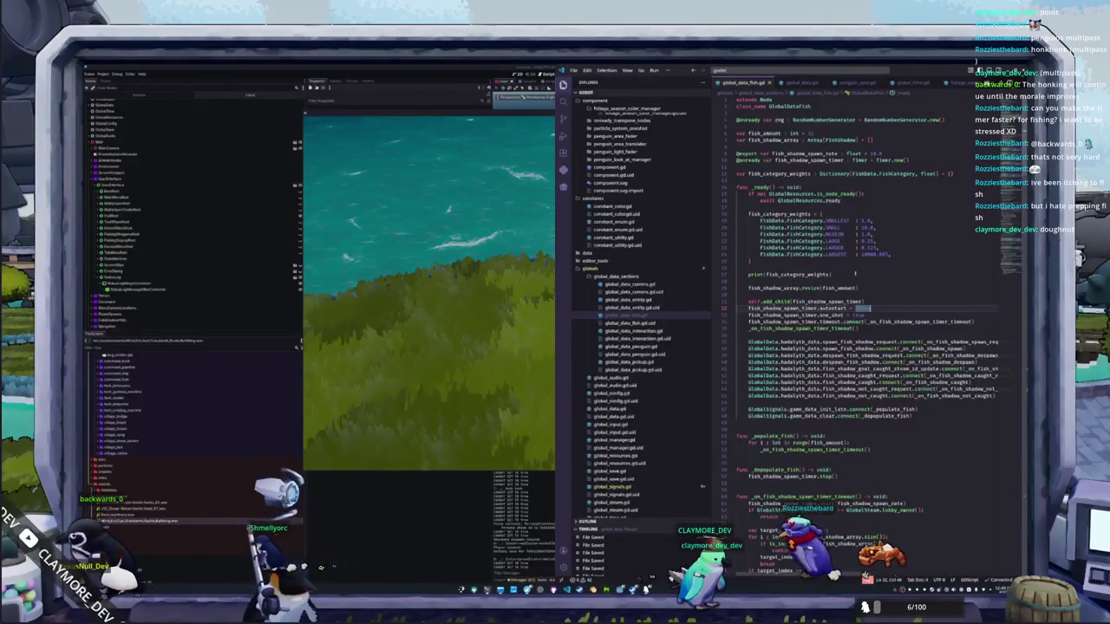
Step: Paste the fish_category_weights lines into _on_fish_shadow_spawn_timer_timeout, then bring up the game's escape menu
{"action": "scroll", "coordinate": [856, 274], "scroll_direction": "down", "scroll_amount": 1}
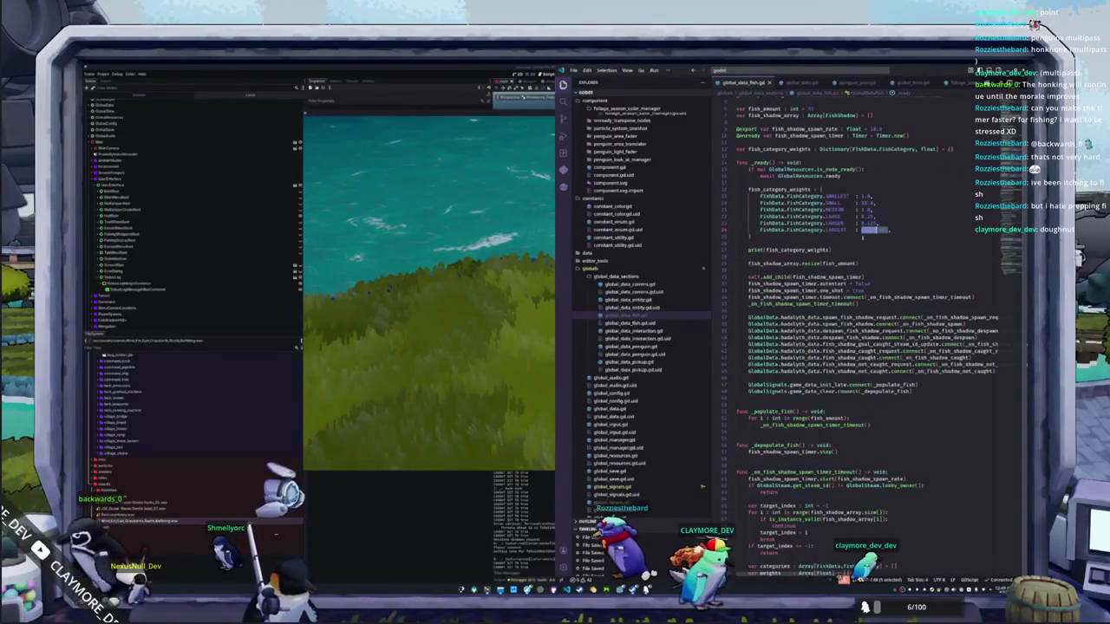
{"action": "left_click_drag", "start_coordinate": [759, 196], "coordinate": [893, 230]}
{"action": "scroll", "coordinate": [856, 304], "scroll_direction": "down", "scroll_amount": 7}
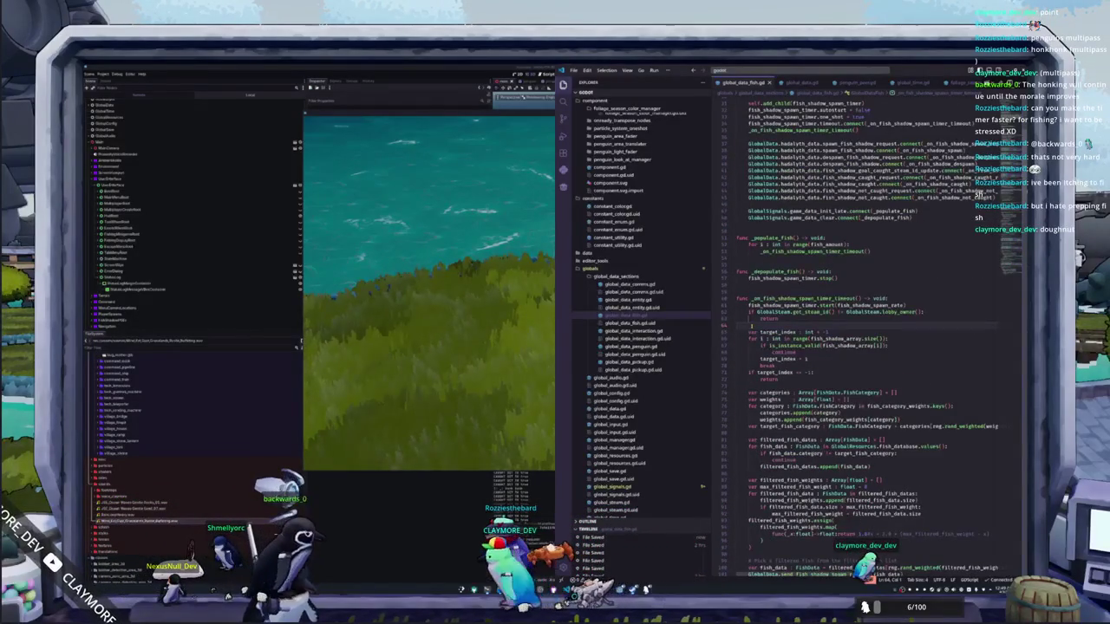
{"action": "key", "text": "ctrl+v"}
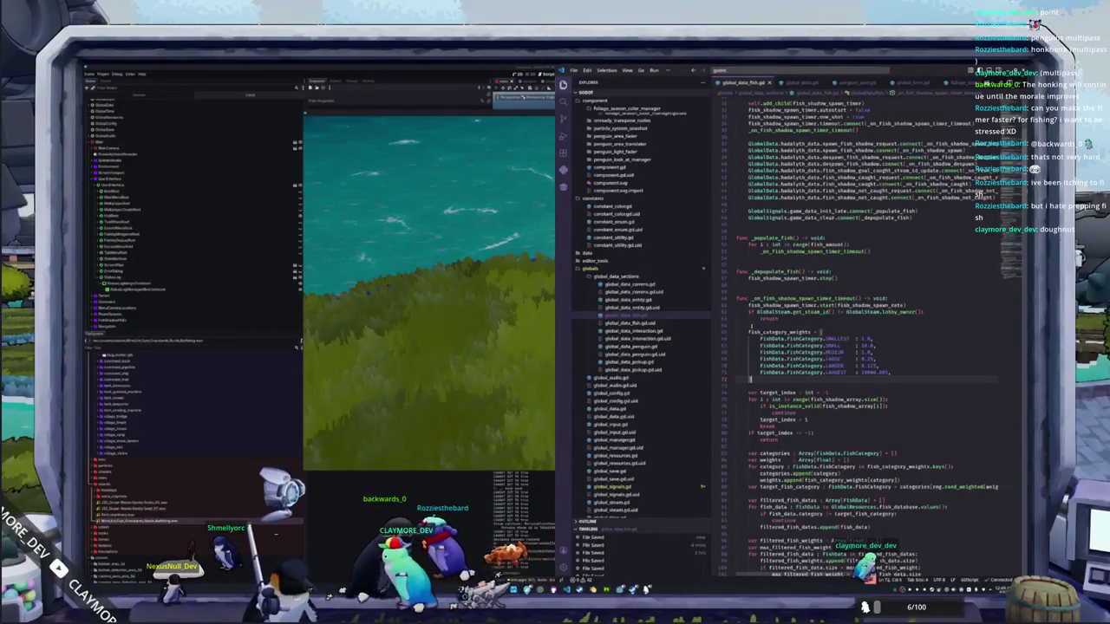
{"action": "key", "text": "alt+Tab"}
{"action": "key", "text": "Escape"}
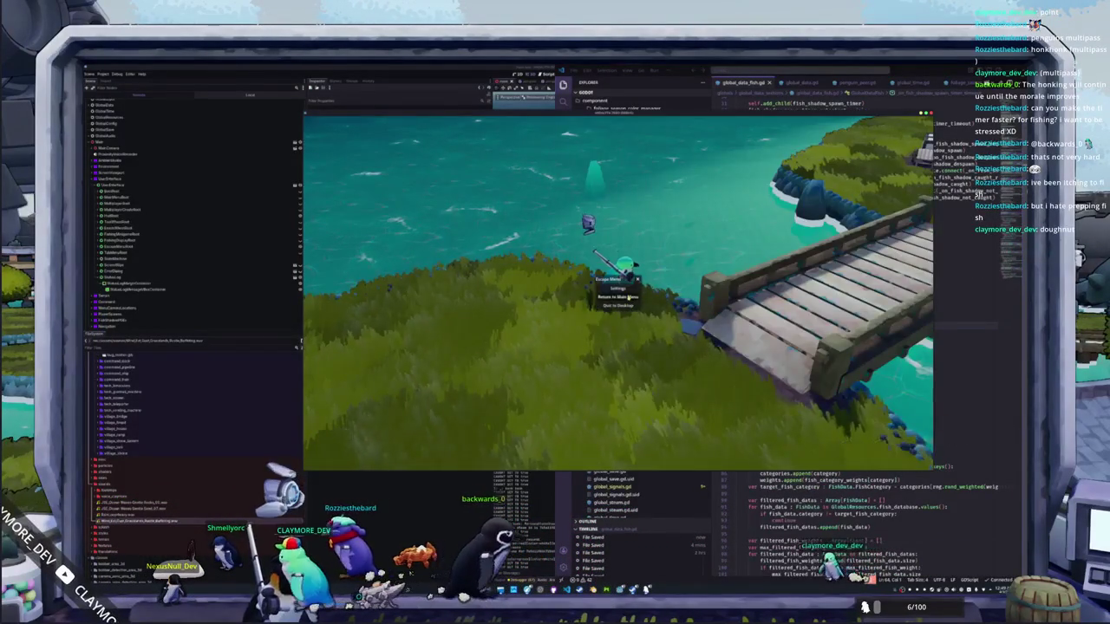
Step: Quit to the main menu, start a new game, and play through the fishing arrow sequences
{"action": "left_click", "coordinate": [629, 296]}
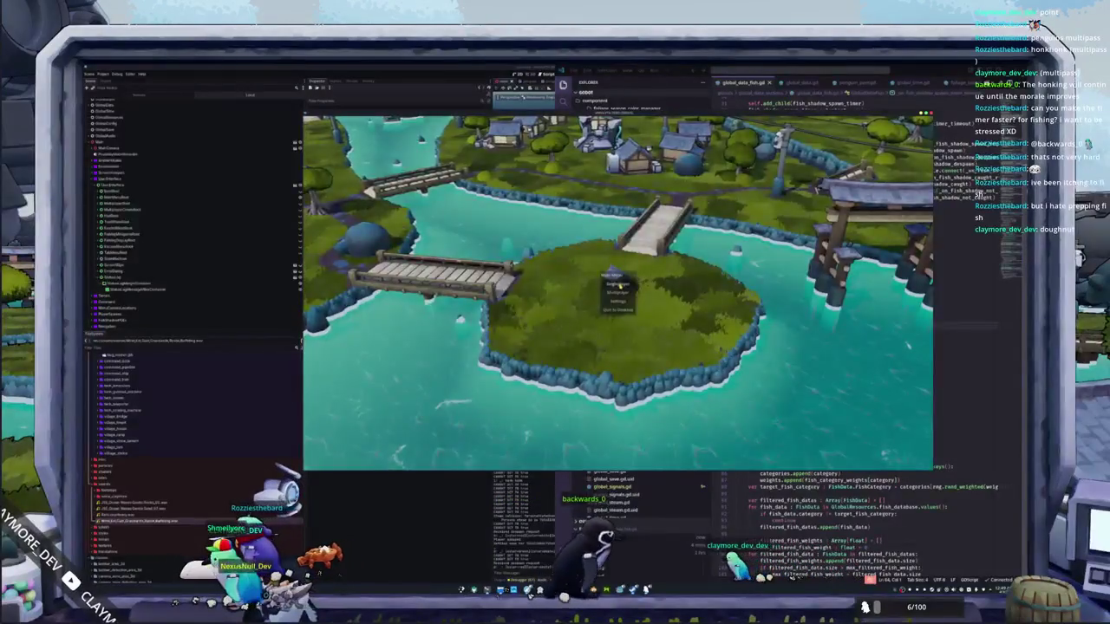
{"action": "left_click", "coordinate": [619, 285]}
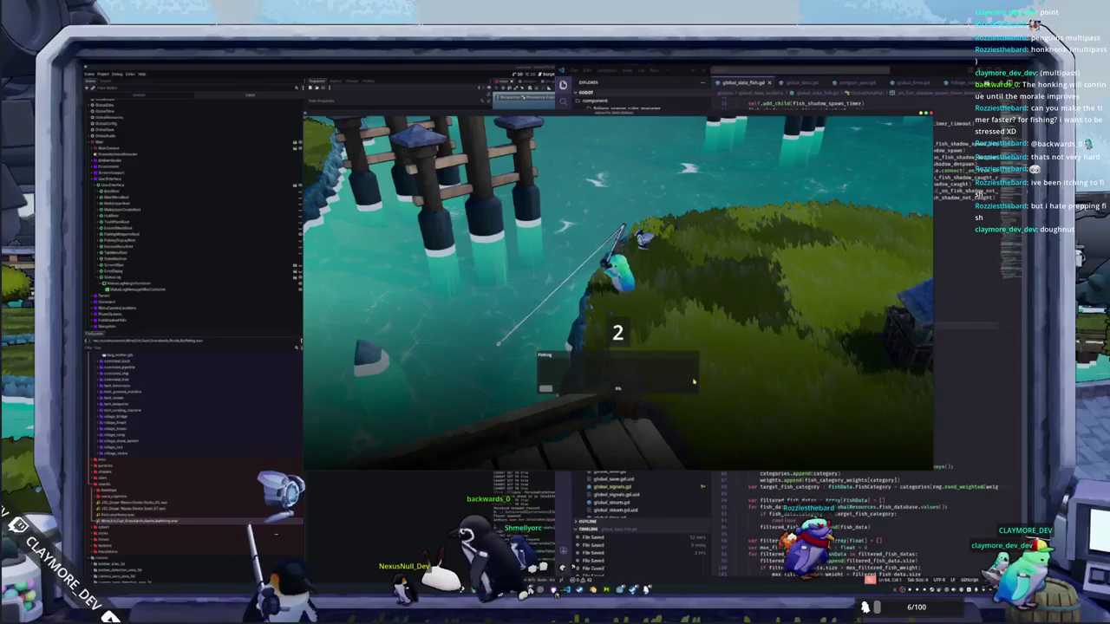
{"action": "key", "text": "Down"}
{"action": "key", "text": "Right"}
{"action": "key", "text": "Down"}
{"action": "key", "text": "Down"}
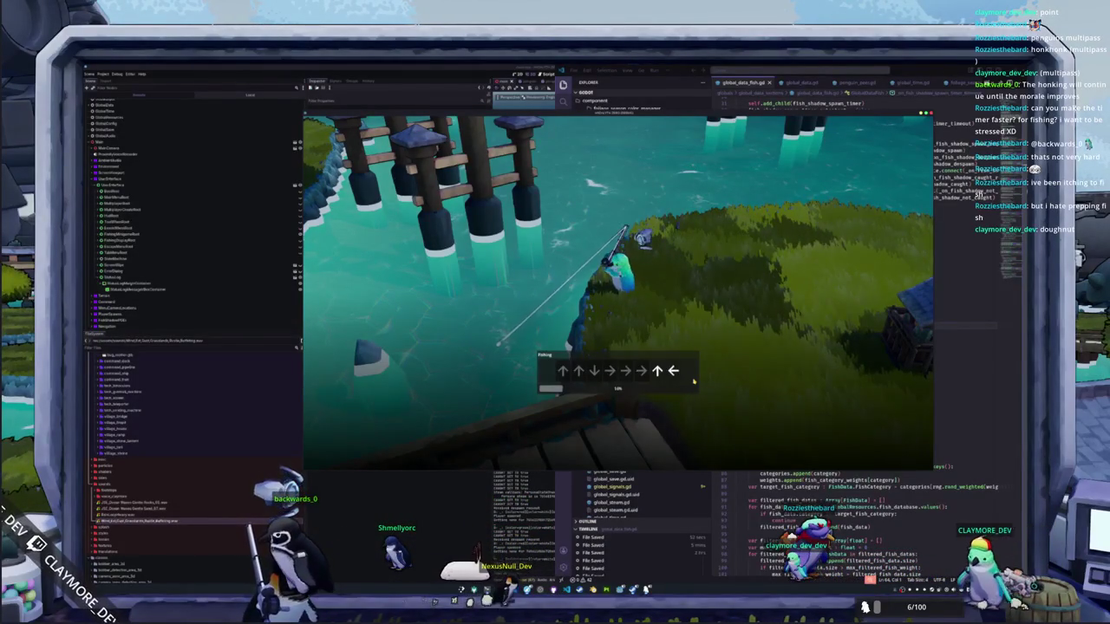
{"action": "key", "text": "Up"}
{"action": "key", "text": "Left"}
{"action": "key", "text": "Left"}
{"action": "key", "text": "Left"}
{"action": "key", "text": "Right"}
{"action": "key", "text": "Down"}
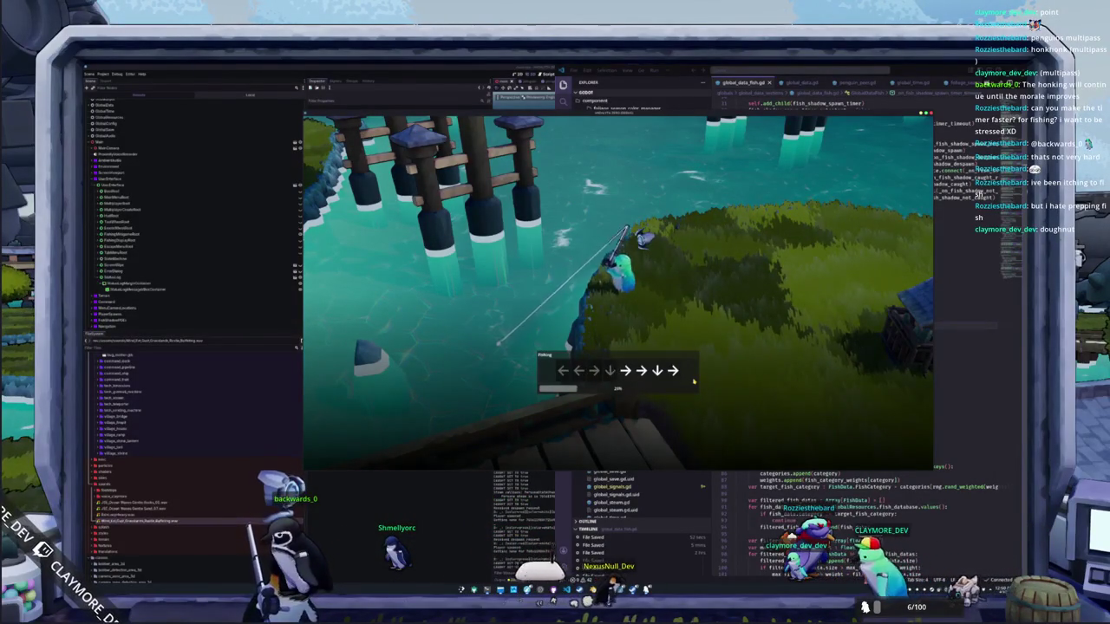
{"action": "key", "text": "Right"}
{"action": "key", "text": "Right"}
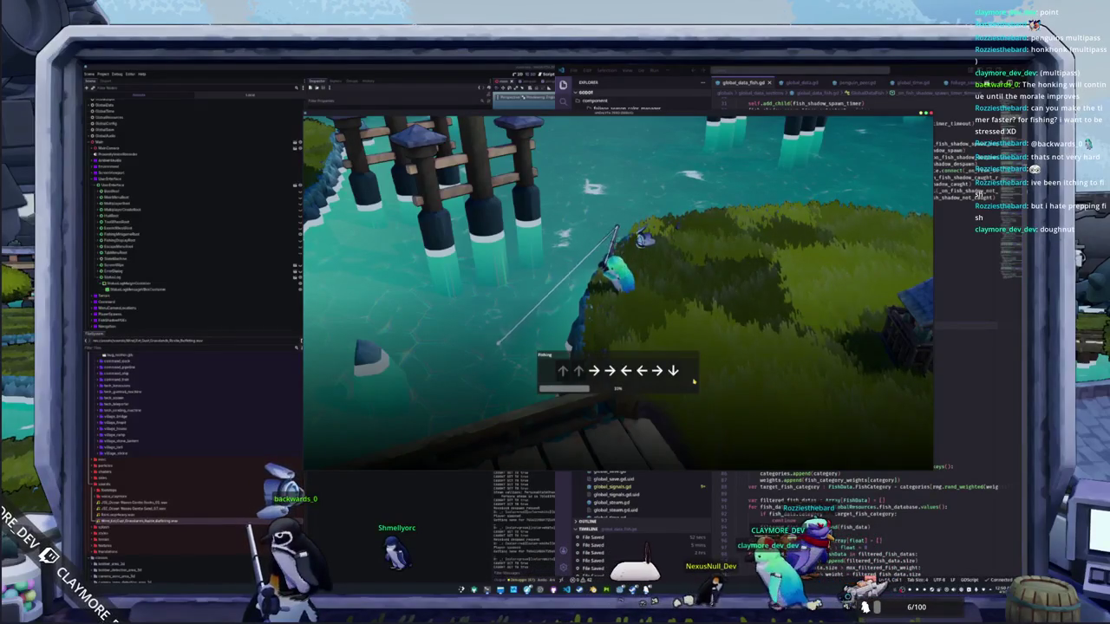
{"action": "key", "text": "Down"}
{"action": "key", "text": "Up"}
{"action": "key", "text": "Up"}
{"action": "key", "text": "Left"}
{"action": "key", "text": "Left"}
{"action": "key", "text": "Left"}
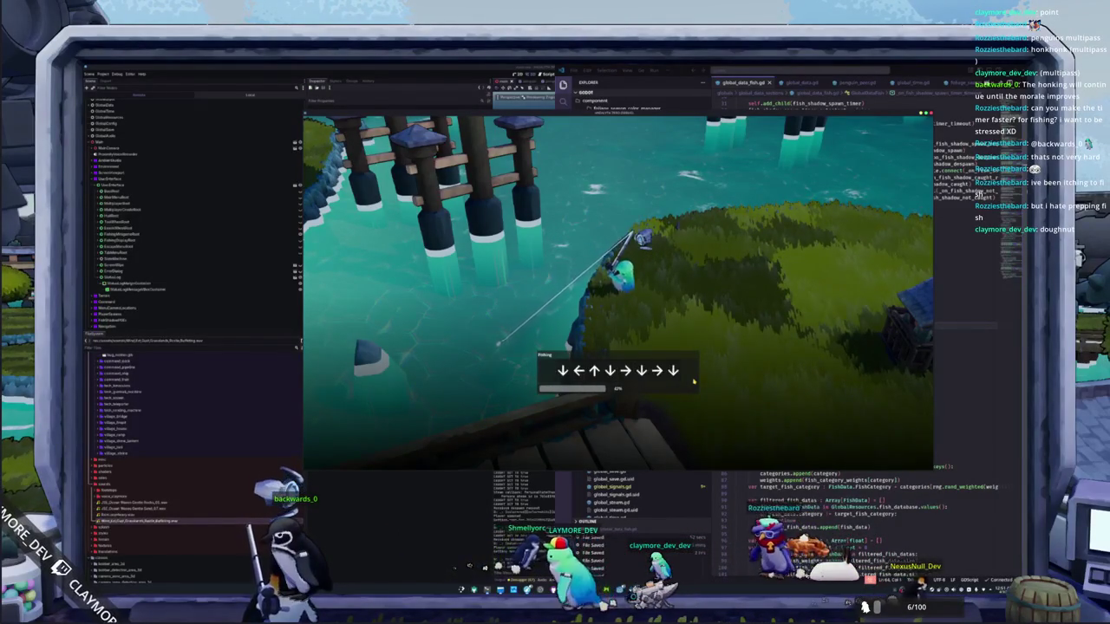
{"action": "key", "text": "Down"}
{"action": "key", "text": "Left"}
{"action": "key", "text": "Up"}
{"action": "key", "text": "Down"}
{"action": "key", "text": "Right"}
{"action": "key", "text": "Down"}
{"action": "key", "text": "Right"}
{"action": "key", "text": "Down"}
{"action": "key", "text": "Down"}
{"action": "key", "text": "Up"}
{"action": "key", "text": "Right"}
{"action": "key", "text": "Up"}
{"action": "key", "text": "Down"}
{"action": "key", "text": "Up"}
{"action": "key", "text": "Left"}
{"action": "key", "text": "Left"}
{"action": "key", "text": "Up"}
{"action": "key", "text": "Right"}
{"action": "key", "text": "Left"}
{"action": "key", "text": "Right"}
{"action": "key", "text": "Up"}
{"action": "key", "text": "Up"}
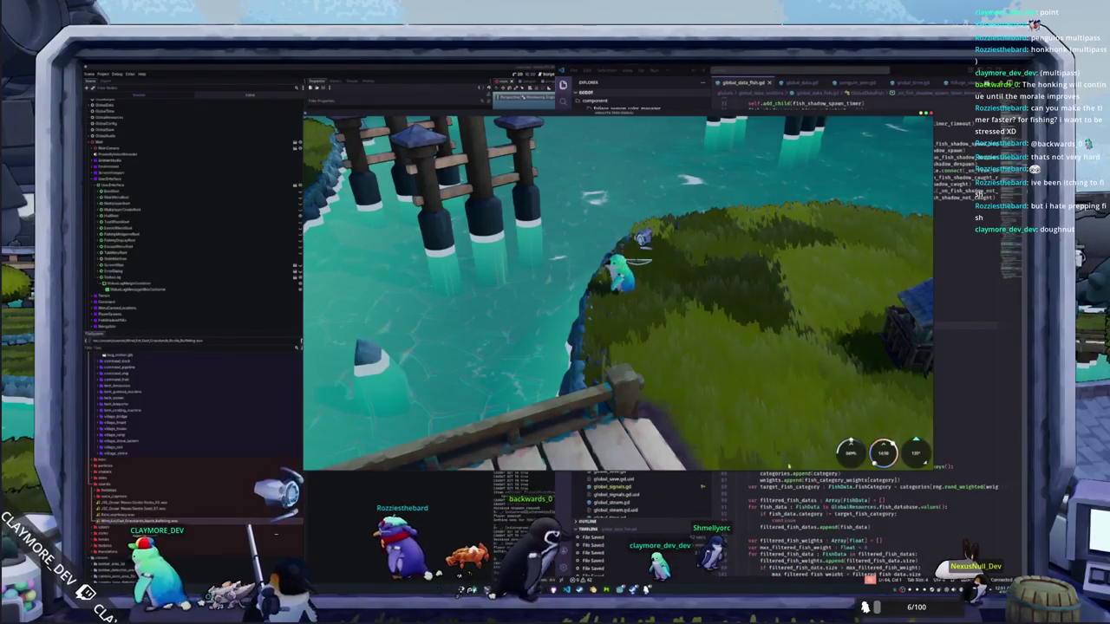
Step: Delete the pasted weights block from the timeout function and set the LARGEST weight to 1.0
{"action": "key", "text": "alt+Tab"}
{"action": "left_click_drag", "start_coordinate": [753, 379], "coordinate": [737, 332]}
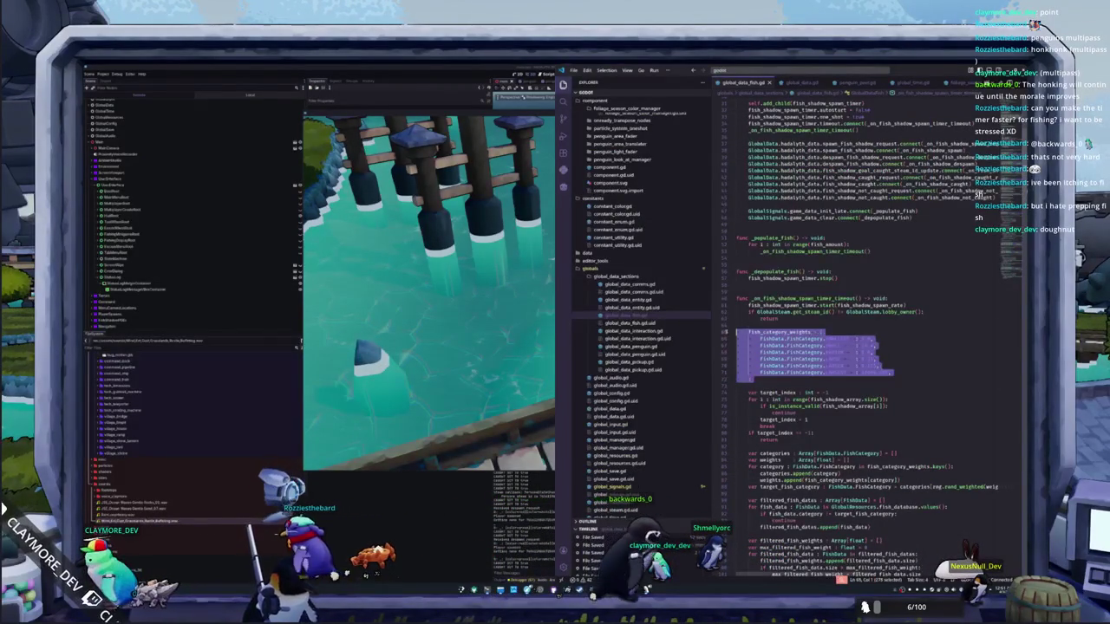
{"action": "key", "text": "BackSpace"}
{"action": "scroll", "coordinate": [737, 332], "scroll_direction": "up", "scroll_amount": 10}
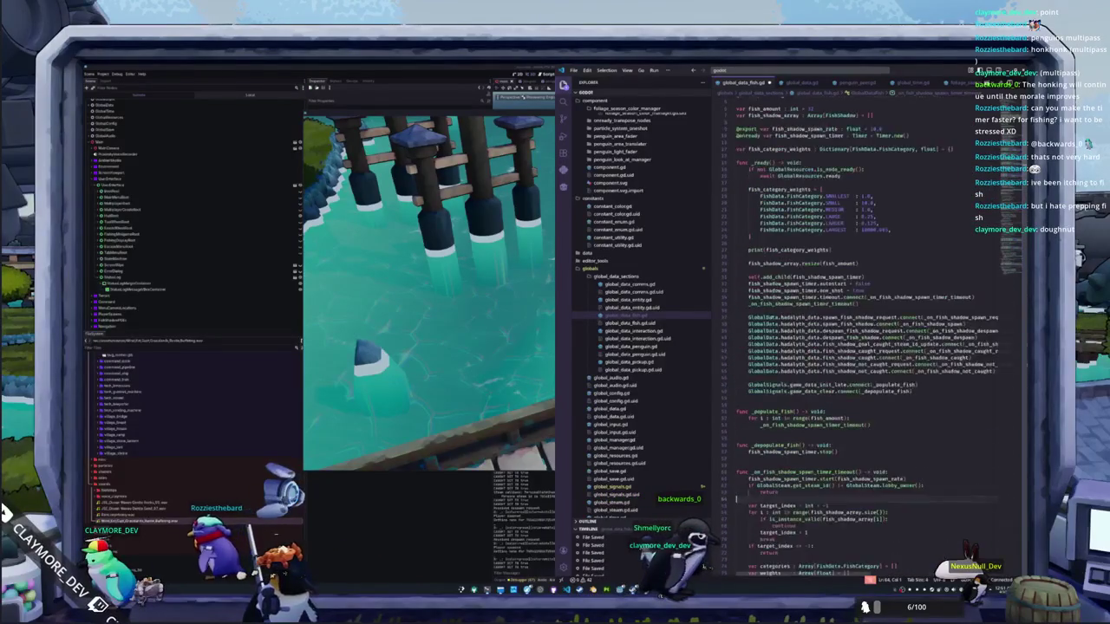
{"action": "double_click", "coordinate": [874, 254]}
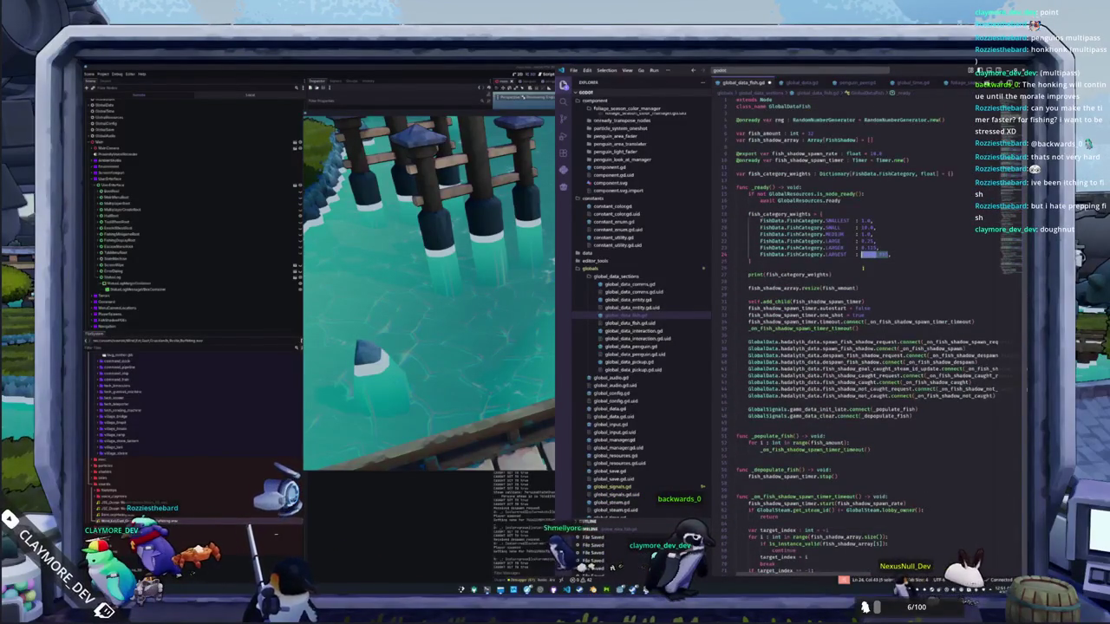
{"action": "type", "text": "1.0"}
{"action": "key", "text": "alt+Tab"}
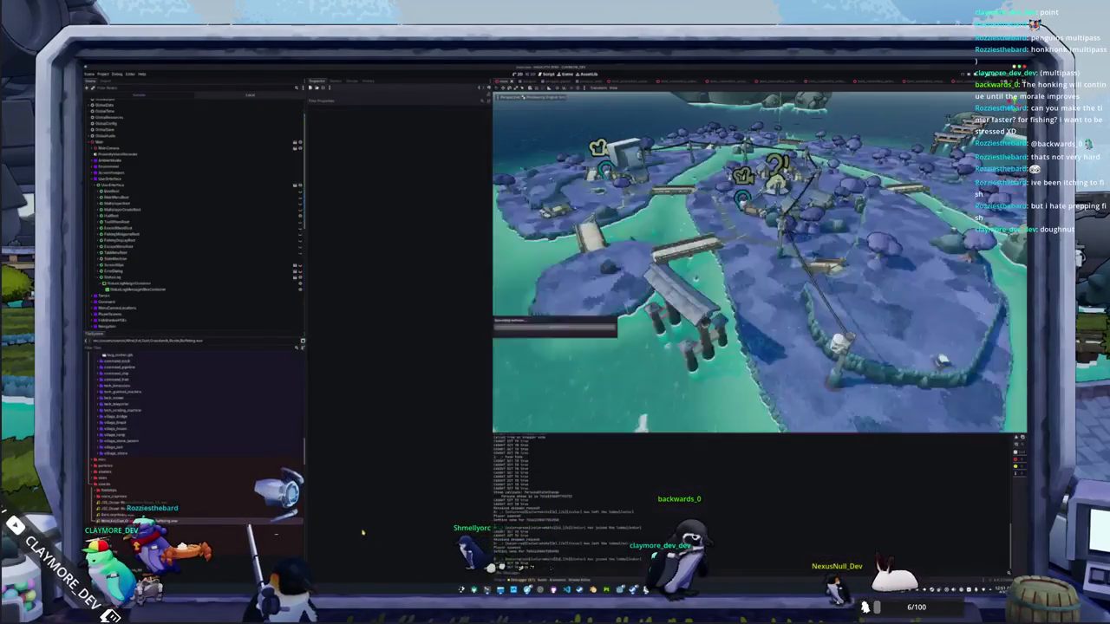
Step: Open the fish_shadow scene through the quick resource search
{"action": "key", "text": "shift+alt+o"}
{"action": "type", "text": "fish_db"}
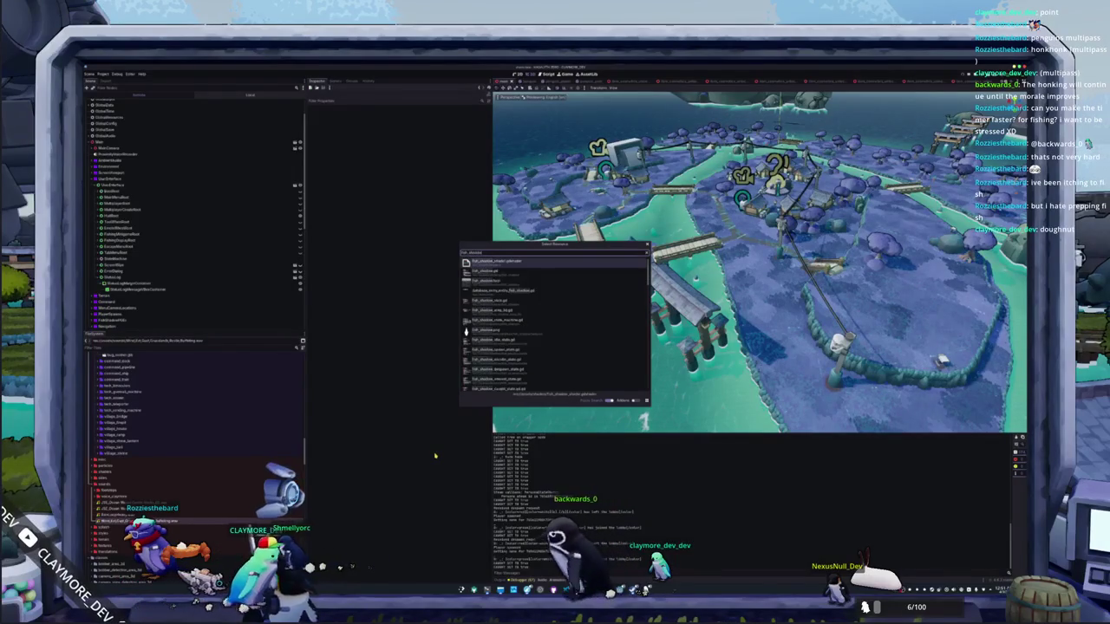
{"action": "key", "text": "Down"}
{"action": "key", "text": "Down"}
{"action": "key", "text": "Return"}
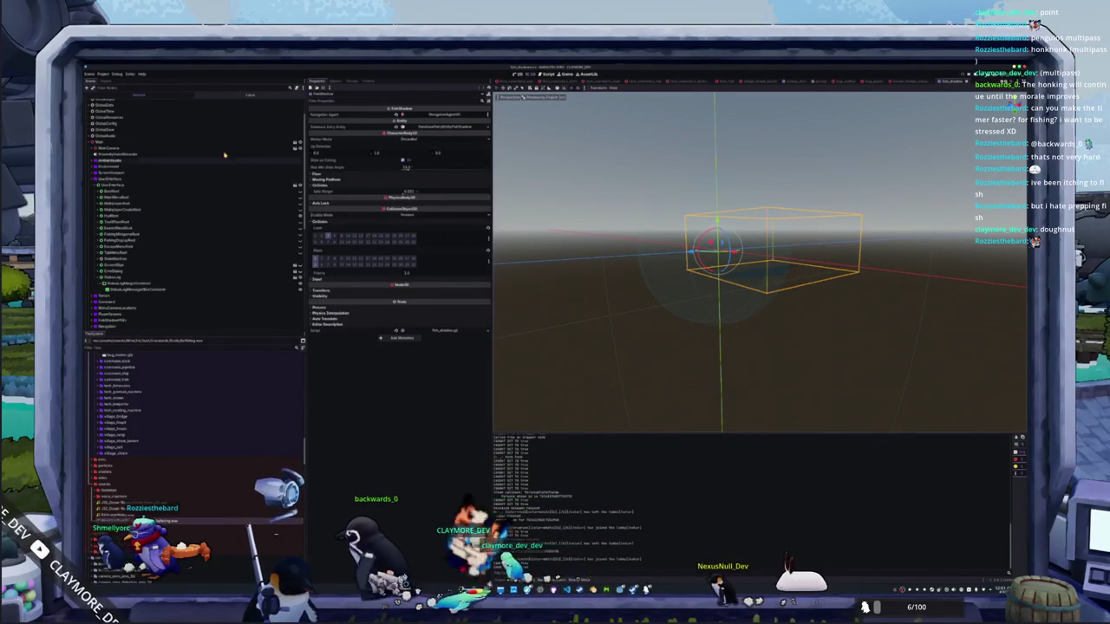
Step: Select the shadow mesh, check its shader material, and view the shadow plane edge-on
{"action": "left_click", "coordinate": [152, 119]}
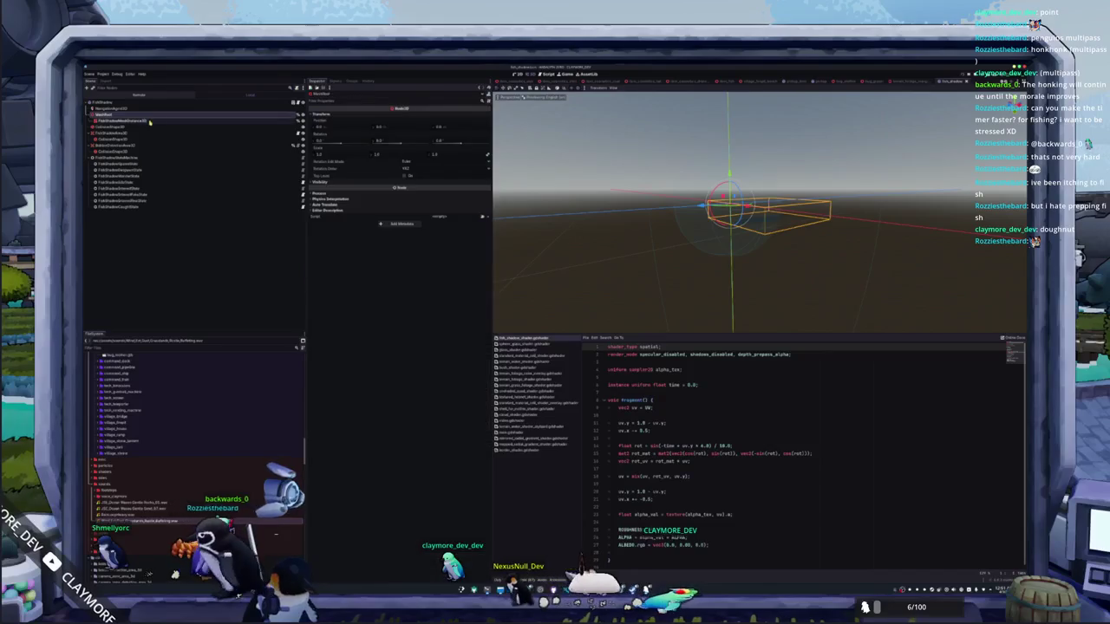
{"action": "scroll", "coordinate": [399, 260], "scroll_direction": "down", "scroll_amount": 3}
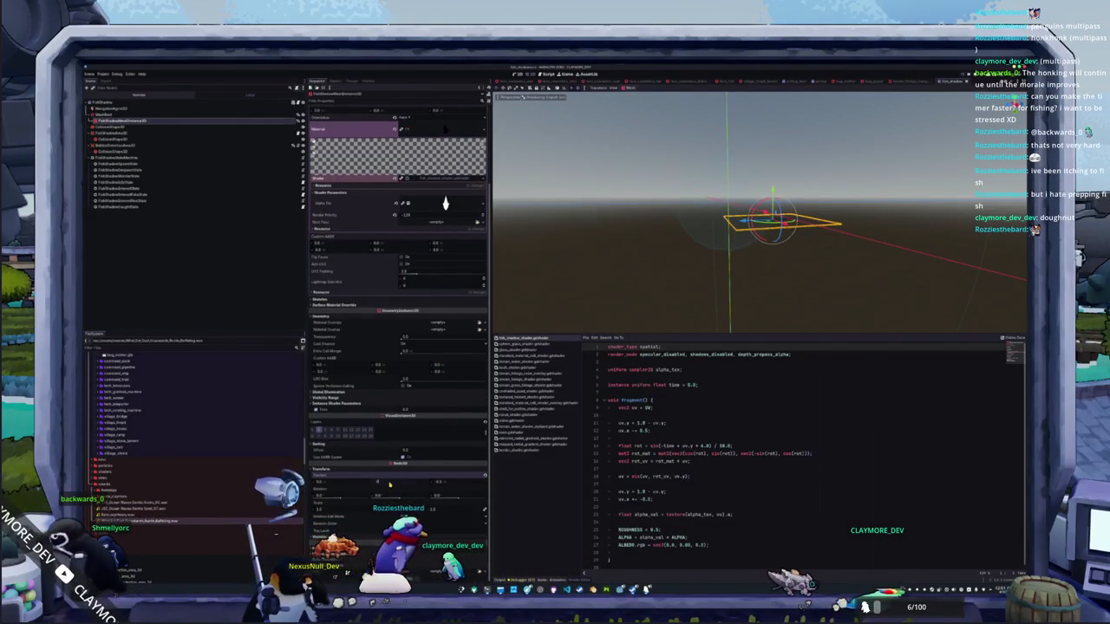
{"action": "left_click_drag", "start_coordinate": [390, 483], "coordinate": [401, 483]}
{"action": "left_click", "coordinate": [124, 115]}
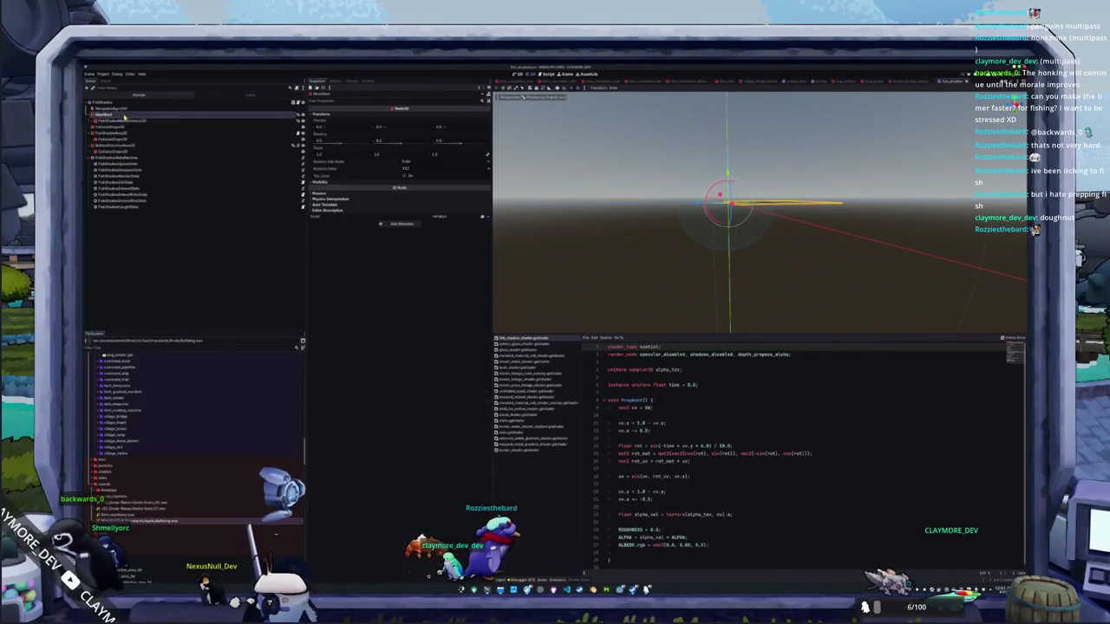
{"action": "left_click", "coordinate": [277, 103]}
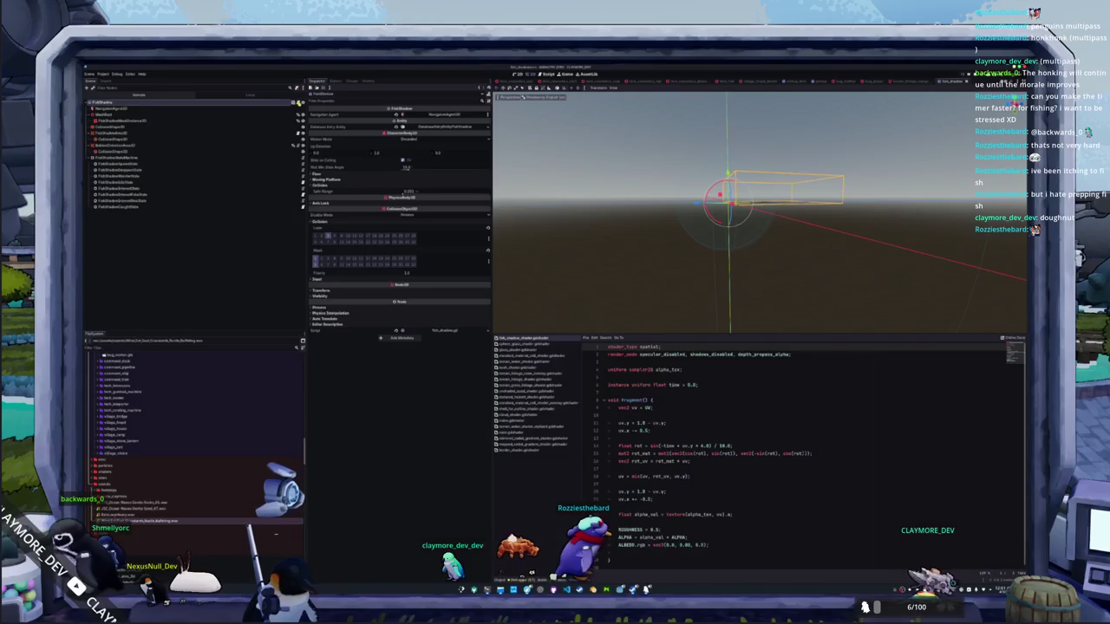
{"action": "key", "text": "alt+Tab"}
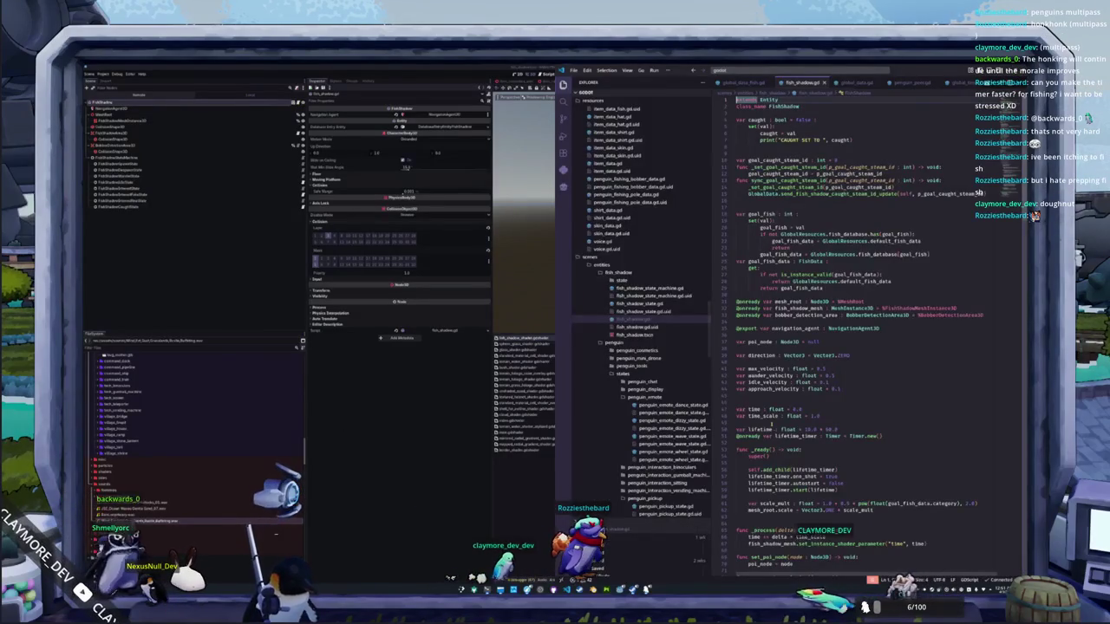
Step: Place the cursor below the time variables in fish_shadow.gd, then go back to Godot
{"action": "left_click", "coordinate": [774, 402]}
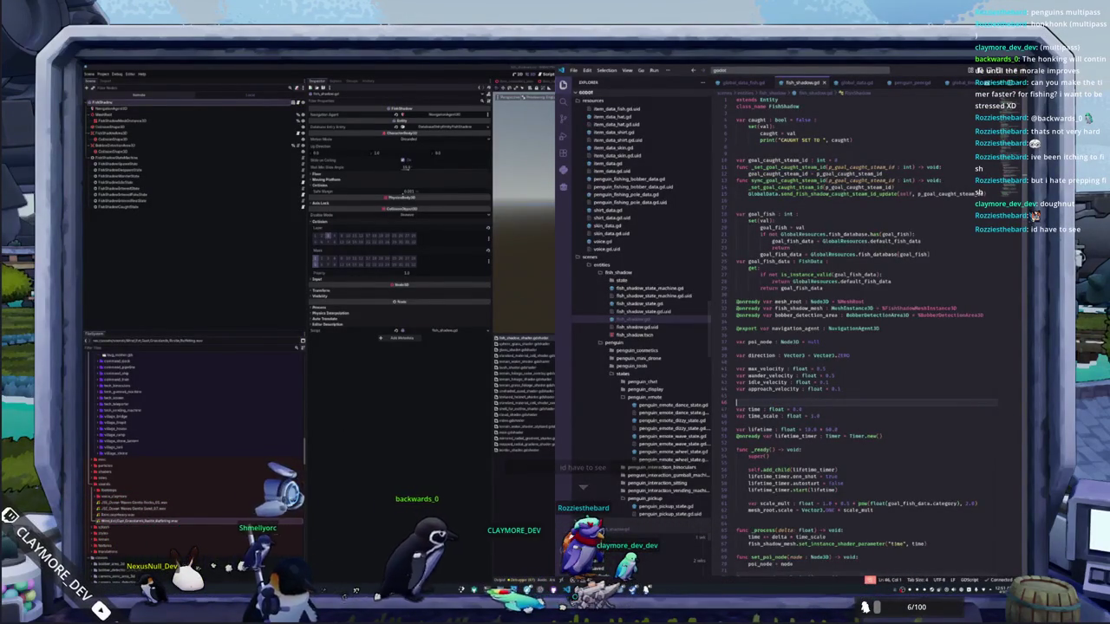
{"action": "key", "text": "alt+Tab"}
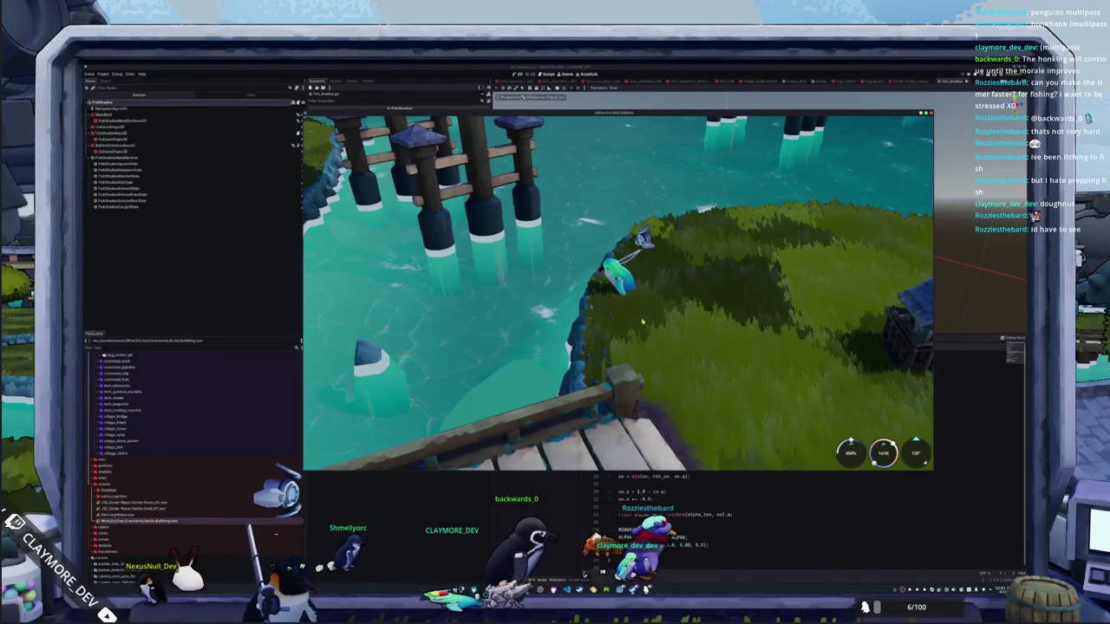
Step: Cast the fishing line into the water and enter the first fishing arrow sequences
{"action": "left_click", "coordinate": [568, 336]}
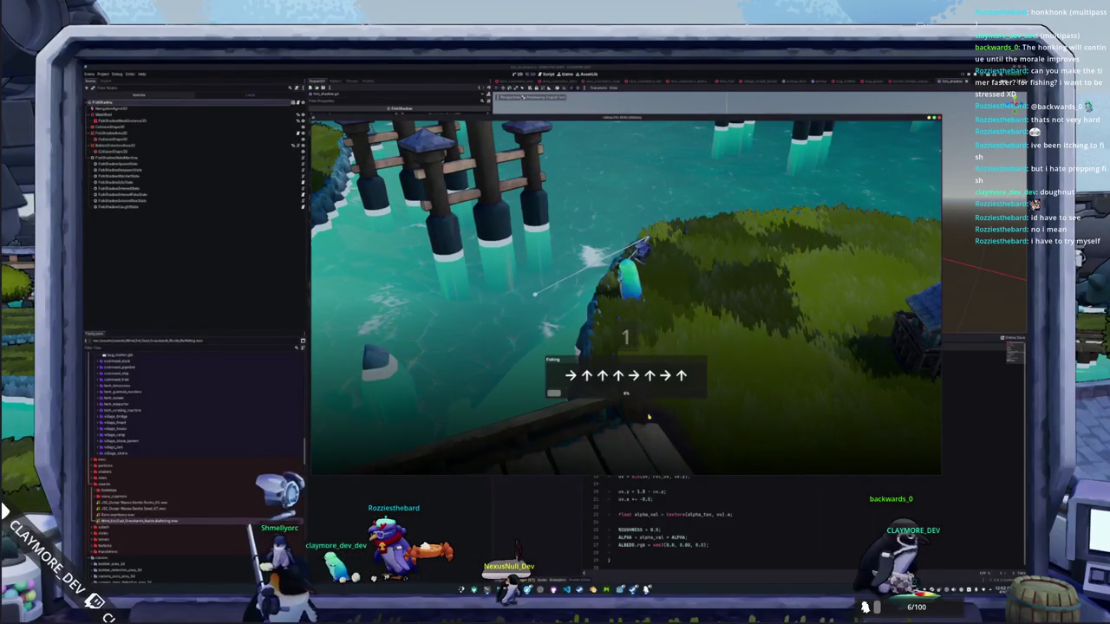
{"action": "key", "text": "Up"}
{"action": "key", "text": "Up"}
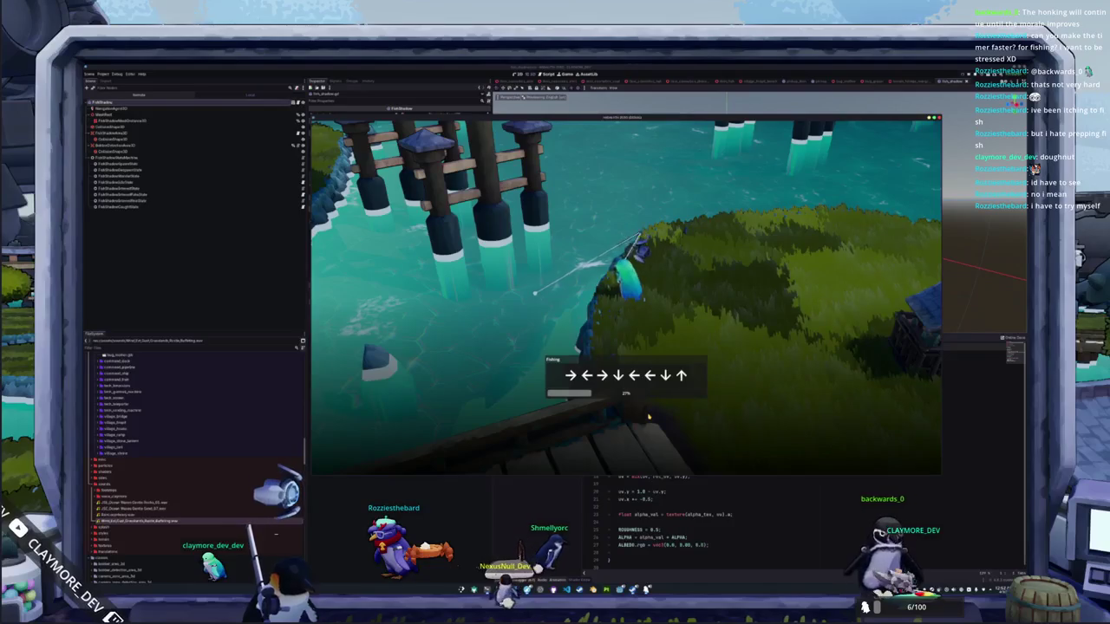
{"action": "key", "text": "Right"}
{"action": "key", "text": "Down"}
{"action": "key", "text": "Left"}
{"action": "key", "text": "Left"}
{"action": "key", "text": "Down"}
{"action": "key", "text": "Up"}
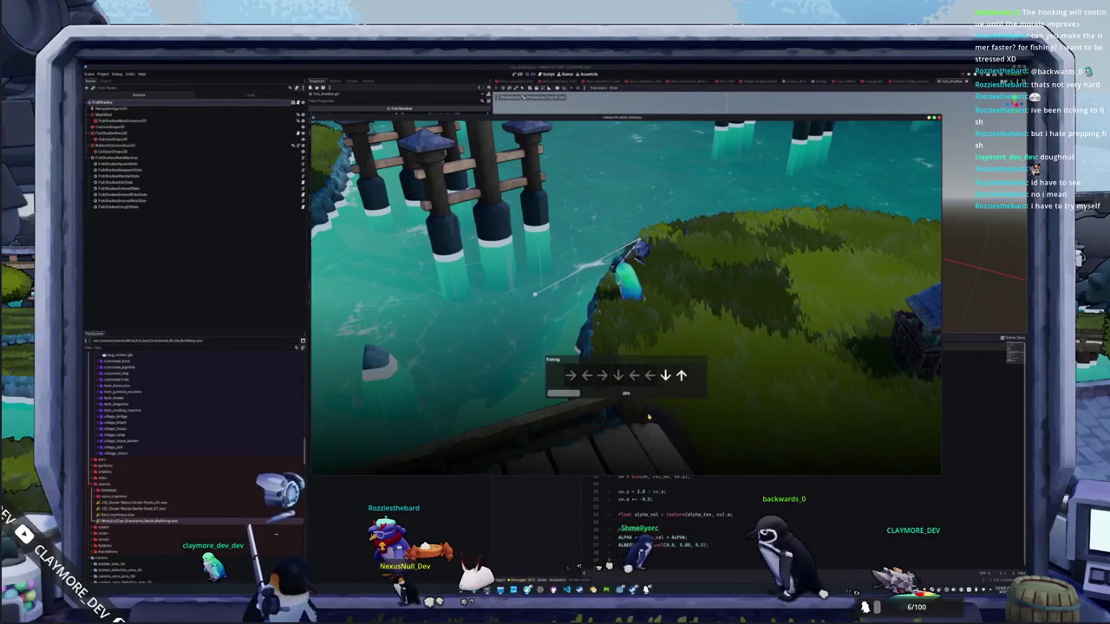
{"action": "key", "text": "Down"}
{"action": "key", "text": "Right"}
{"action": "key", "text": "Right"}
{"action": "key", "text": "Down"}
{"action": "key", "text": "Up"}
{"action": "key", "text": "Up"}
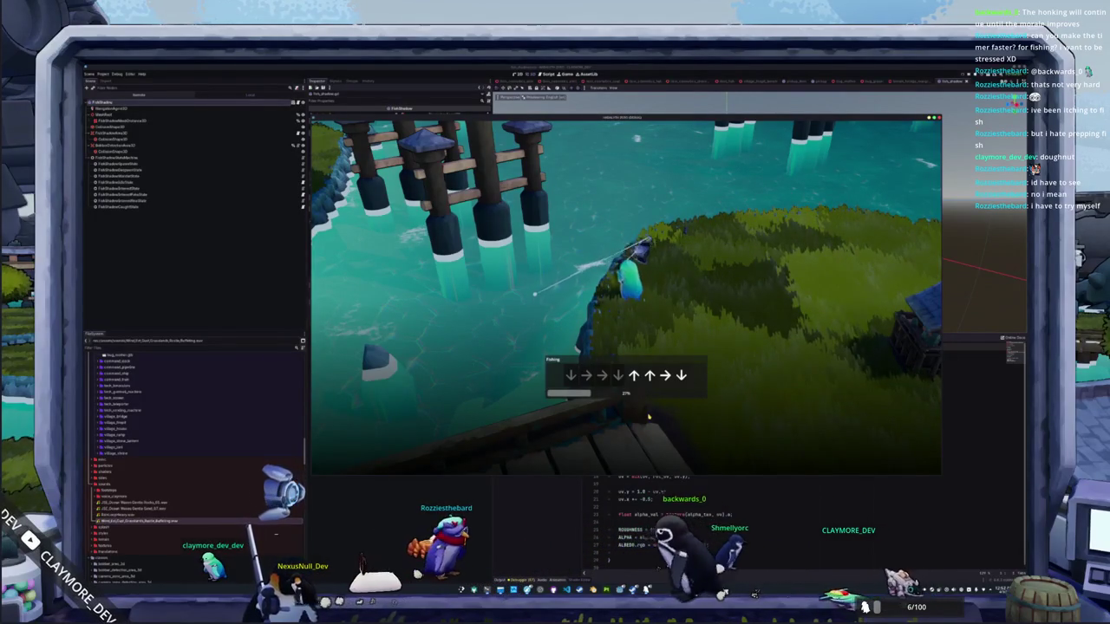
{"action": "key", "text": "Right"}
{"action": "key", "text": "Down"}
{"action": "key", "text": "Right"}
{"action": "key", "text": "Right"}
{"action": "key", "text": "Down"}
{"action": "key", "text": "Up"}
{"action": "key", "text": "Up"}
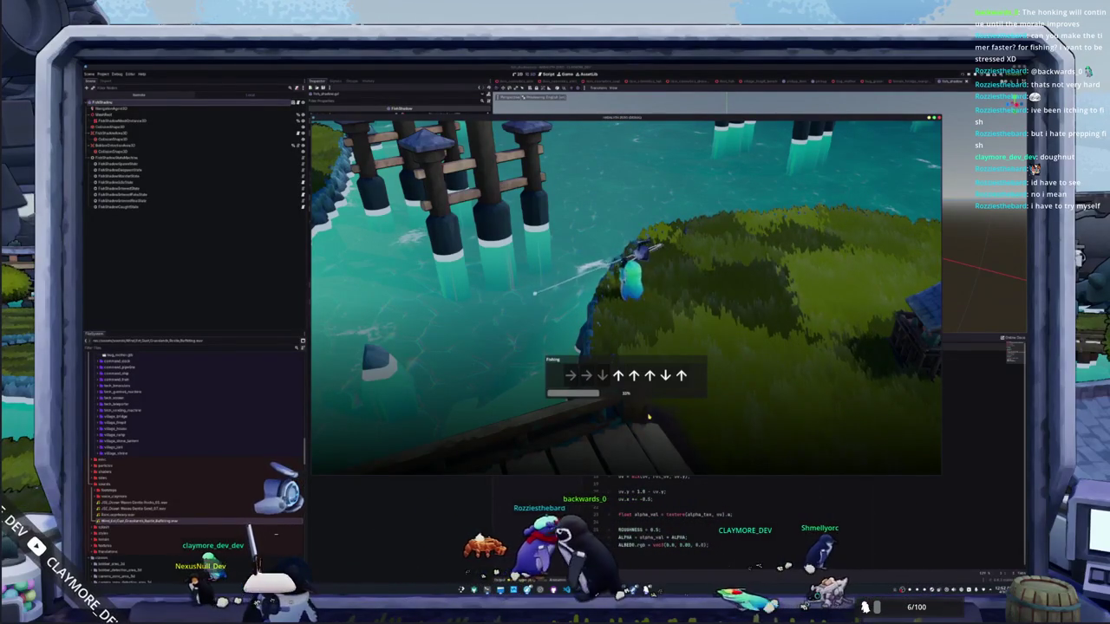
Step: Finish the remaining fishing arrow sequences, then stop the game with F8 and return to VS Code
{"action": "key", "text": "Up"}
{"action": "key", "text": "Down"}
{"action": "key", "text": "Up"}
{"action": "key", "text": "Right"}
{"action": "key", "text": "Up"}
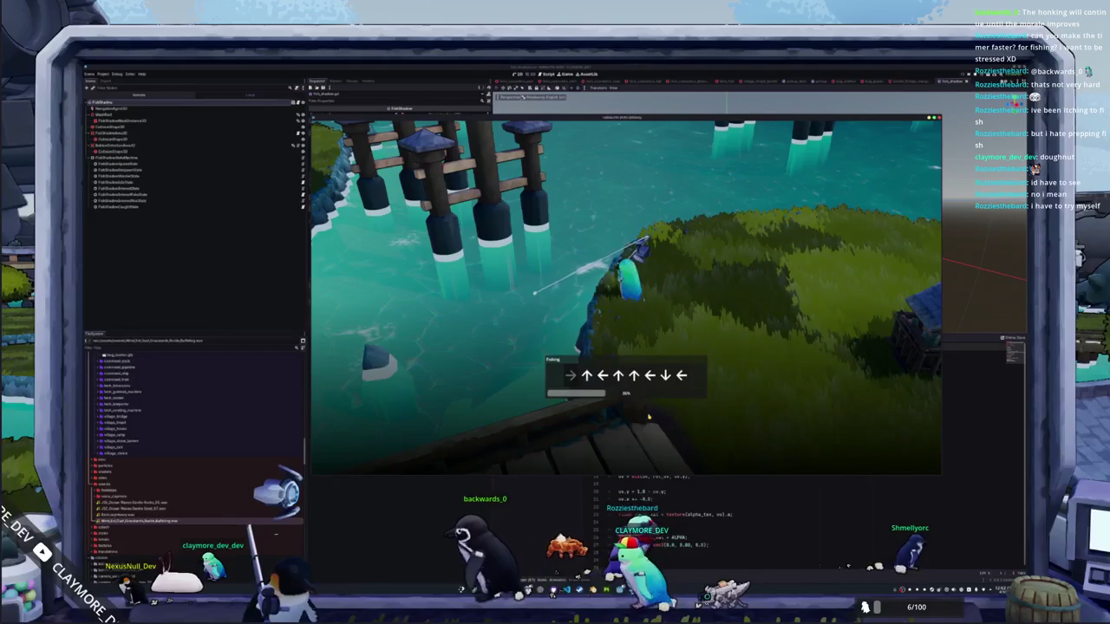
{"action": "key", "text": "Left"}
{"action": "key", "text": "Up"}
{"action": "key", "text": "Up"}
{"action": "key", "text": "Left"}
{"action": "key", "text": "Down"}
{"action": "key", "text": "Left"}
{"action": "key", "text": "Right"}
{"action": "key", "text": "Right"}
{"action": "key", "text": "Right"}
{"action": "key", "text": "Right"}
{"action": "key", "text": "Down"}
{"action": "key", "text": "Up"}
{"action": "key", "text": "Right"}
{"action": "key", "text": "Left"}
{"action": "key", "text": "Left"}
{"action": "key", "text": "Left"}
{"action": "key", "text": "Left"}
{"action": "key", "text": "Down"}
{"action": "key", "text": "Right"}
{"action": "key", "text": "Down"}
{"action": "key", "text": "Right"}
{"action": "key", "text": "Right"}
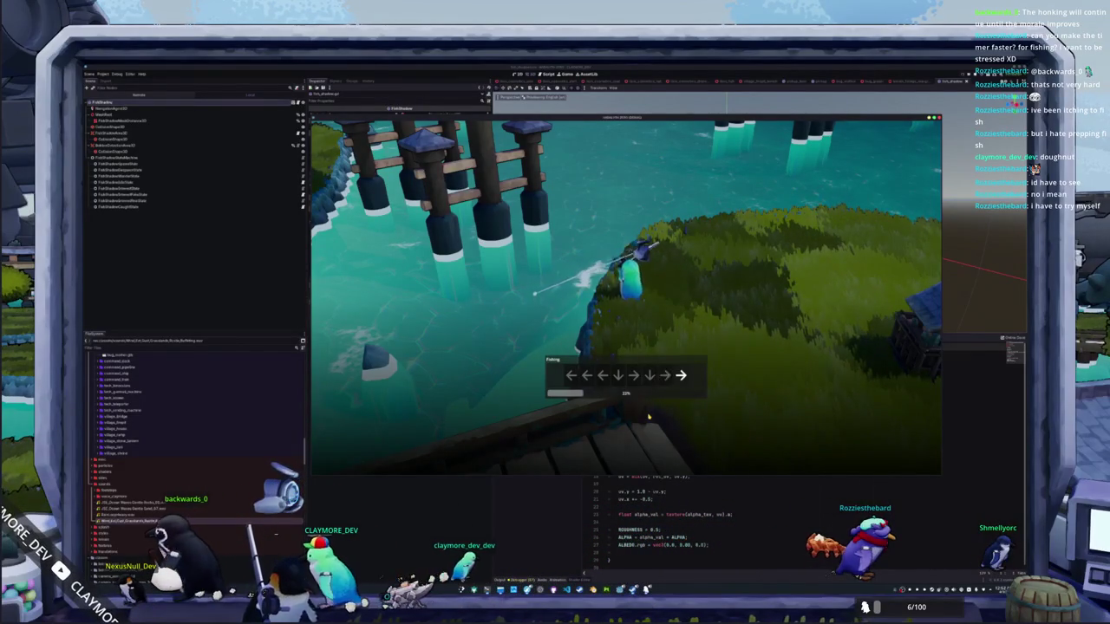
{"action": "key", "text": "Up"}
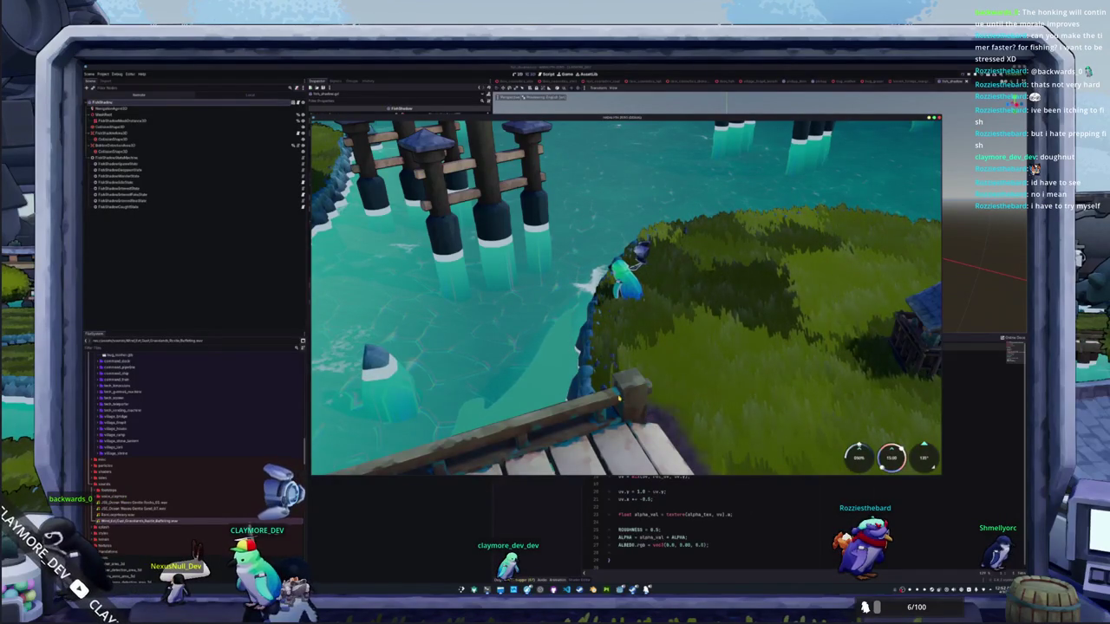
{"action": "key", "text": "F8"}
{"action": "key", "text": "alt+Tab"}
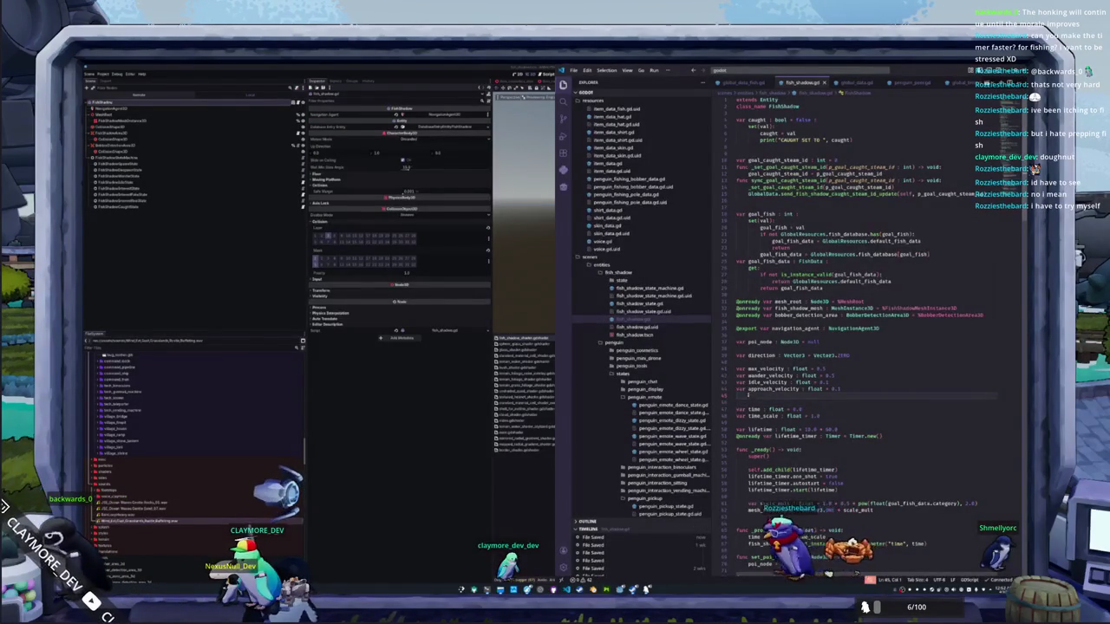
Step: Scroll through fish_shadow.gd, then run the project again from the Godot editor with F5
{"action": "scroll", "coordinate": [745, 328], "scroll_direction": "down", "scroll_amount": 3}
{"action": "scroll", "coordinate": [744, 328], "scroll_direction": "up", "scroll_amount": 3}
{"action": "scroll", "coordinate": [745, 328], "scroll_direction": "down", "scroll_amount": 15}
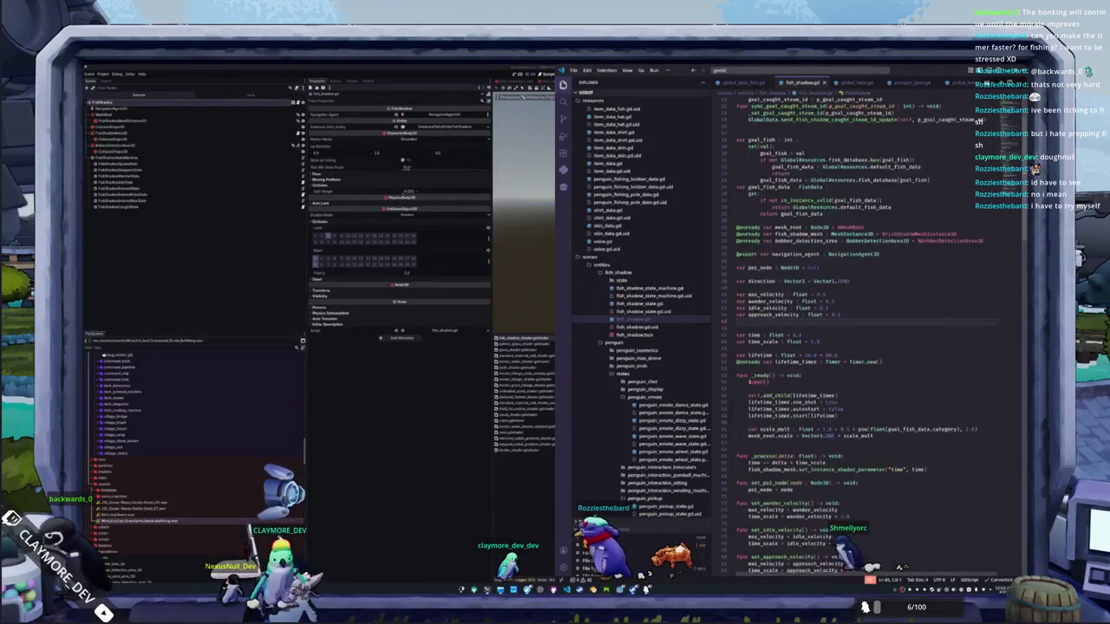
{"action": "scroll", "coordinate": [745, 327], "scroll_direction": "down", "scroll_amount": 5}
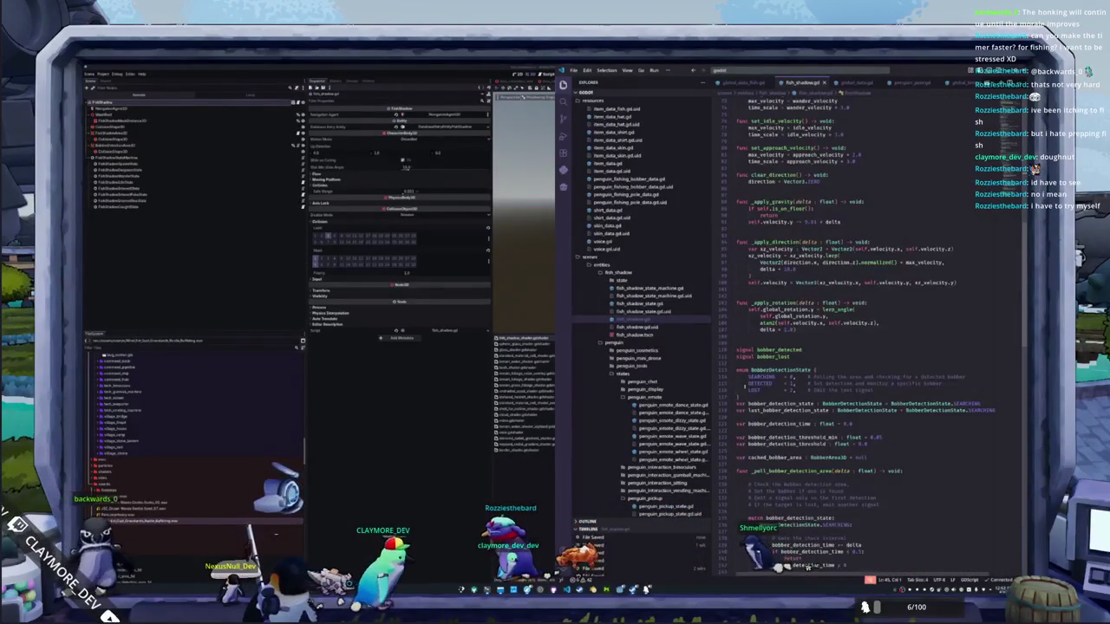
{"action": "left_click", "coordinate": [538, 507]}
{"action": "key", "text": "F5"}
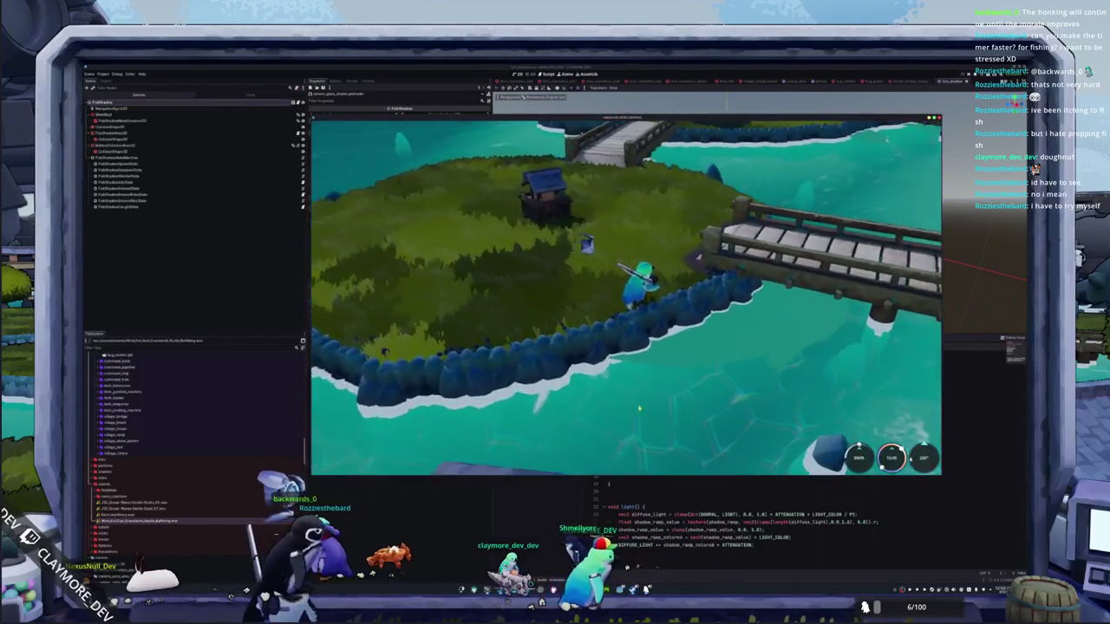
Step: Quit the running game from its pause menu, relaunch it with F6, and bring the Short TODO list forward
{"action": "key", "text": "Escape"}
{"action": "left_click", "coordinate": [626, 310]}
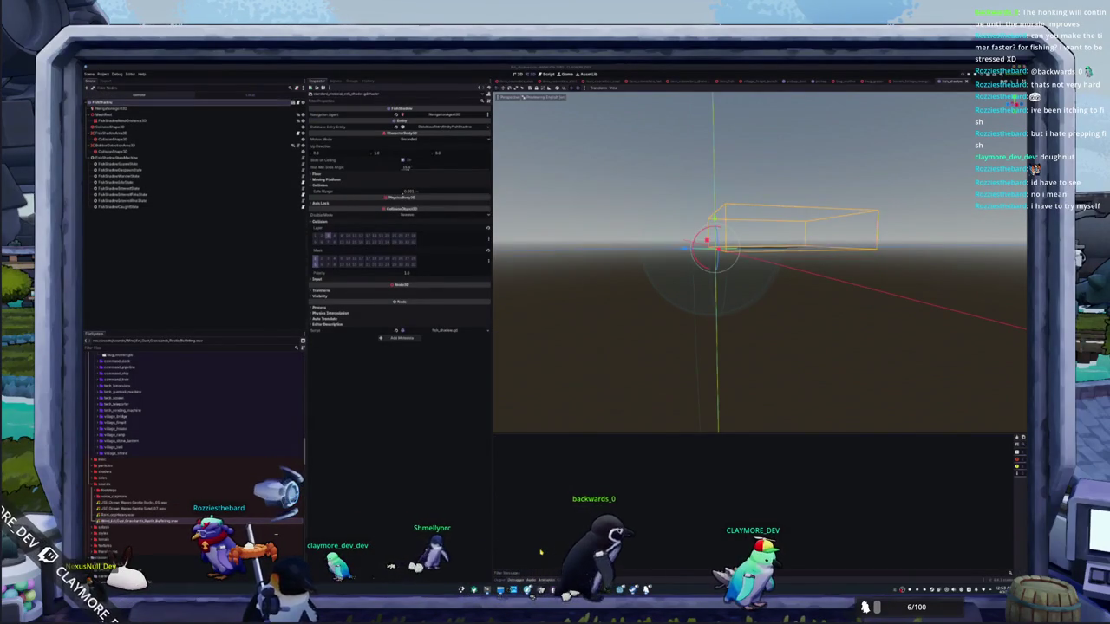
{"action": "key", "text": "F6"}
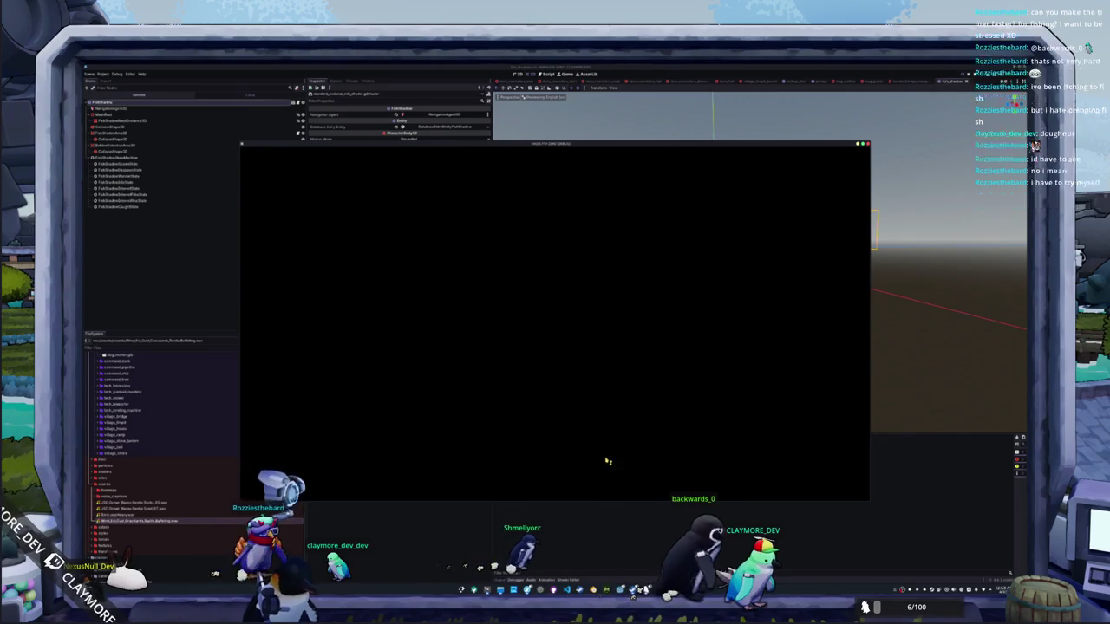
{"action": "mouse_move", "coordinate": [527, 589]}
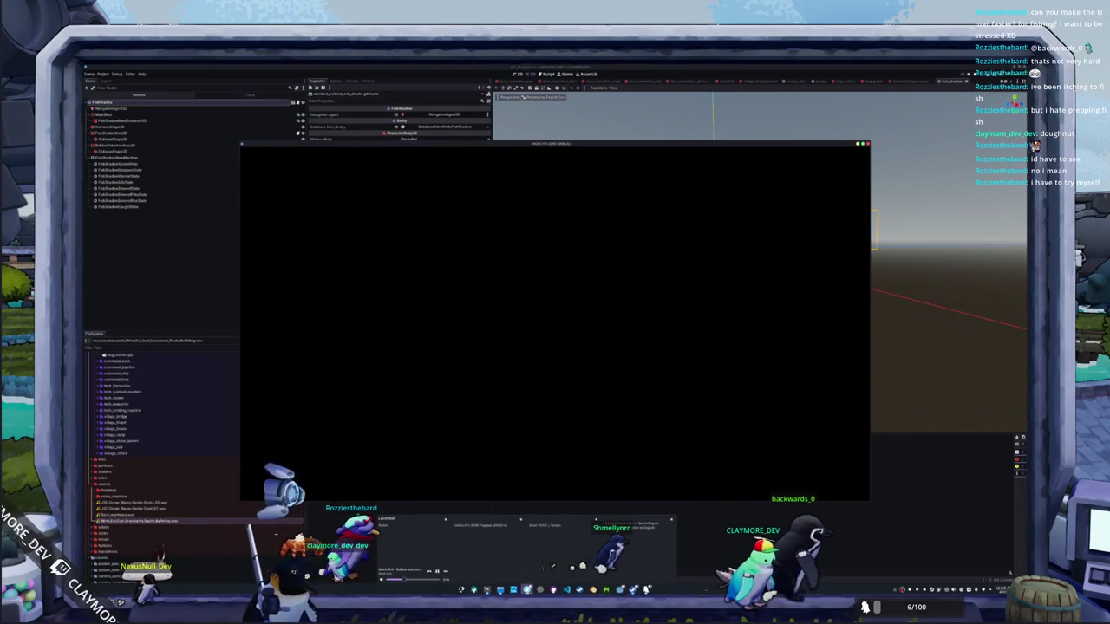
{"action": "left_click", "coordinate": [412, 546]}
{"action": "scroll", "coordinate": [849, 330], "scroll_direction": "down", "scroll_amount": 2}
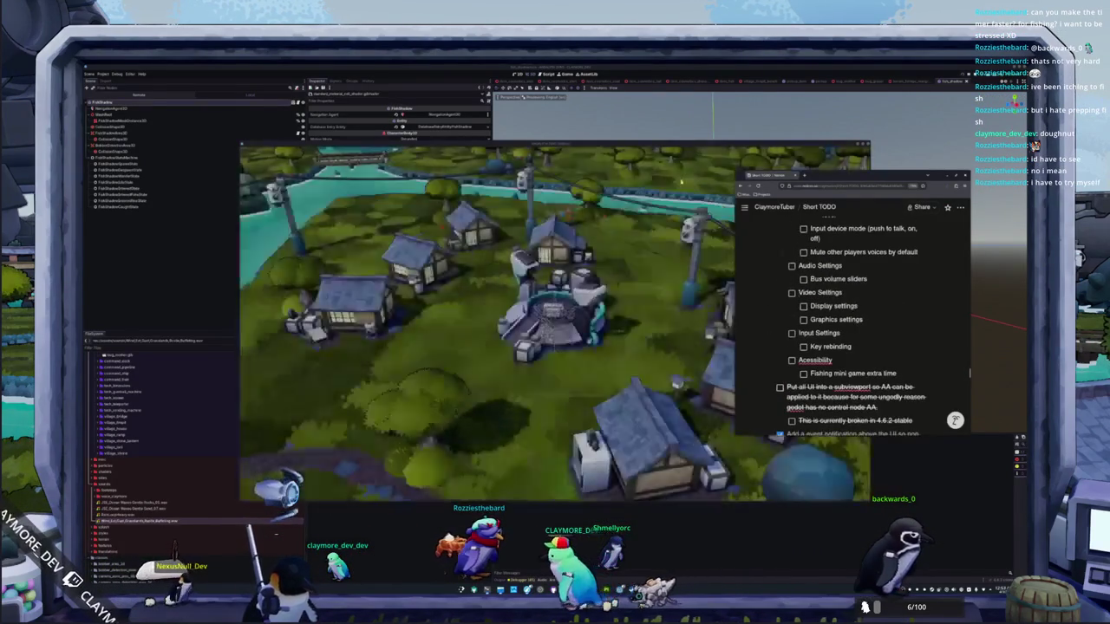
Step: In the game, view a caught fish's actions in the fish inventory, close it, and return to the code
{"action": "left_click", "coordinate": [569, 315]}
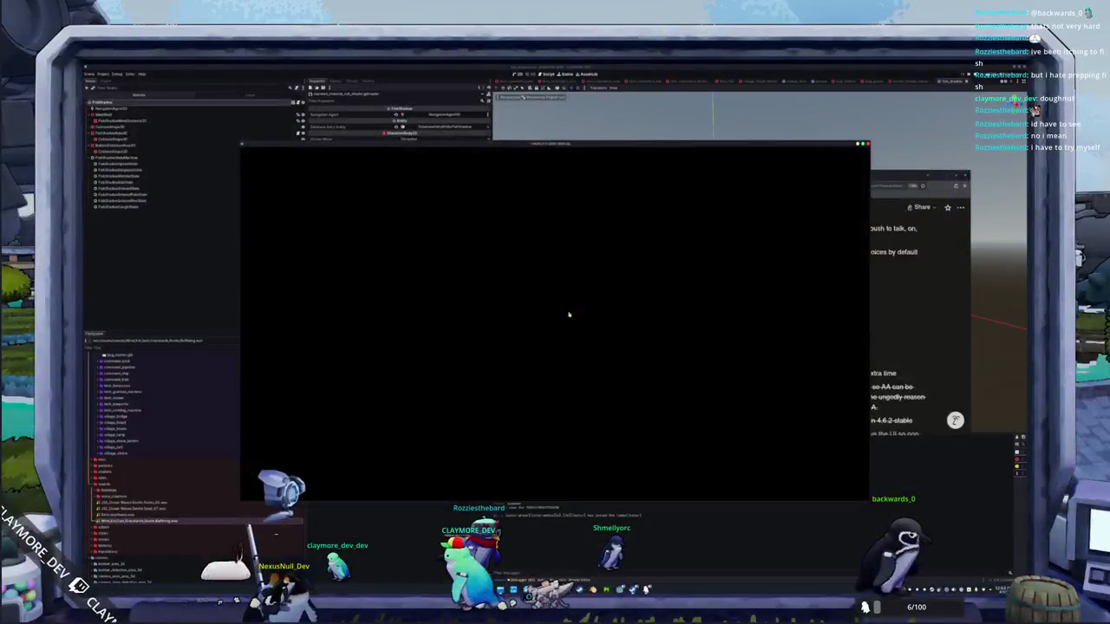
{"action": "key", "text": "Tab"}
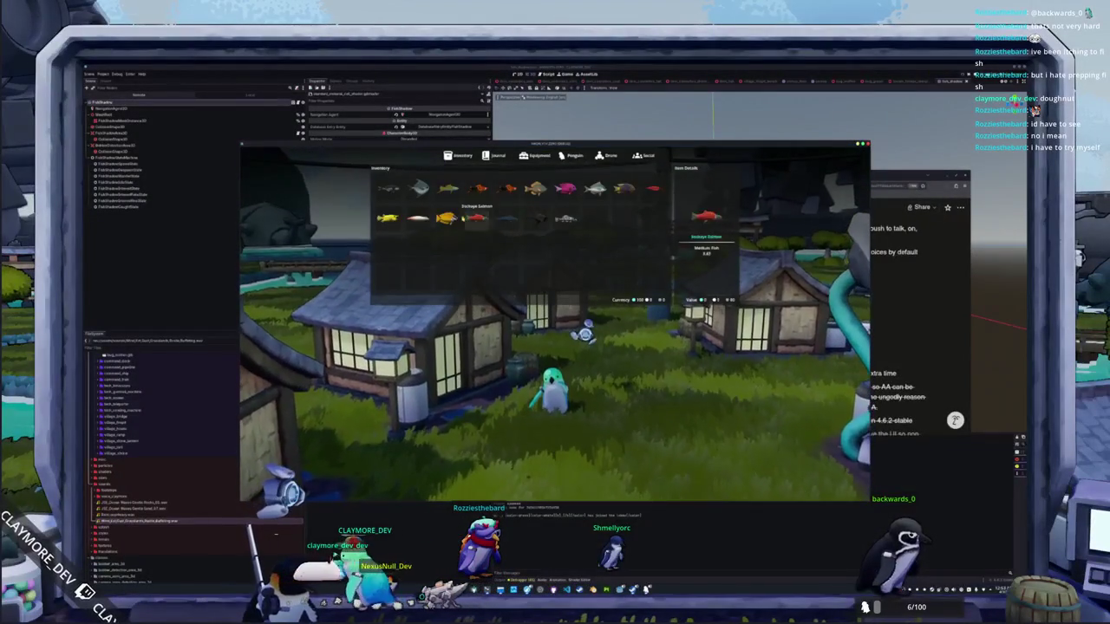
{"action": "right_click", "coordinate": [565, 219]}
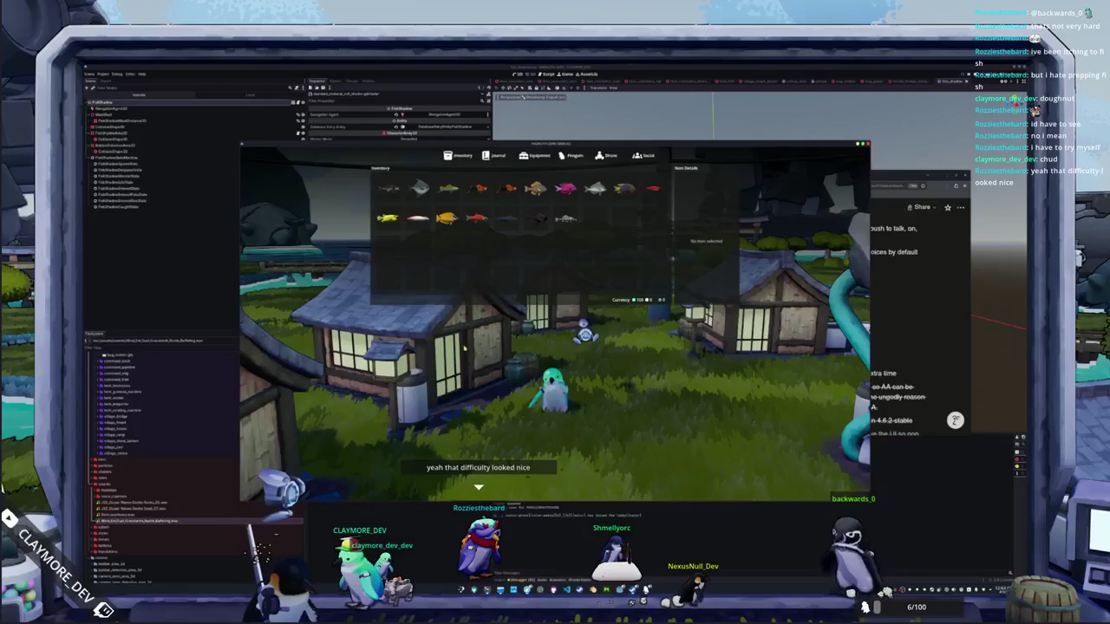
{"action": "key", "text": "Escape"}
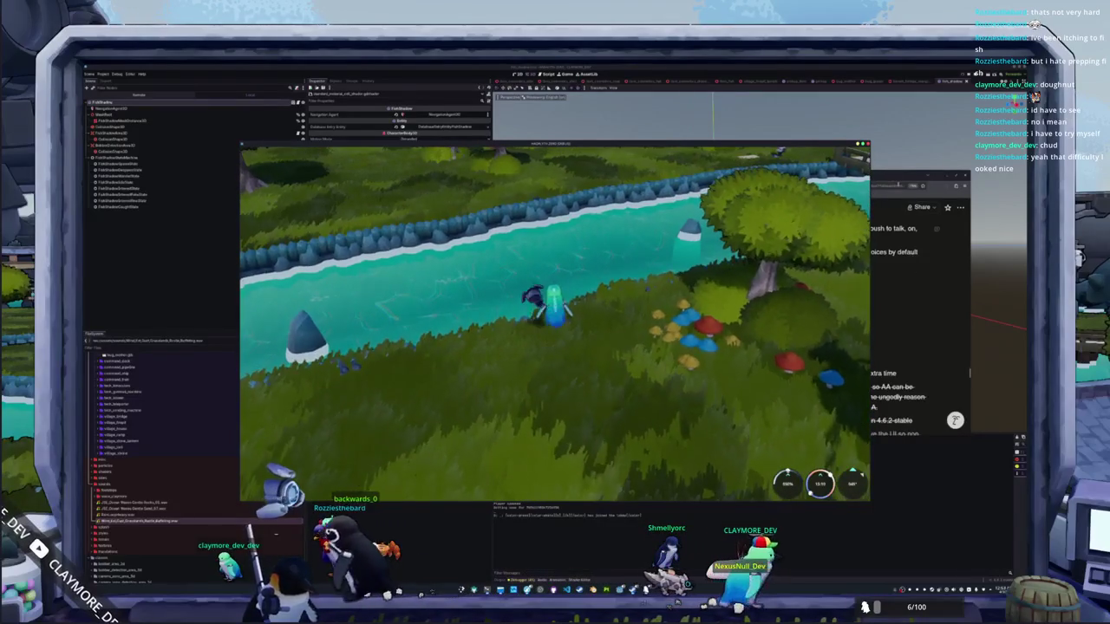
{"action": "key", "text": "alt+Tab"}
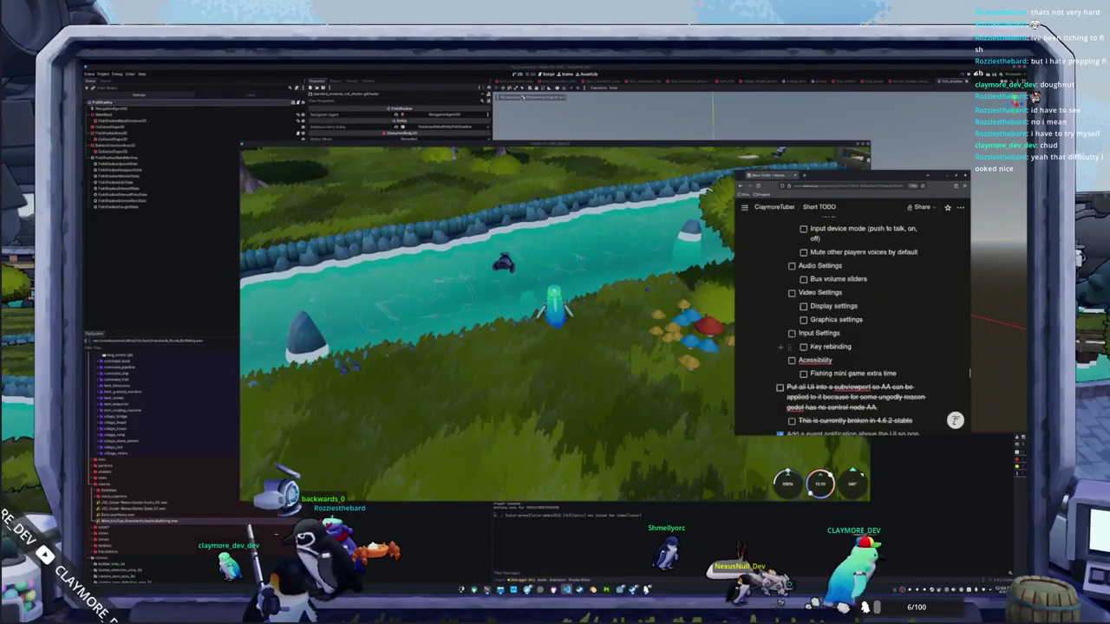
{"action": "key", "text": "alt+Tab"}
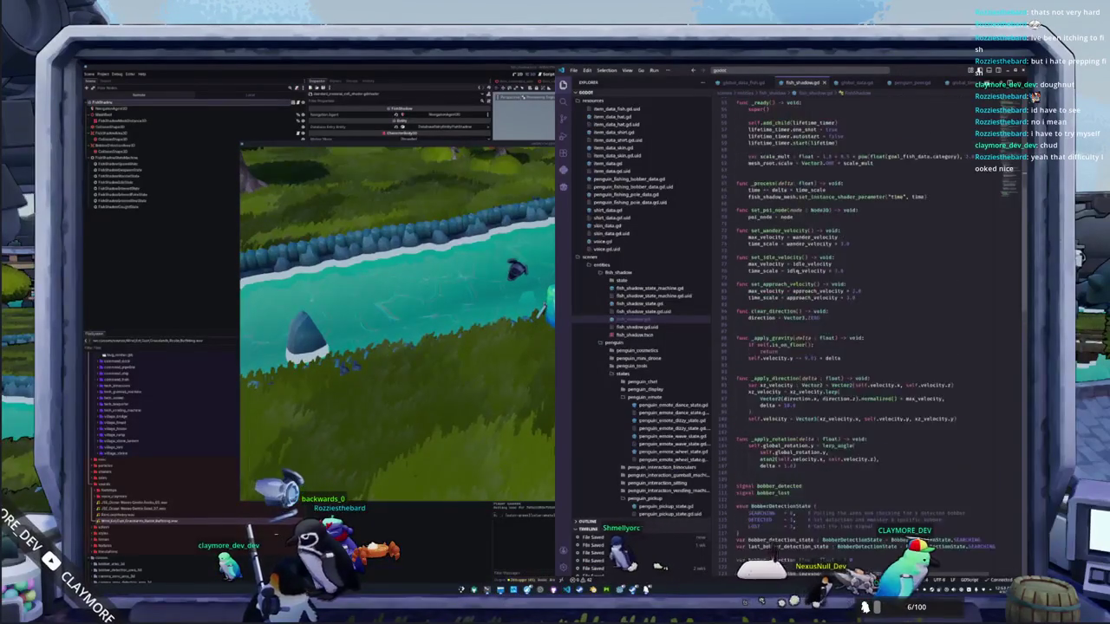
Step: Scroll through the fish shadow script and place the cursor in the _apply_gravity function
{"action": "scroll", "coordinate": [824, 260], "scroll_direction": "up", "scroll_amount": 2}
{"action": "scroll", "coordinate": [676, 357], "scroll_direction": "down", "scroll_amount": 2}
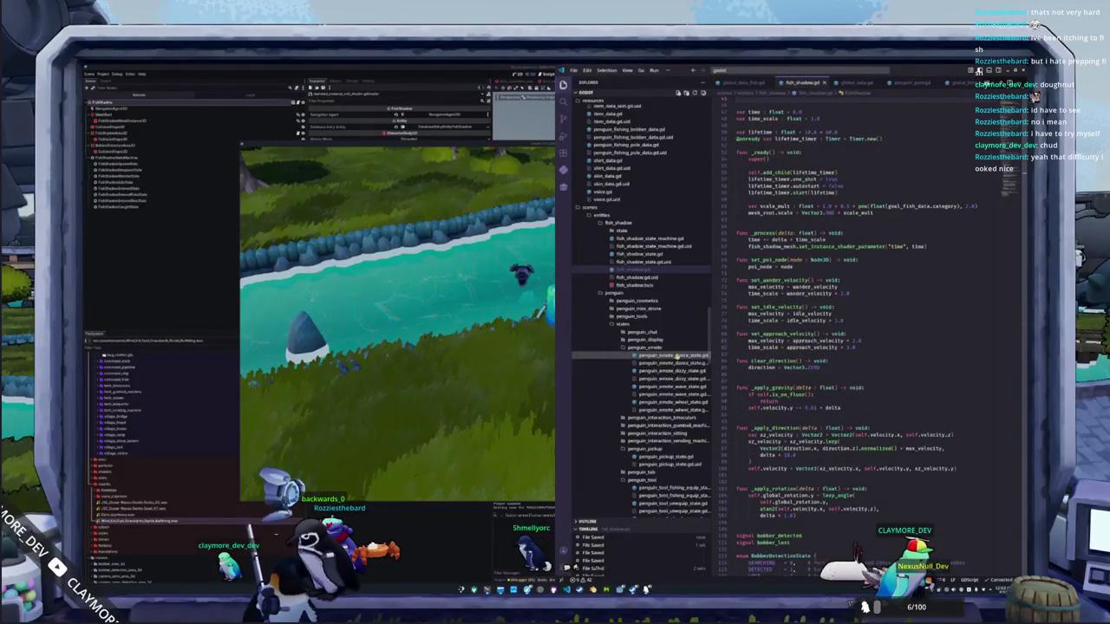
{"action": "left_click_drag", "start_coordinate": [713, 260], "coordinate": [744, 260]}
{"action": "scroll", "coordinate": [681, 372], "scroll_direction": "down", "scroll_amount": 2}
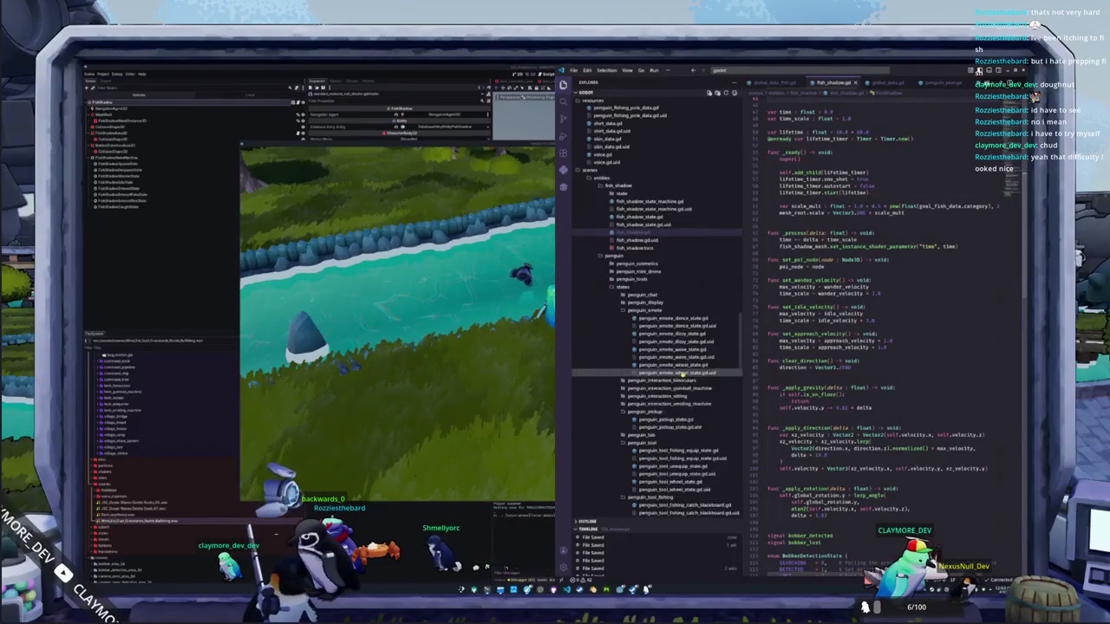
{"action": "scroll", "coordinate": [666, 450], "scroll_direction": "up", "scroll_amount": 2}
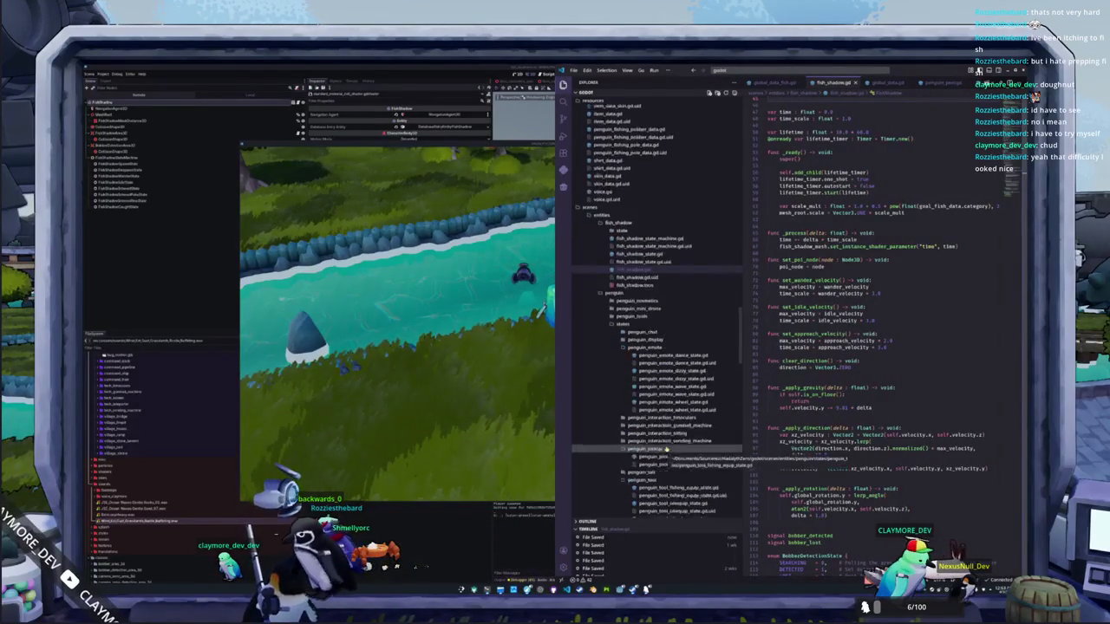
{"action": "scroll", "coordinate": [666, 450], "scroll_direction": "up", "scroll_amount": 2}
{"action": "left_click", "coordinate": [806, 387]}
Step: Quick-open global_data_fish.gd by searching 'global_data_fish' and go to the MEDIUM weight line
{"action": "key", "text": "ctrl+p"}
{"action": "type", "text": "global_data_fish"}
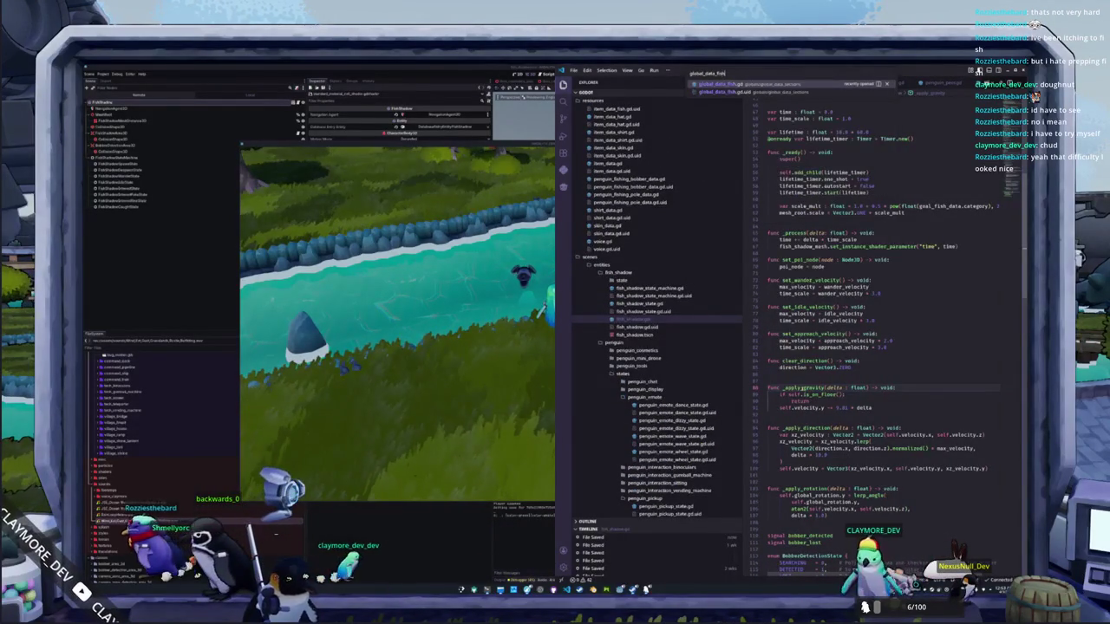
{"action": "key", "text": "Return"}
{"action": "left_click", "coordinate": [911, 233]}
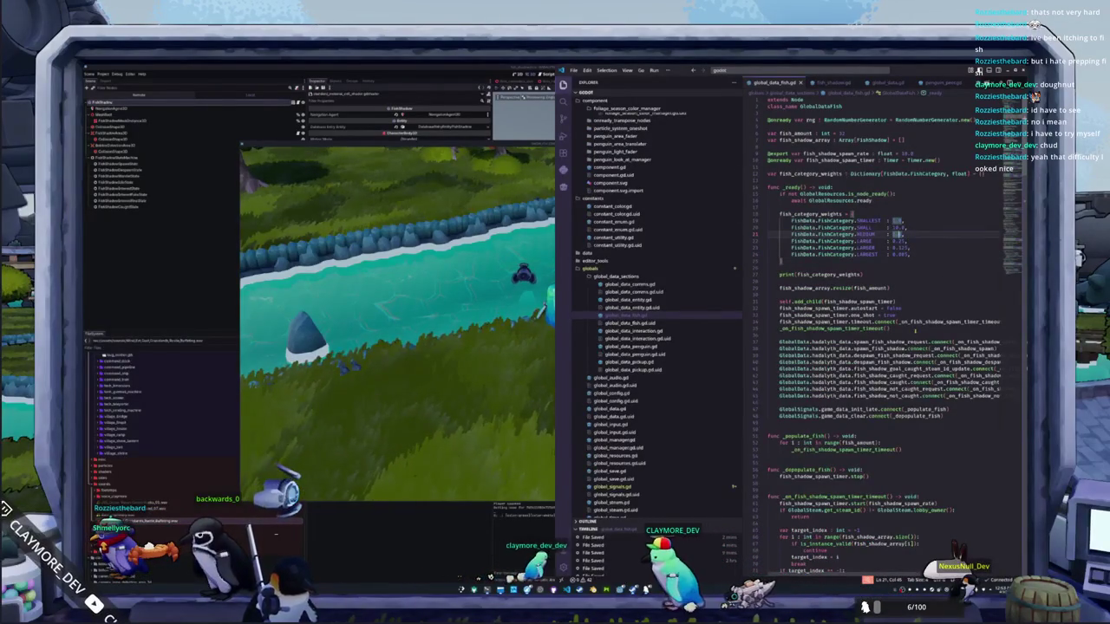
Step: Retune the SMALL, MEDIUM, LARGER and LARGEST fish category weights, then close the old game window
{"action": "double_click", "coordinate": [900, 227]}
{"action": "scroll", "coordinate": [915, 330], "scroll_direction": "down", "scroll_amount": 1}
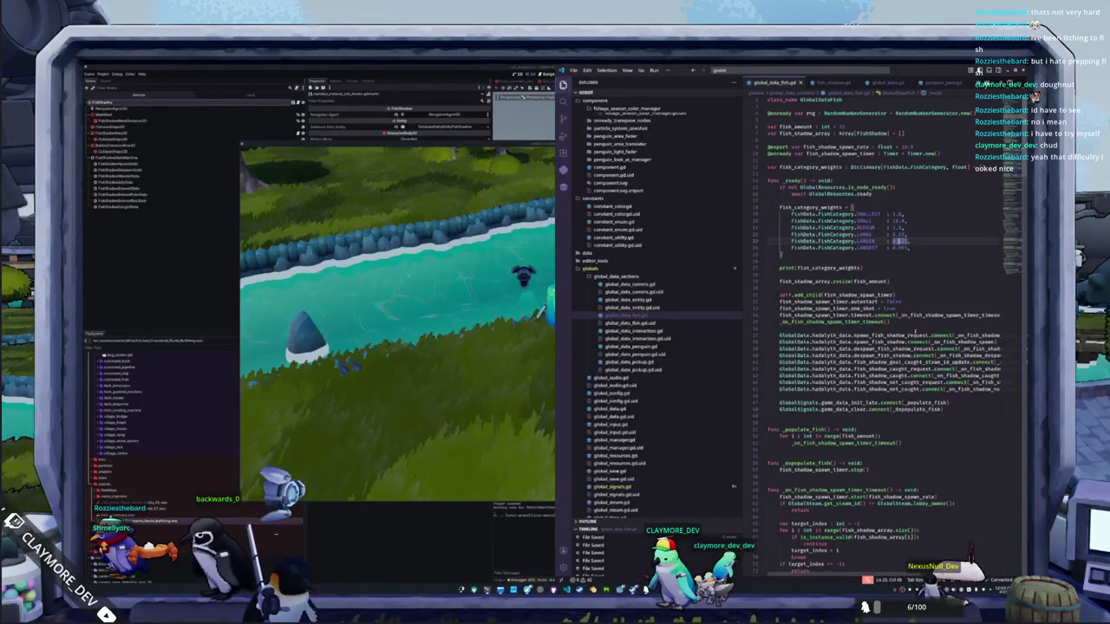
{"action": "key", "text": "Down"}
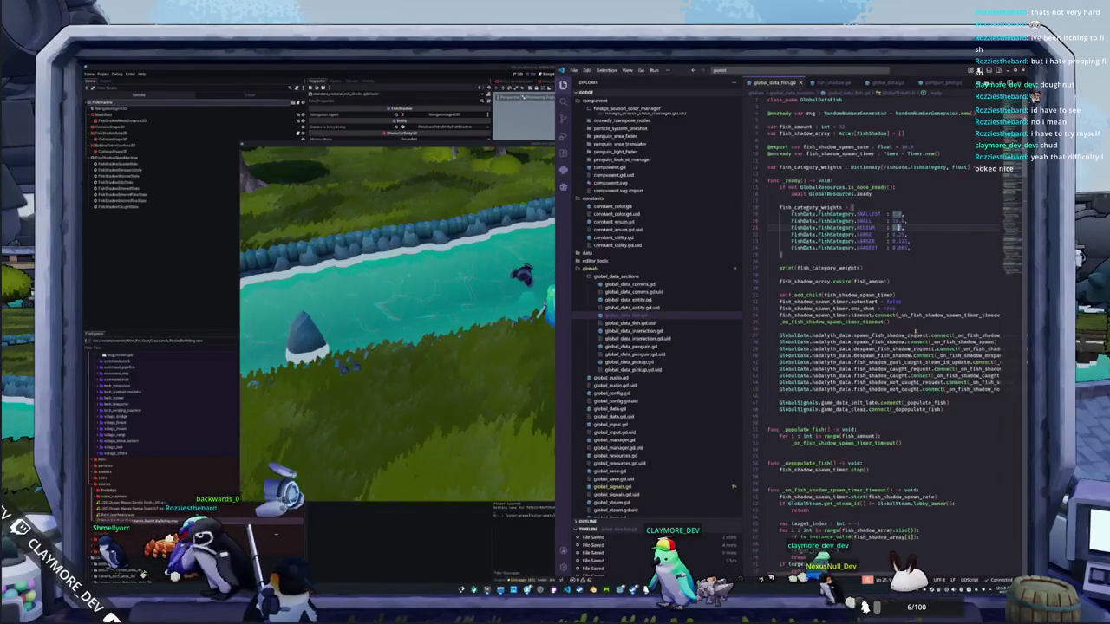
{"action": "key", "text": "Down"}
{"action": "key", "text": "Down"}
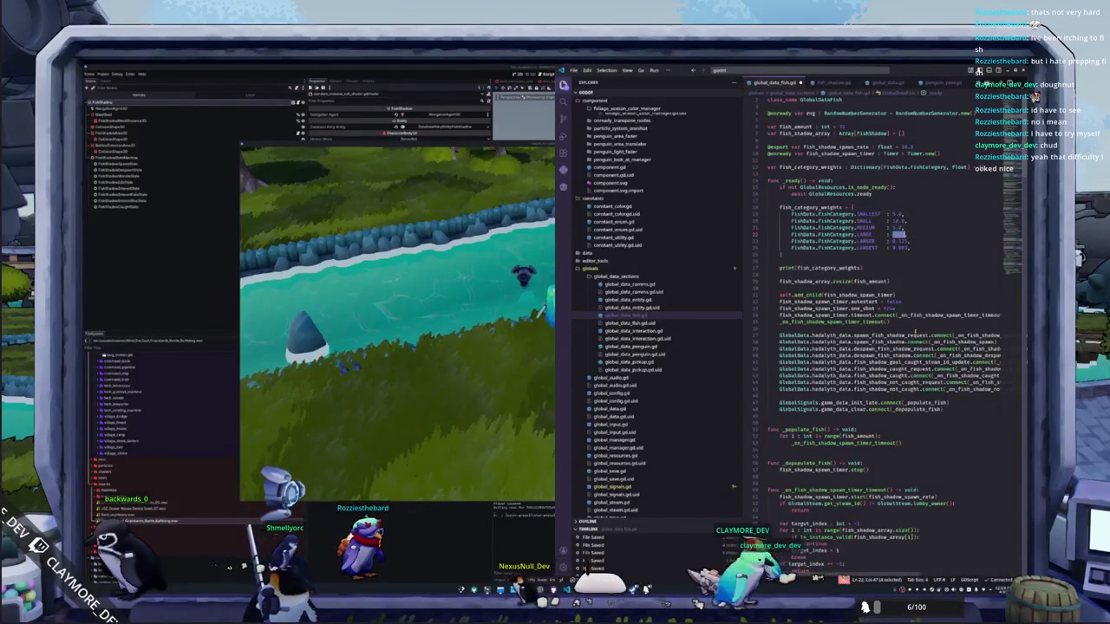
{"action": "key", "text": "Down"}
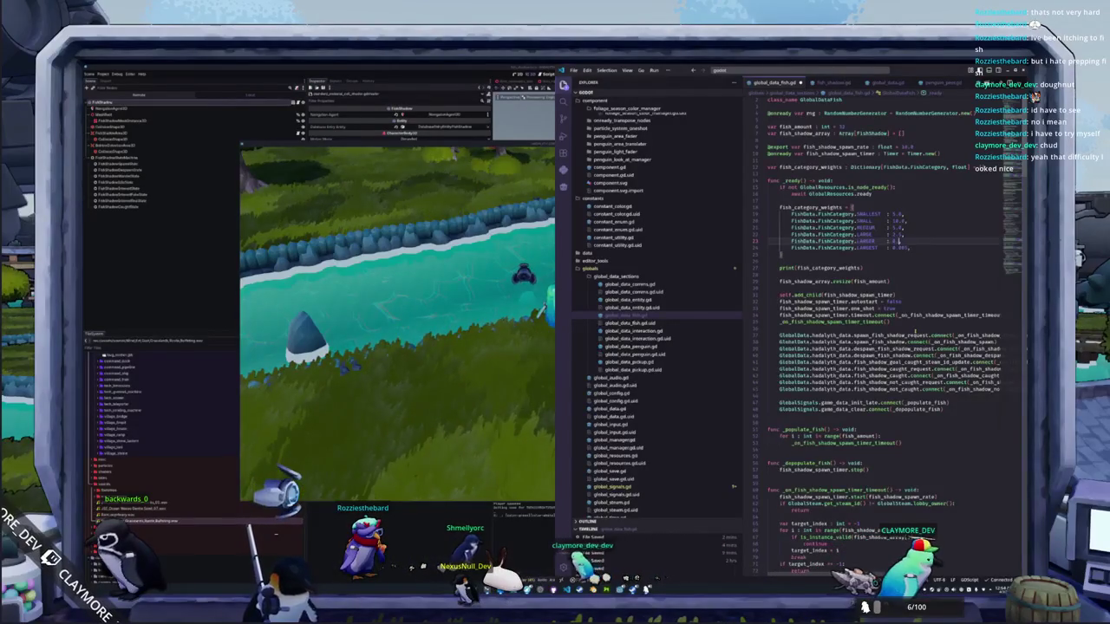
{"action": "key", "text": "Down"}
{"action": "key", "text": "Down"}
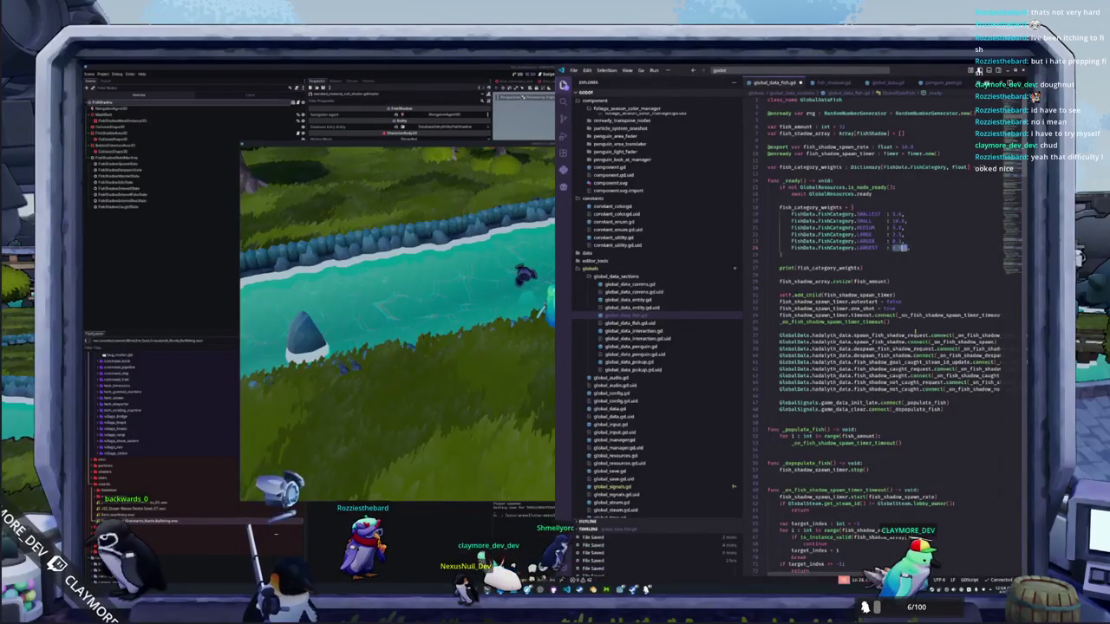
{"action": "key", "text": "Tab"}
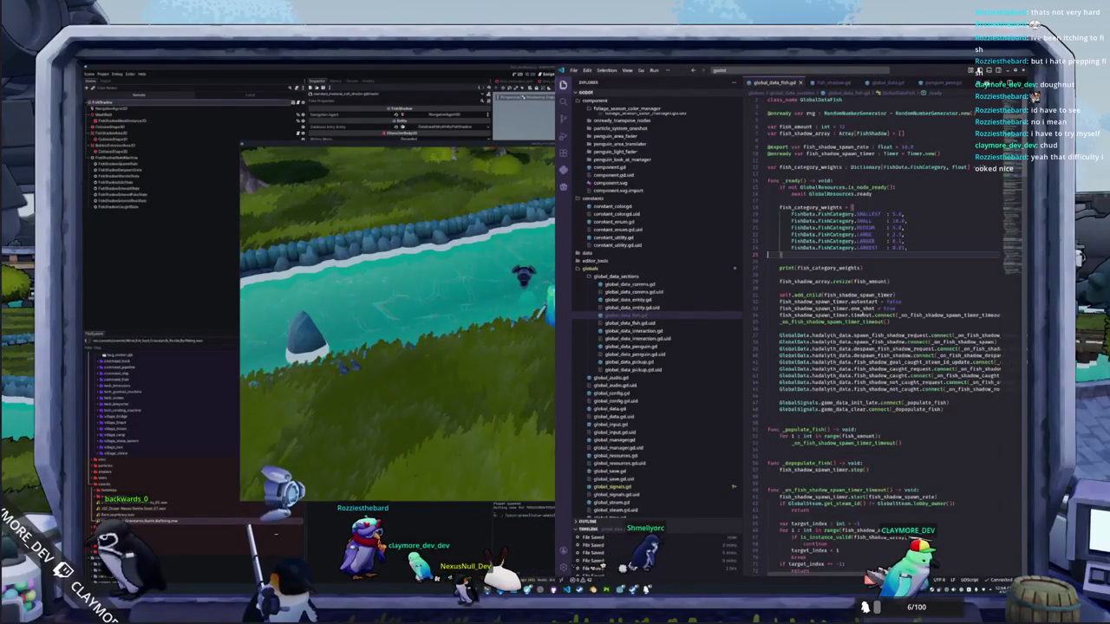
{"action": "left_click", "coordinate": [476, 415]}
{"action": "key", "text": "F8"}
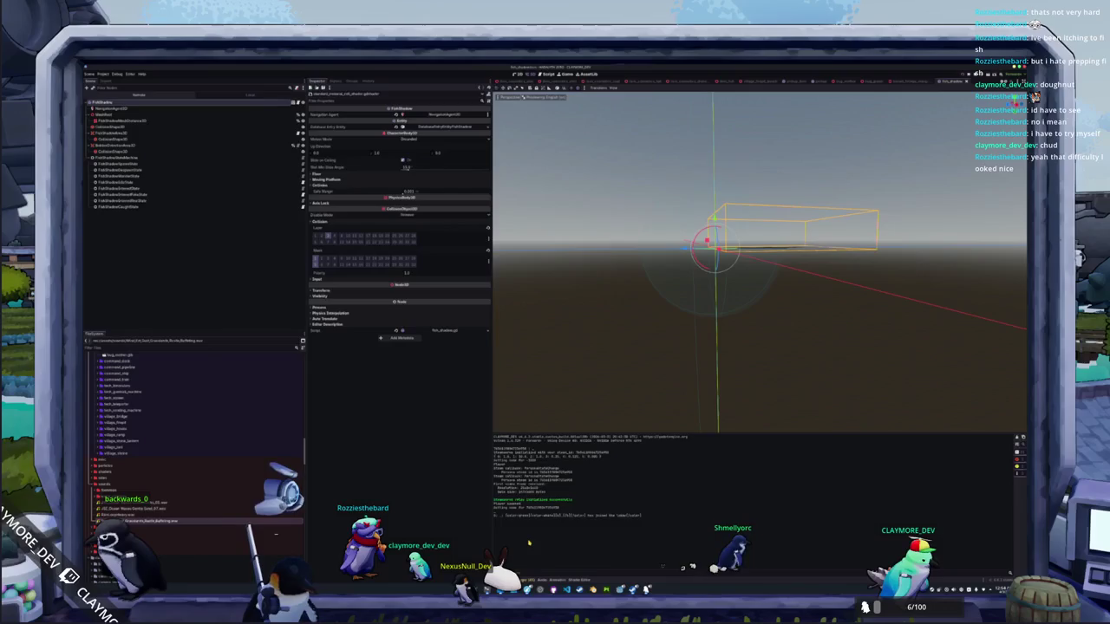
Step: Relaunch the game with the new weights and select the fish_amount value of 12 while it loads
{"action": "key", "text": "F5"}
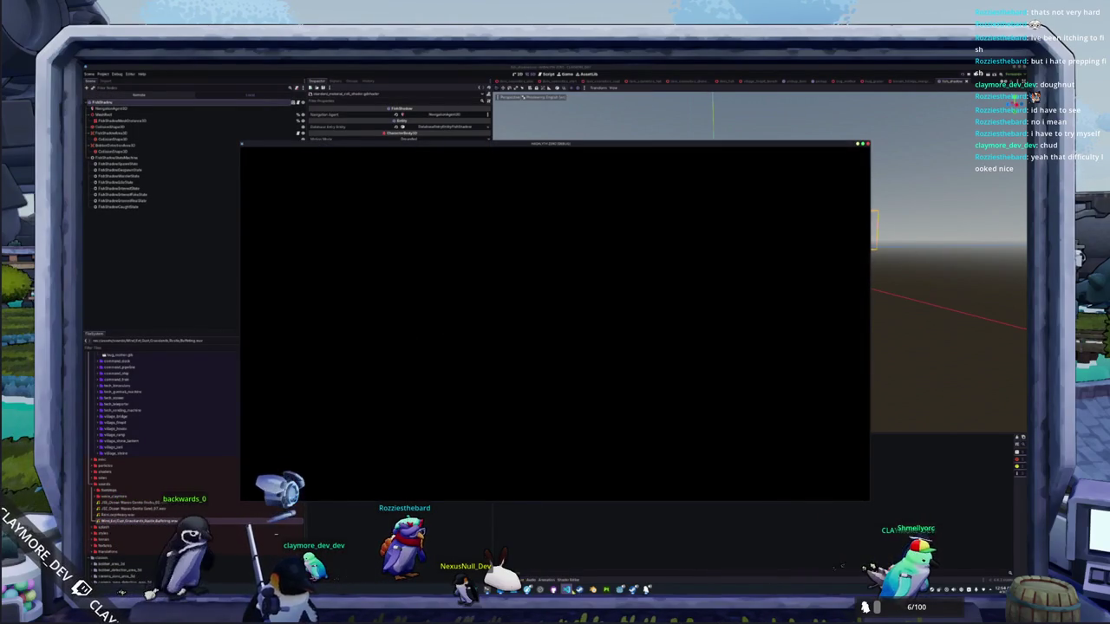
{"action": "key", "text": "alt+Tab"}
{"action": "double_click", "coordinate": [840, 126]}
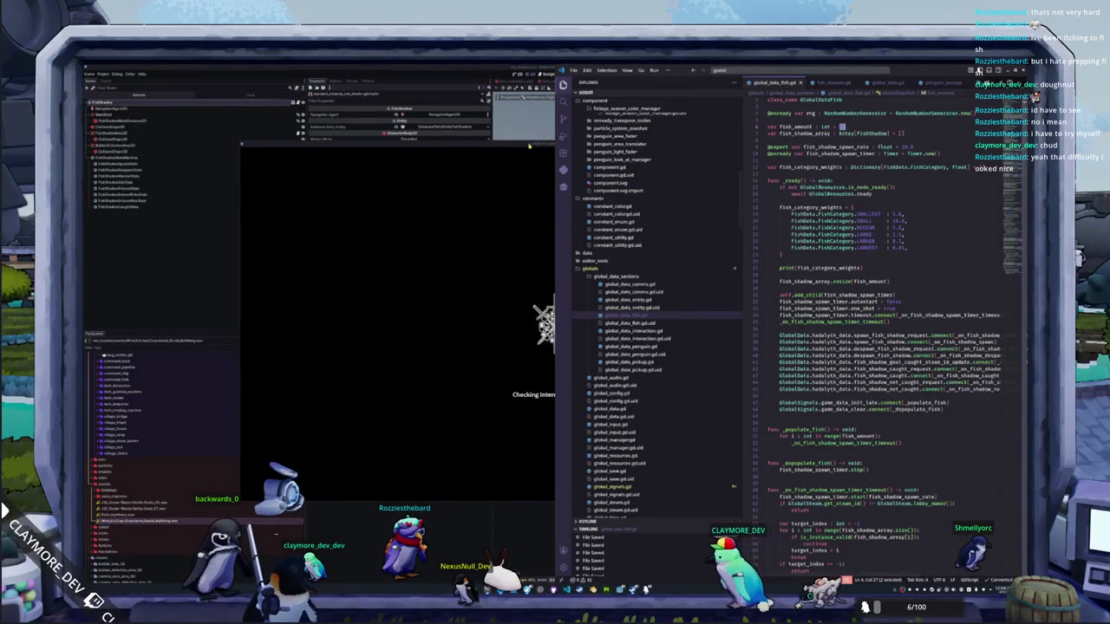
{"action": "key", "text": "alt+Tab"}
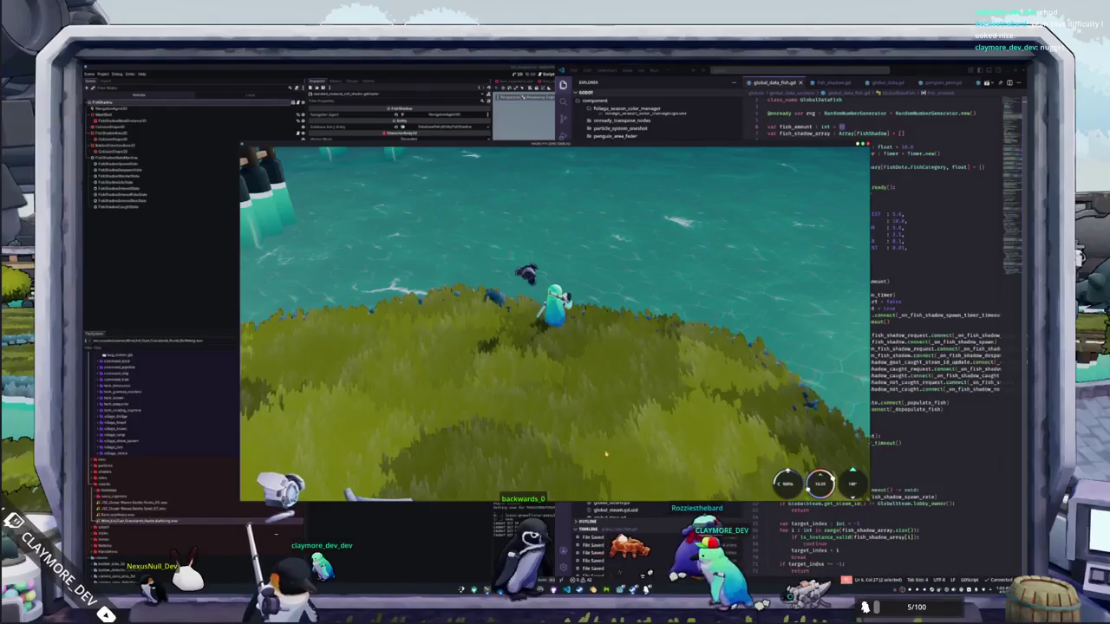
{"action": "mouse_move", "coordinate": [588, 405]}
{"action": "left_mouse_down"}
{"action": "mouse_move", "coordinate": [527, 245]}
{"action": "mouse_move", "coordinate": [639, 411]}
{"action": "mouse_move", "coordinate": [553, 217]}
{"action": "mouse_move", "coordinate": [560, 230]}
{"action": "left_mouse_up"}
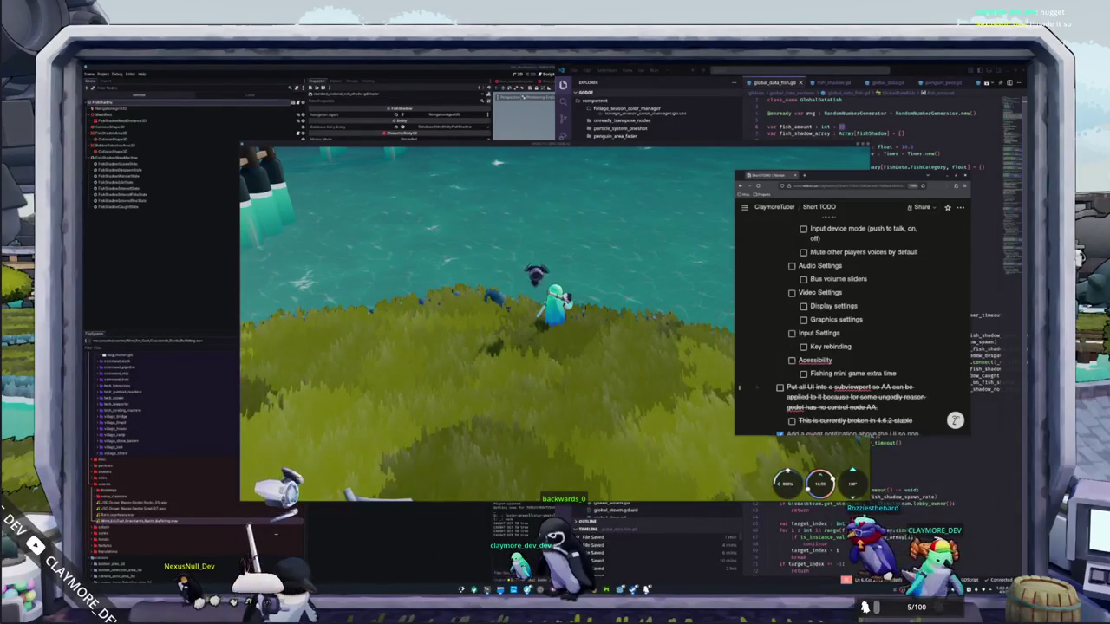
{"action": "scroll", "coordinate": [773, 374], "scroll_direction": "down", "scroll_amount": 3}
{"action": "scroll", "coordinate": [773, 373], "scroll_direction": "down", "scroll_amount": 6}
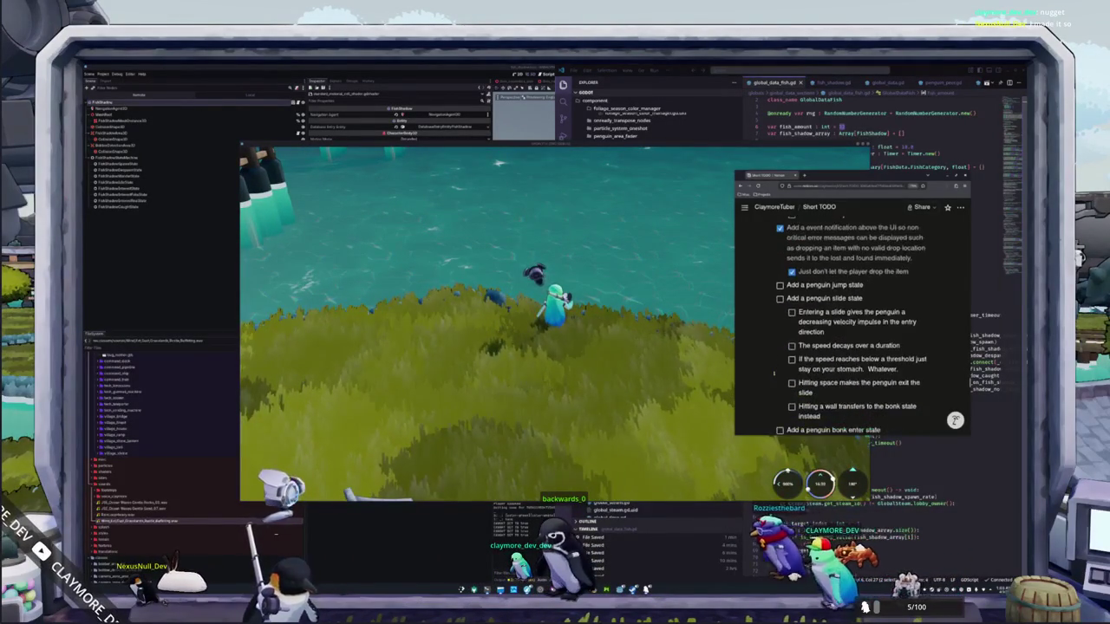
{"action": "scroll", "coordinate": [774, 374], "scroll_direction": "down", "scroll_amount": 10}
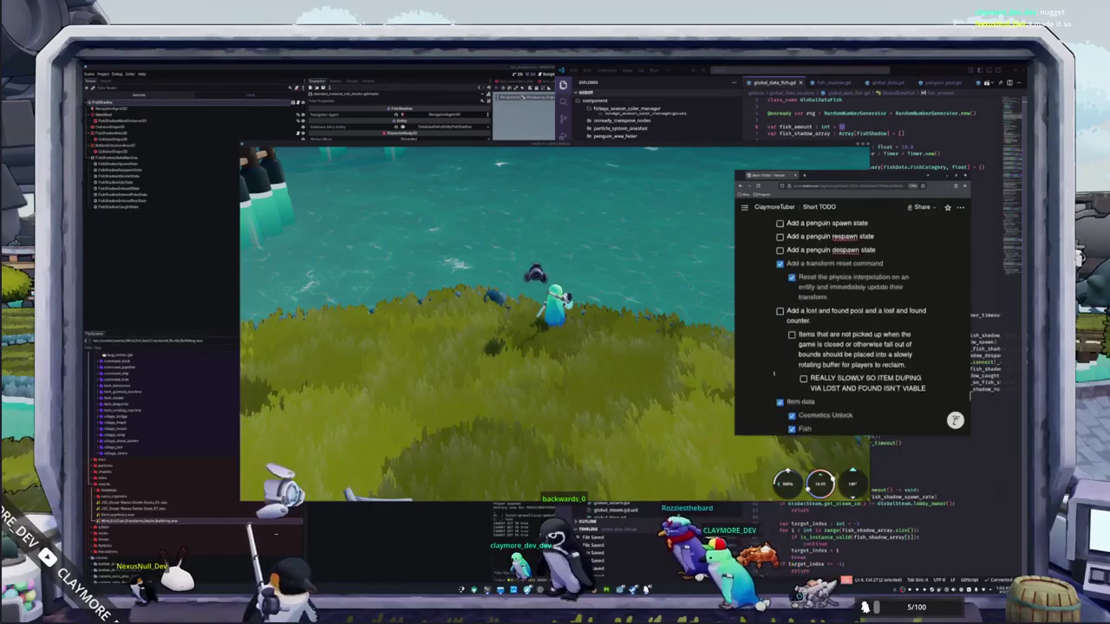
{"action": "scroll", "coordinate": [774, 373], "scroll_direction": "down", "scroll_amount": 2}
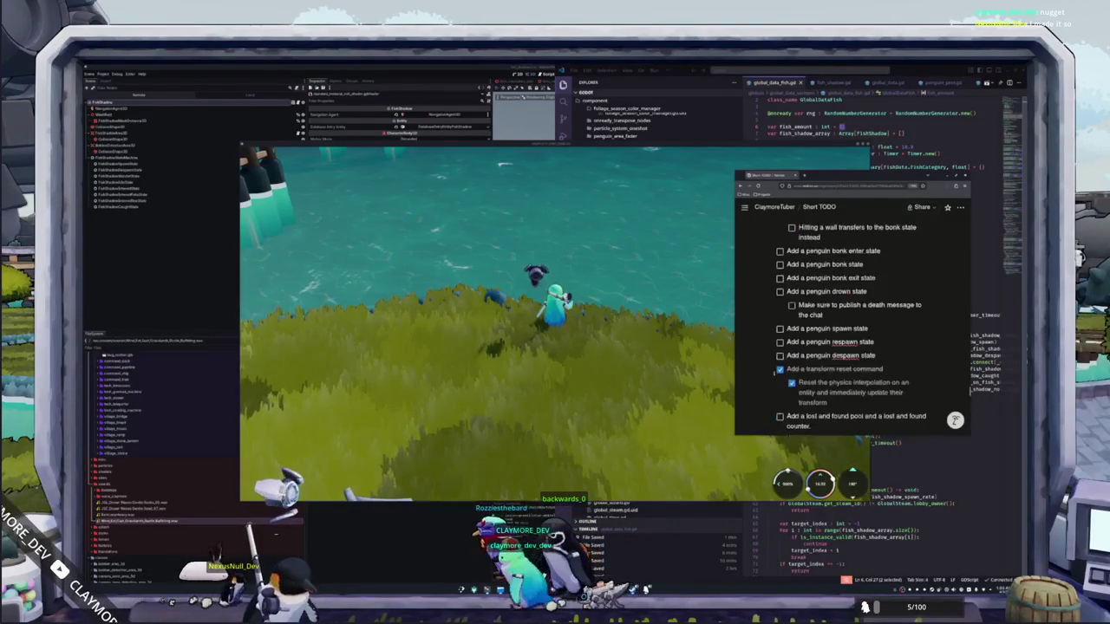
{"action": "scroll", "coordinate": [773, 374], "scroll_direction": "down", "scroll_amount": 15}
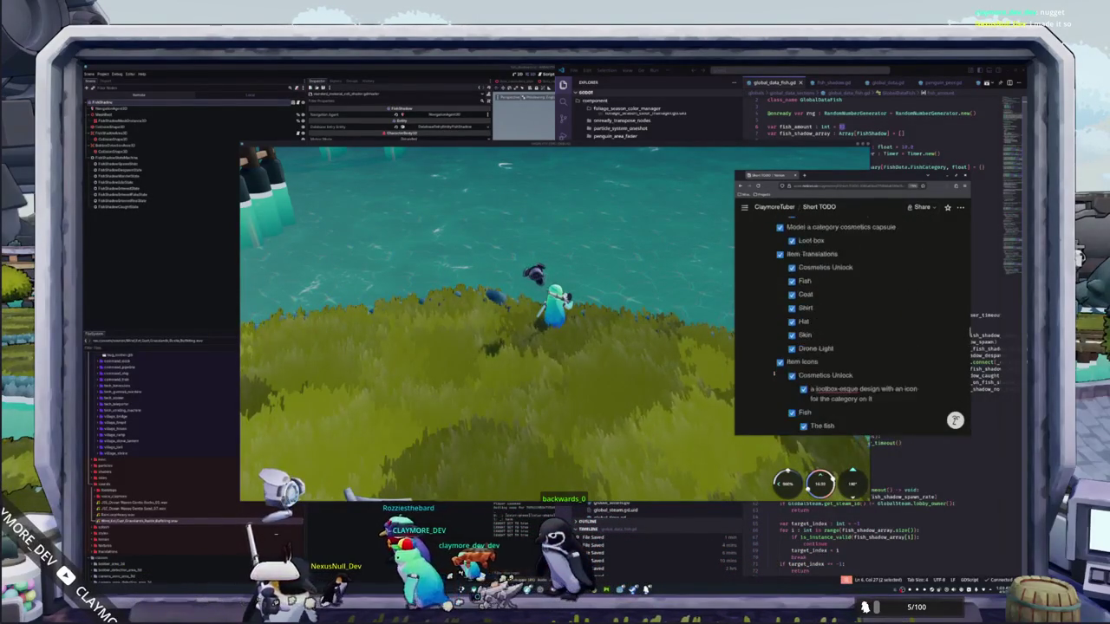
{"action": "scroll", "coordinate": [775, 374], "scroll_direction": "down", "scroll_amount": 5}
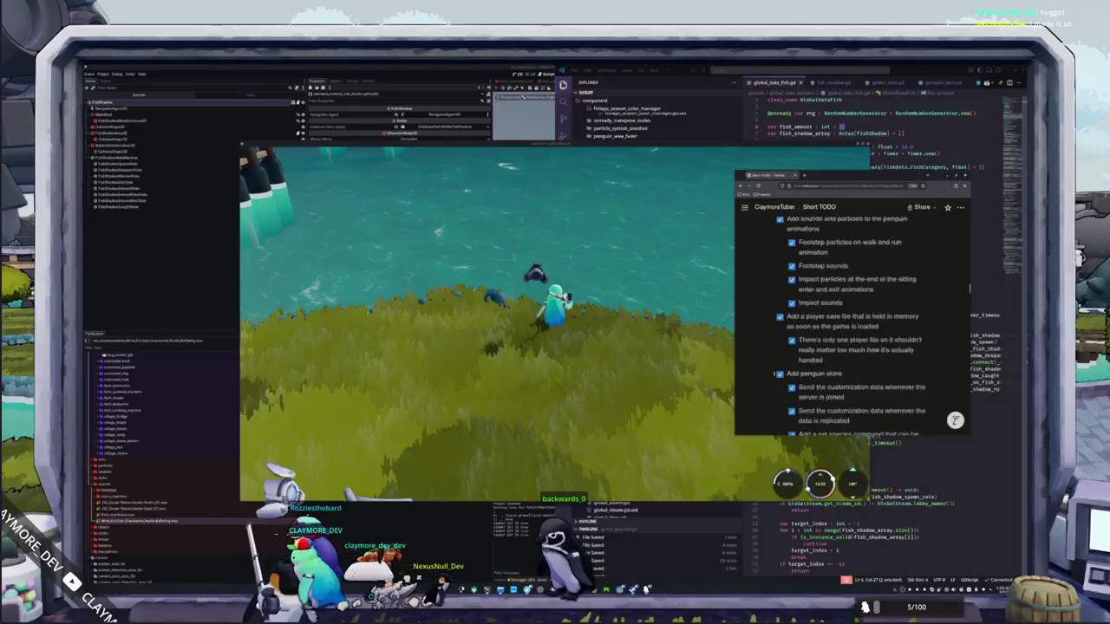
{"action": "scroll", "coordinate": [774, 374], "scroll_direction": "down", "scroll_amount": 12}
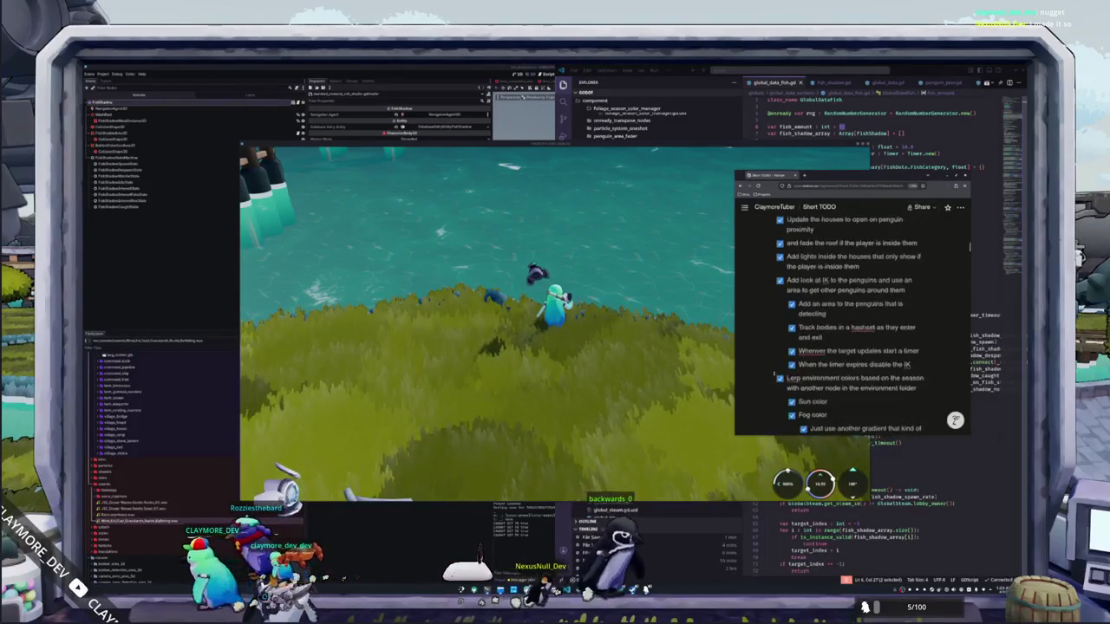
{"action": "scroll", "coordinate": [774, 374], "scroll_direction": "up", "scroll_amount": 10}
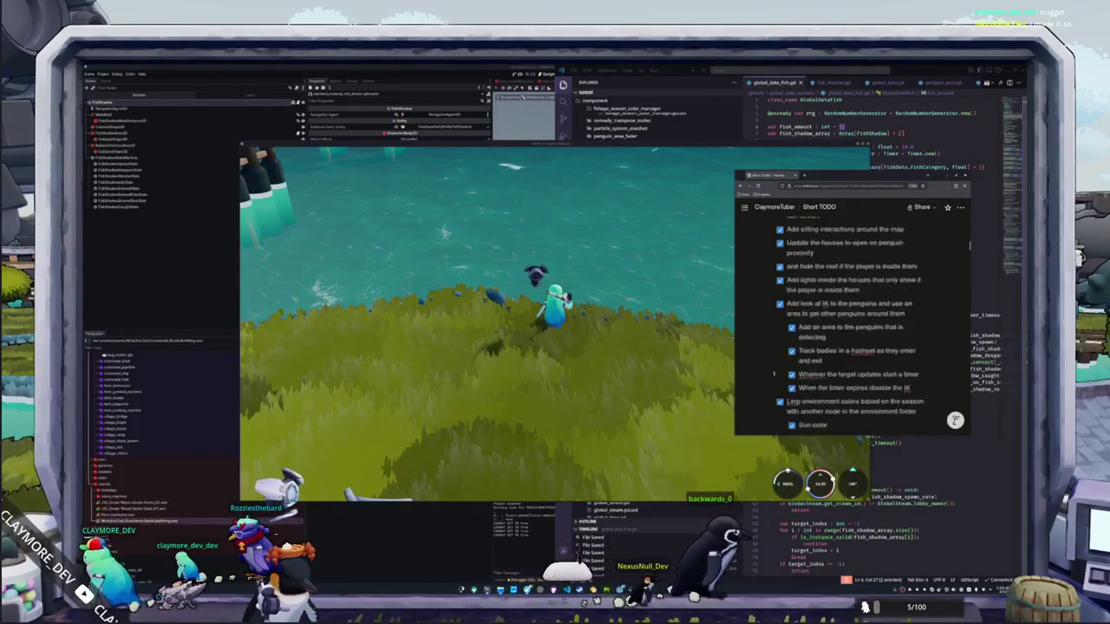
{"action": "scroll", "coordinate": [775, 373], "scroll_direction": "up", "scroll_amount": 10}
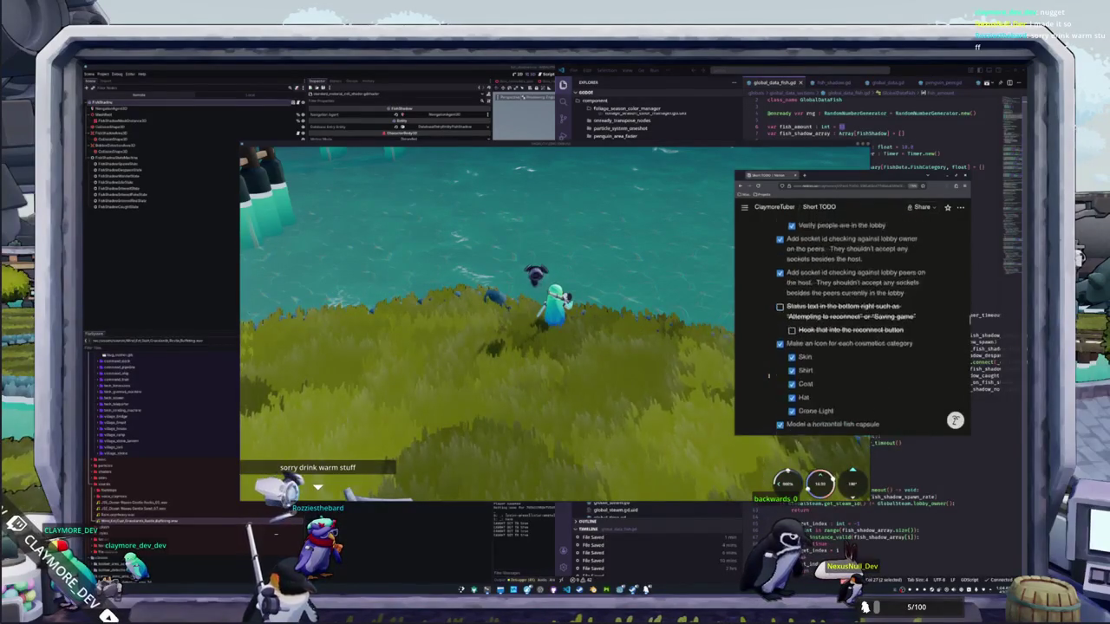
{"action": "scroll", "coordinate": [768, 375], "scroll_direction": "down", "scroll_amount": 10}
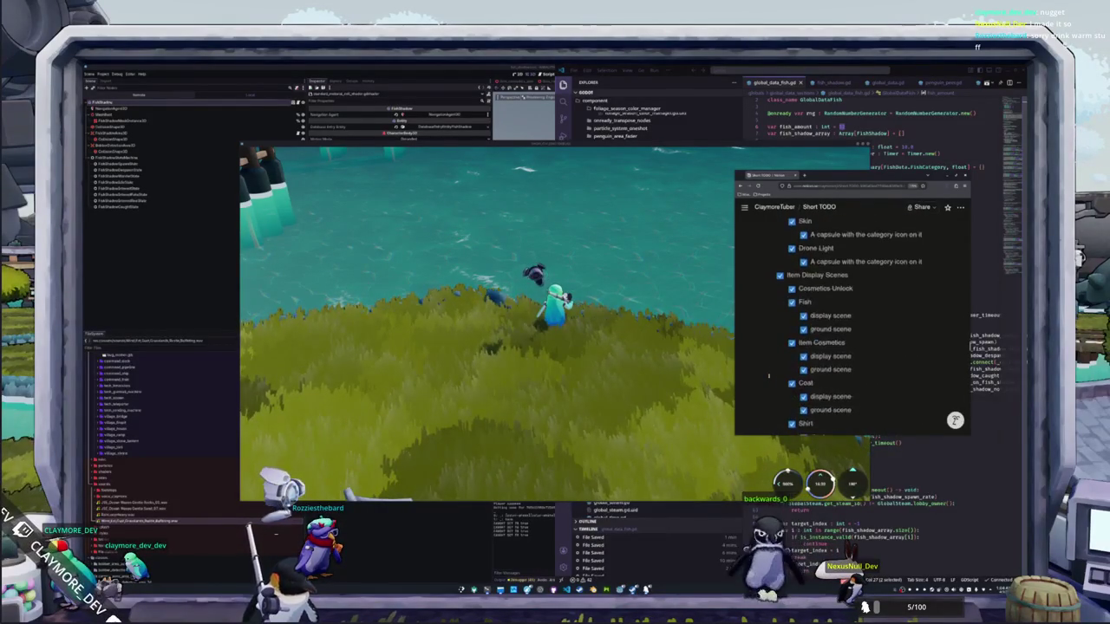
{"action": "scroll", "coordinate": [768, 376], "scroll_direction": "down", "scroll_amount": 10}
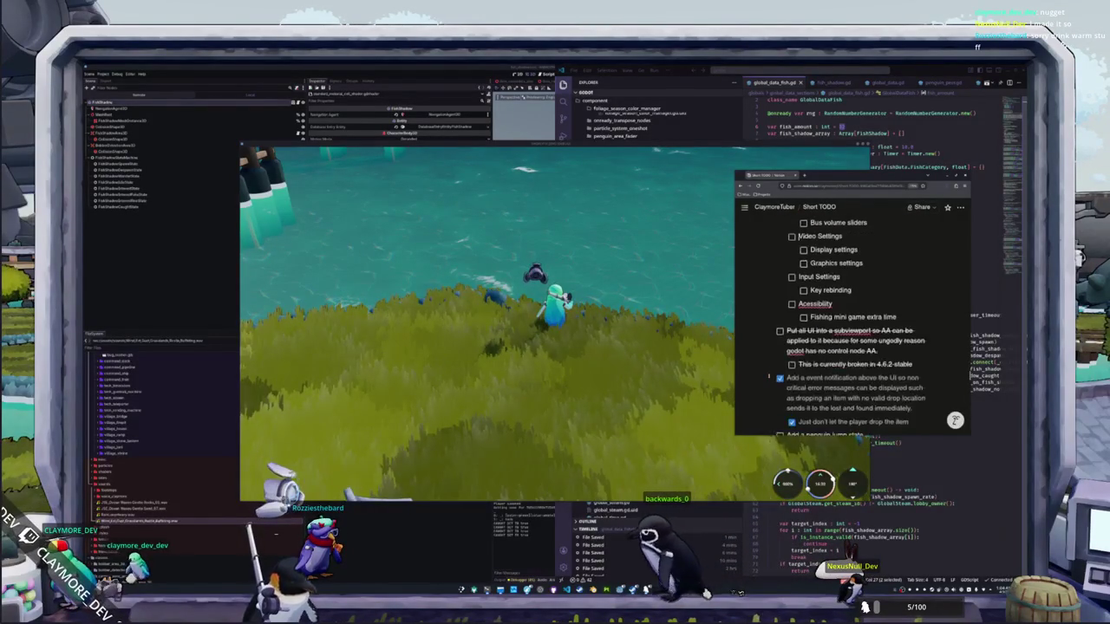
{"action": "scroll", "coordinate": [768, 375], "scroll_direction": "down", "scroll_amount": 5}
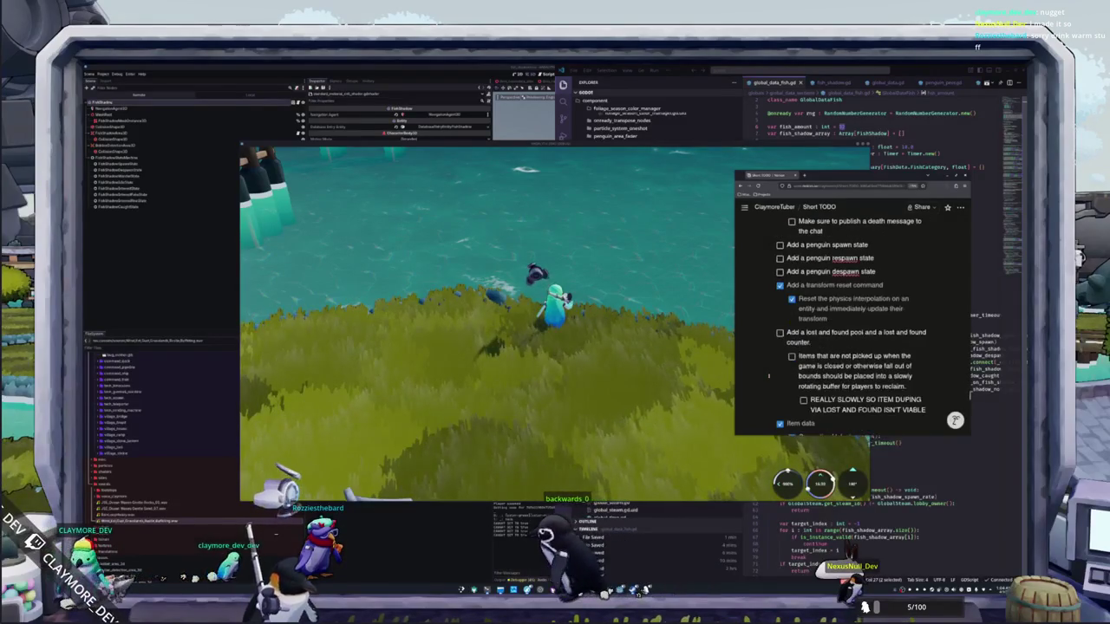
{"action": "scroll", "coordinate": [768, 375], "scroll_direction": "down", "scroll_amount": 4}
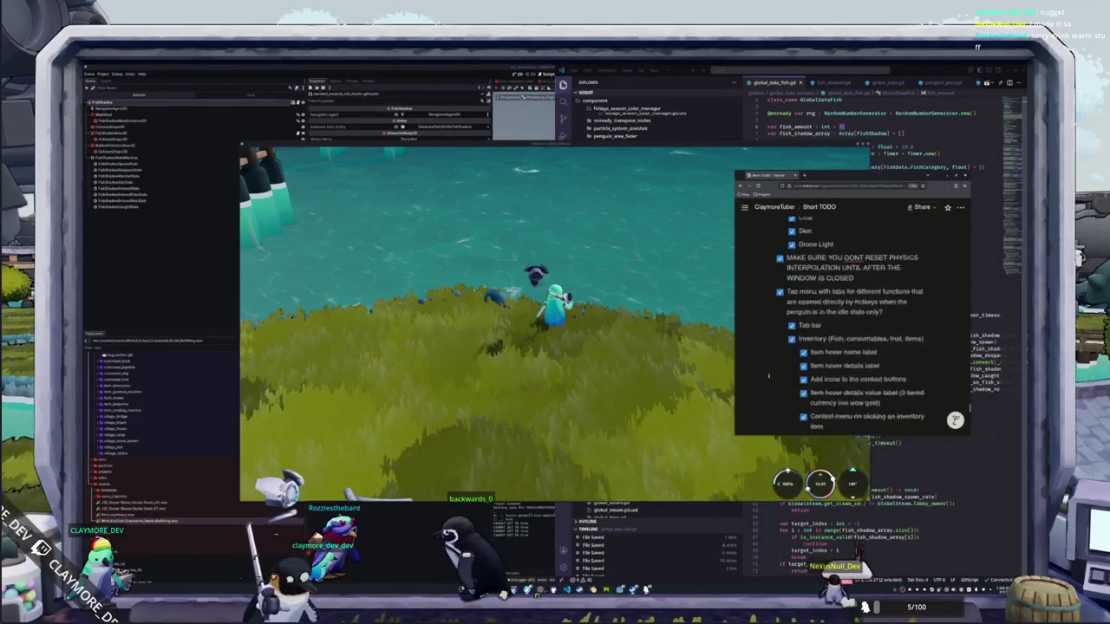
{"action": "scroll", "coordinate": [769, 376], "scroll_direction": "down", "scroll_amount": 6}
{"action": "scroll", "coordinate": [768, 376], "scroll_direction": "down", "scroll_amount": 1}
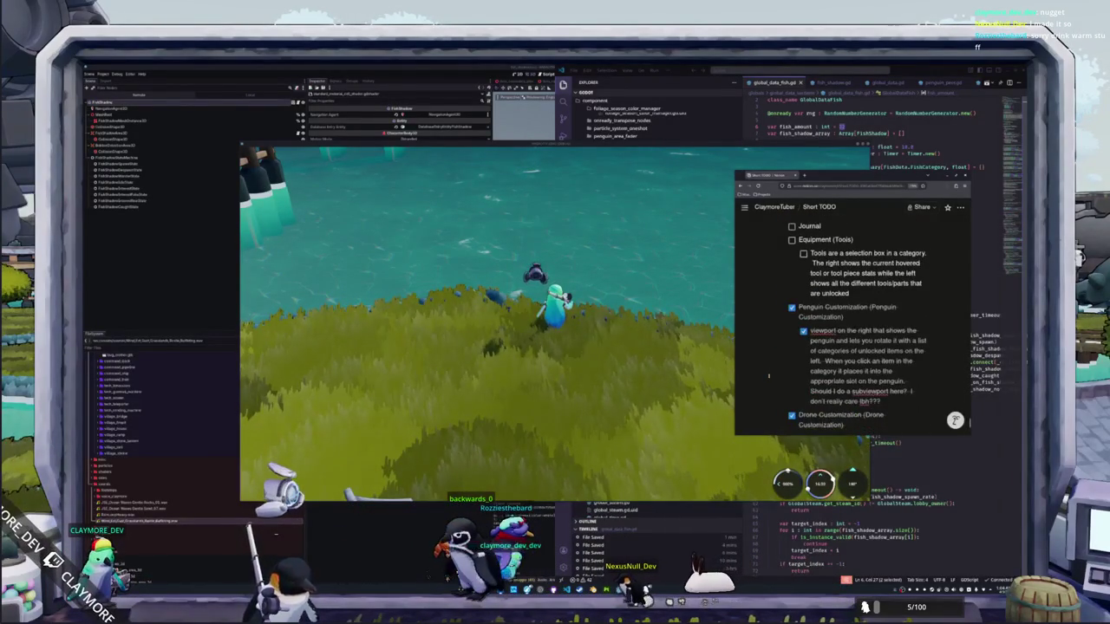
{"action": "scroll", "coordinate": [768, 375], "scroll_direction": "down", "scroll_amount": 3}
{"action": "scroll", "coordinate": [765, 375], "scroll_direction": "up", "scroll_amount": 3}
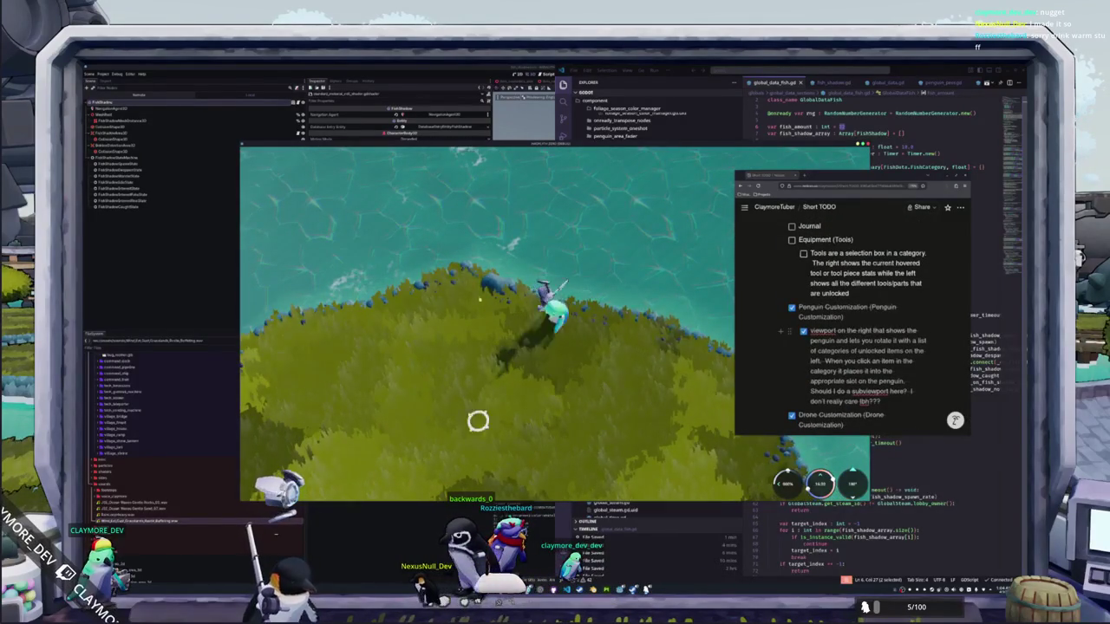
{"action": "key", "text": "Tab"}
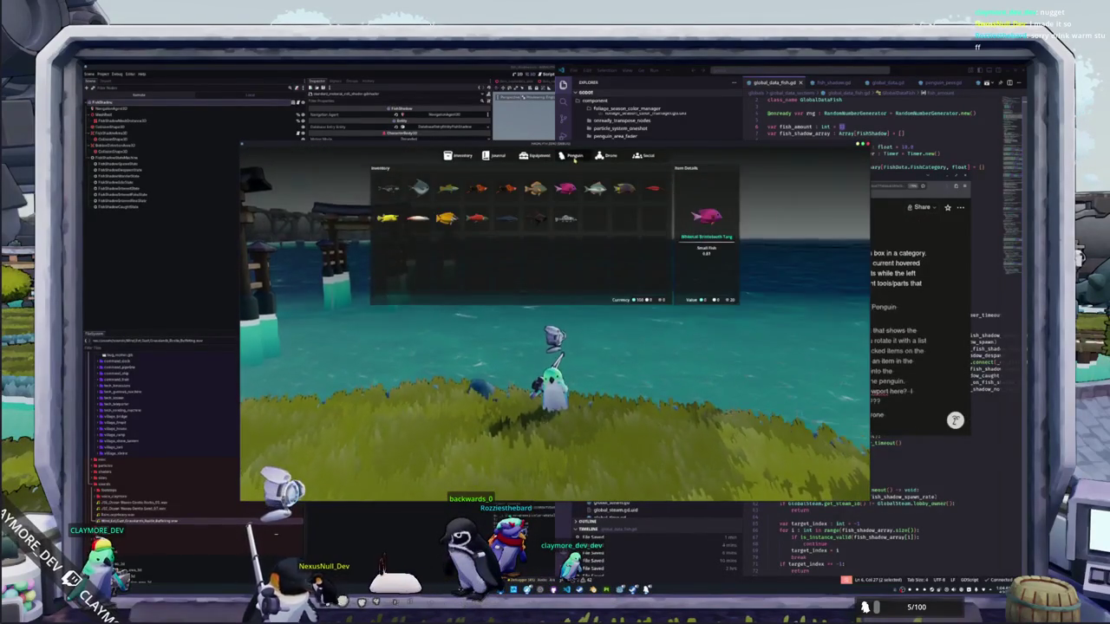
Step: Browse the Inventory, Penguin and Drone pages, equip the black coat on the penguin, and close the menu
{"action": "left_click", "coordinate": [574, 155]}
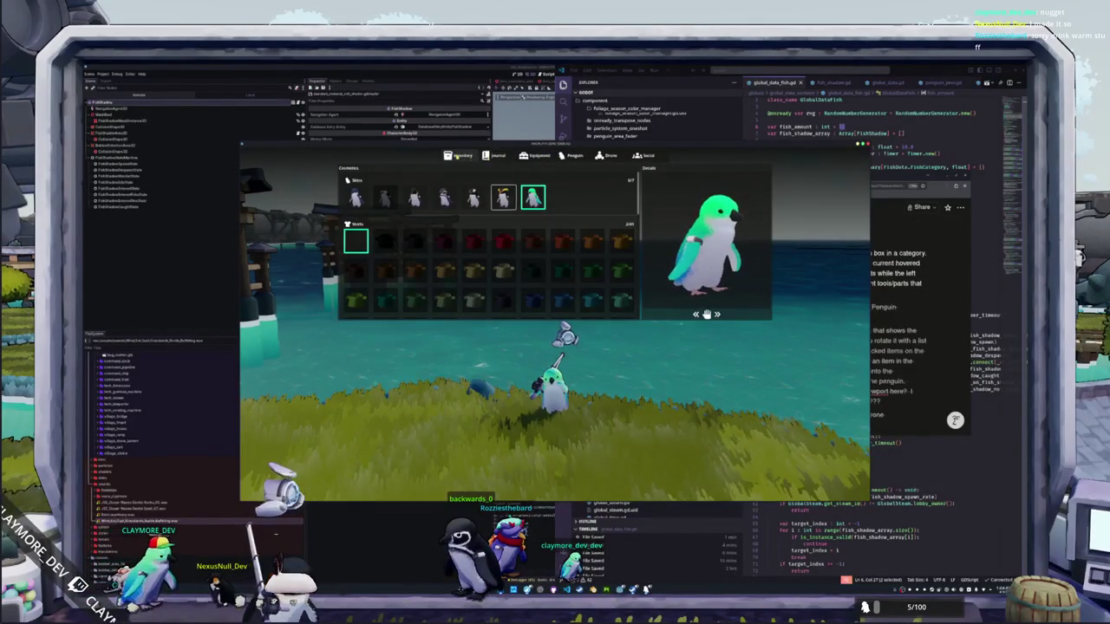
{"action": "left_click", "coordinate": [459, 156]}
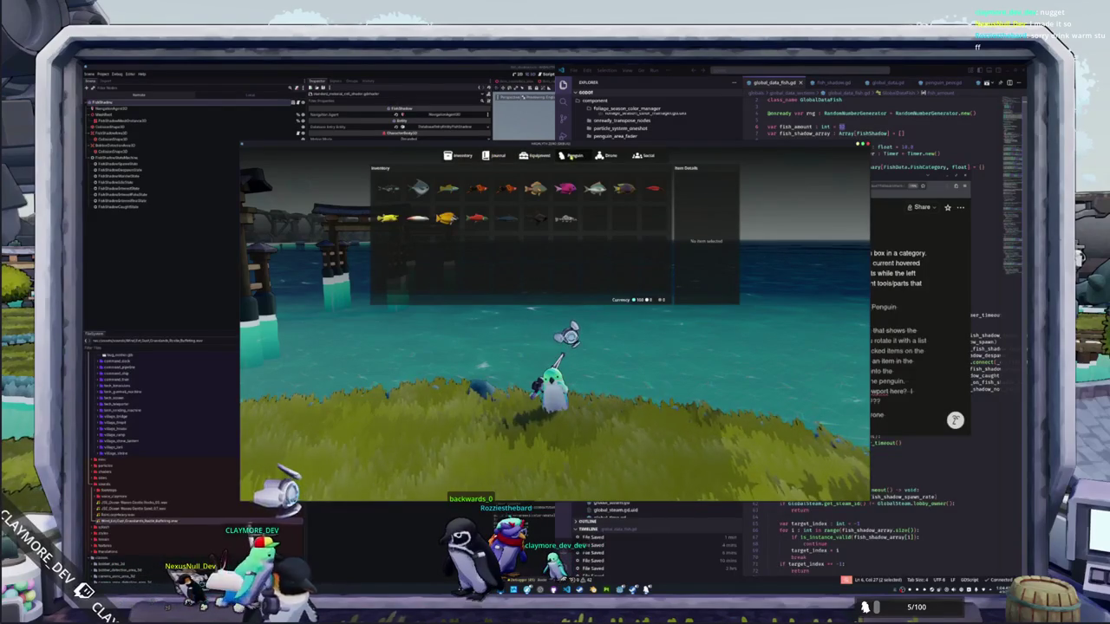
{"action": "left_click", "coordinate": [570, 156]}
{"action": "left_click", "coordinate": [593, 156]}
{"action": "left_click", "coordinate": [580, 156]}
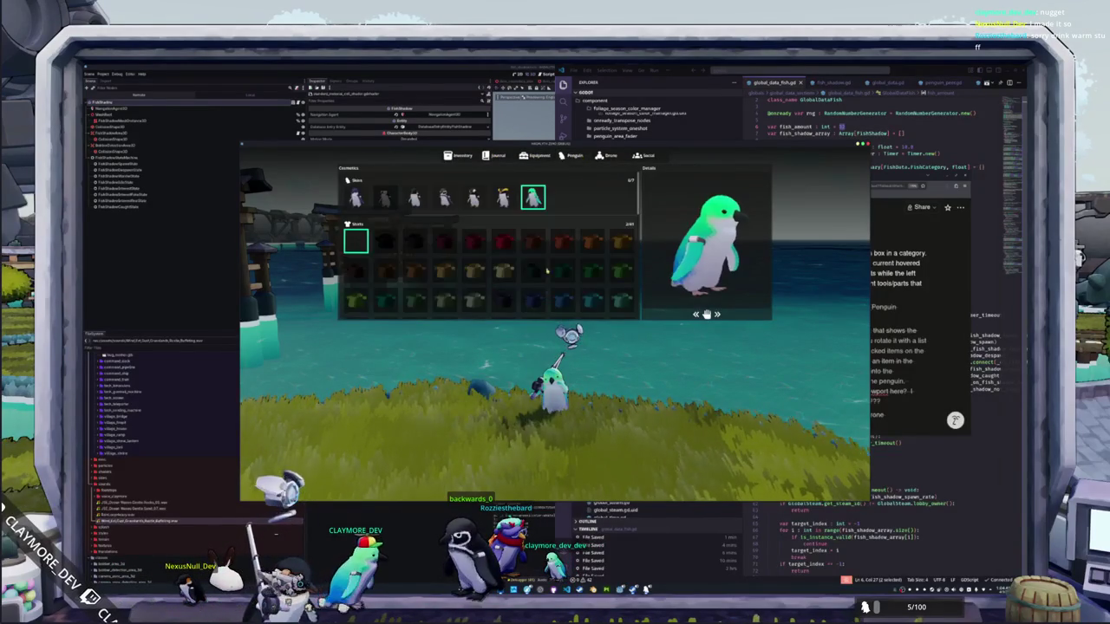
{"action": "scroll", "coordinate": [524, 260], "scroll_direction": "down", "scroll_amount": 5}
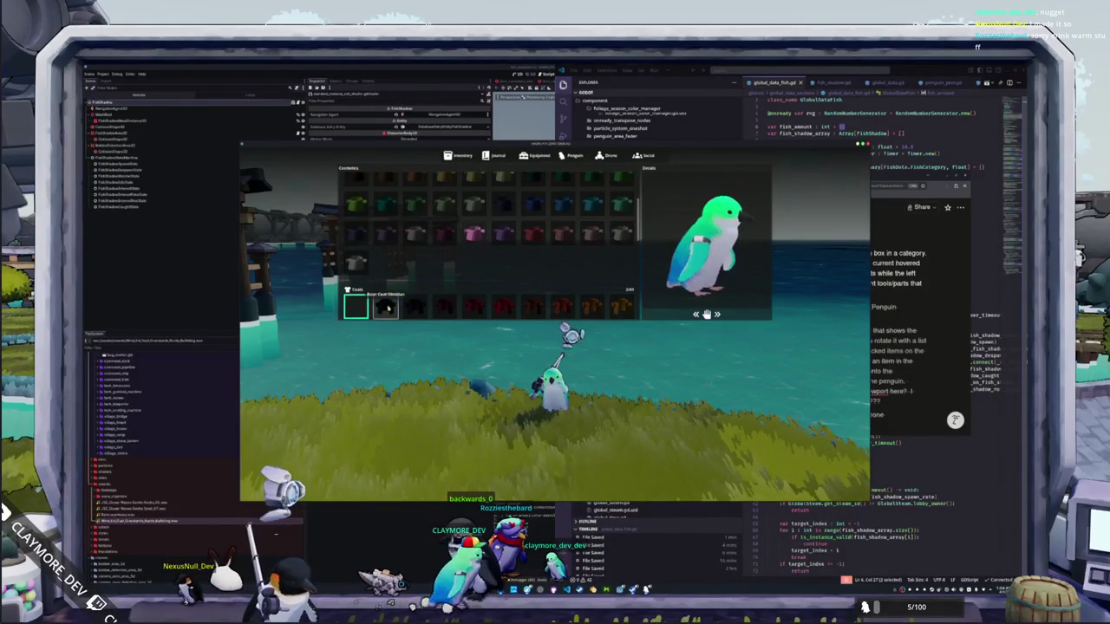
{"action": "left_click", "coordinate": [388, 307]}
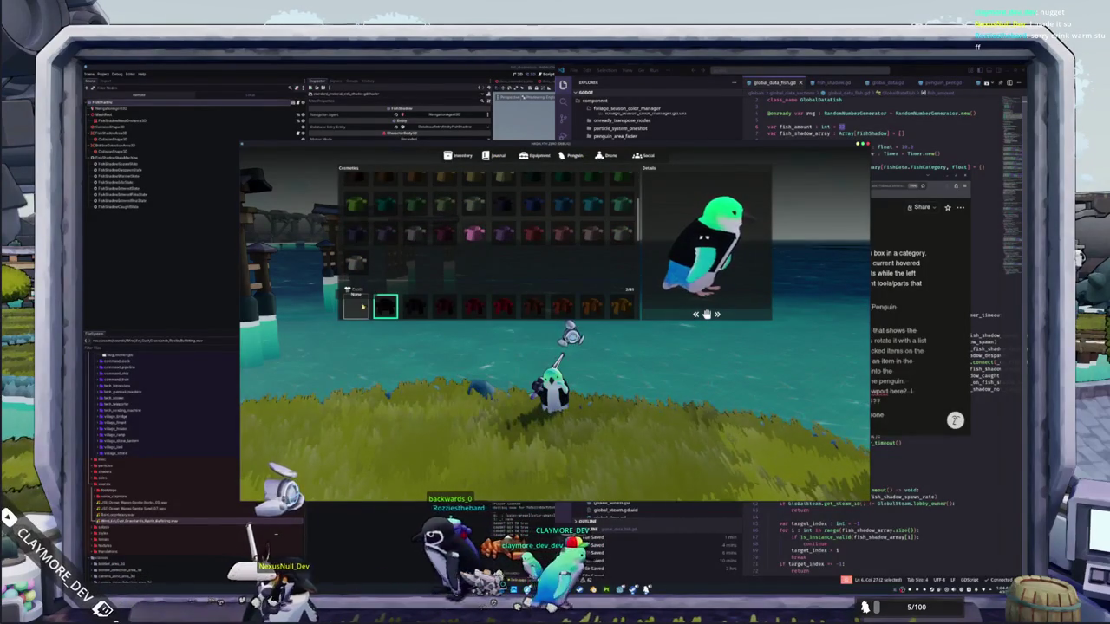
{"action": "scroll", "coordinate": [362, 306], "scroll_direction": "down", "scroll_amount": 2}
{"action": "scroll", "coordinate": [362, 306], "scroll_direction": "up", "scroll_amount": 1}
{"action": "key", "text": "Escape"}
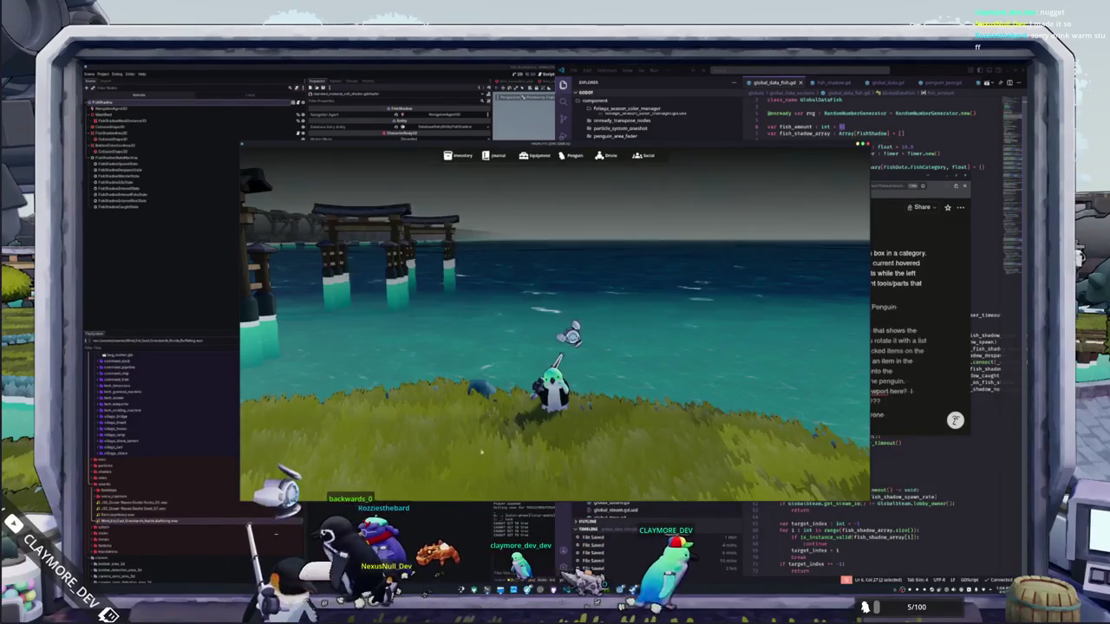
{"action": "scroll", "coordinate": [481, 452], "scroll_direction": "down", "scroll_amount": 5}
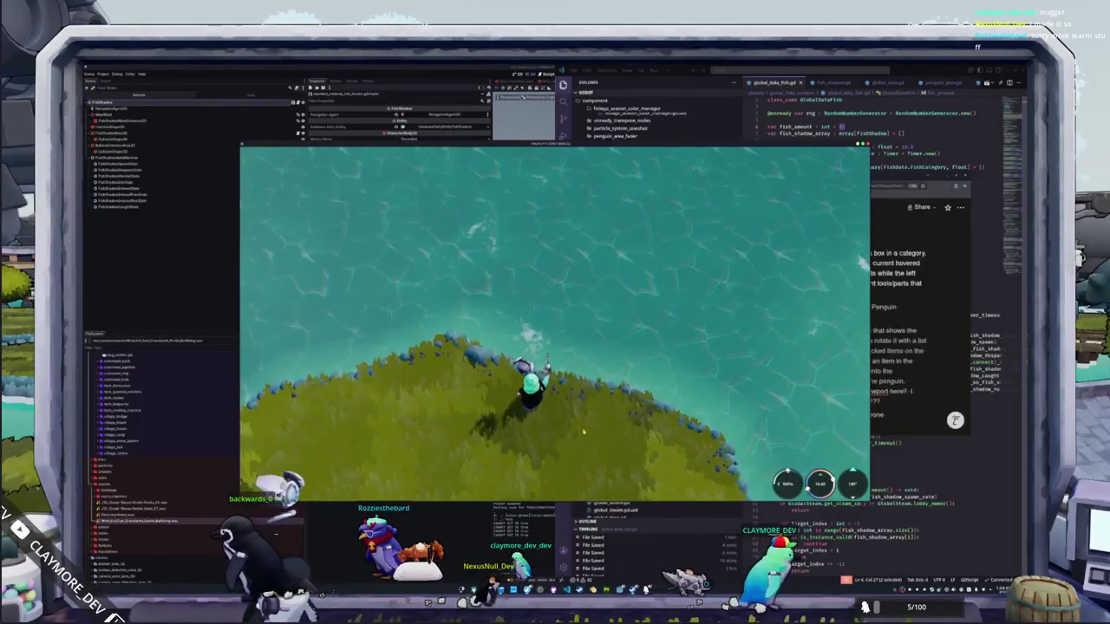
Step: Zoom the game camera, then bring the Short TODO list in front and scroll down it
{"action": "scroll", "coordinate": [585, 425], "scroll_direction": "up", "scroll_amount": 2}
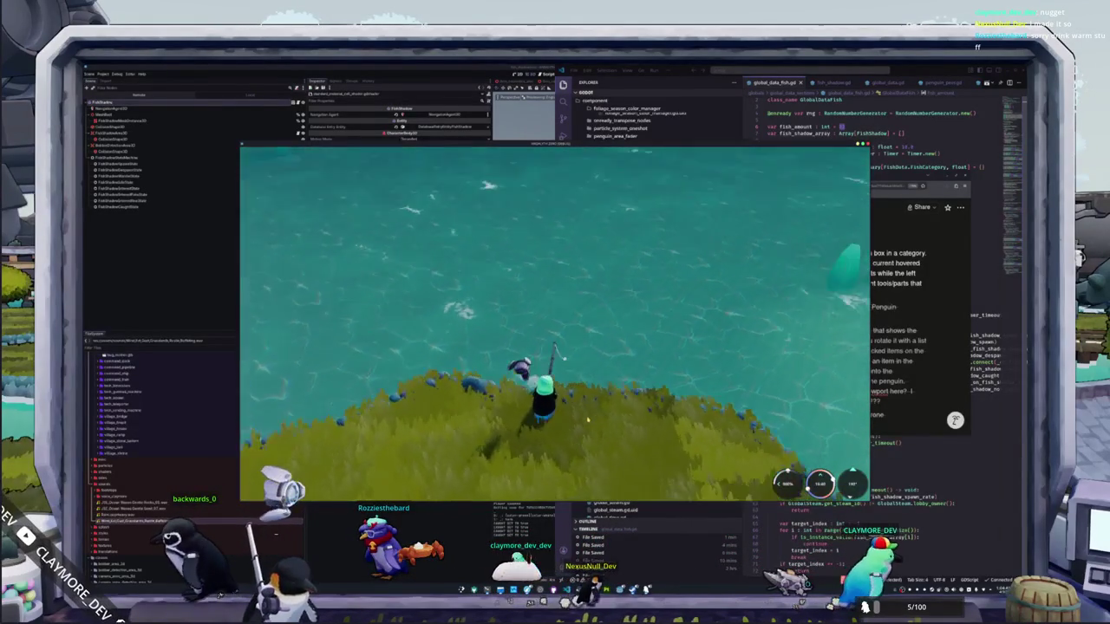
{"action": "scroll", "coordinate": [587, 420], "scroll_direction": "up", "scroll_amount": 3}
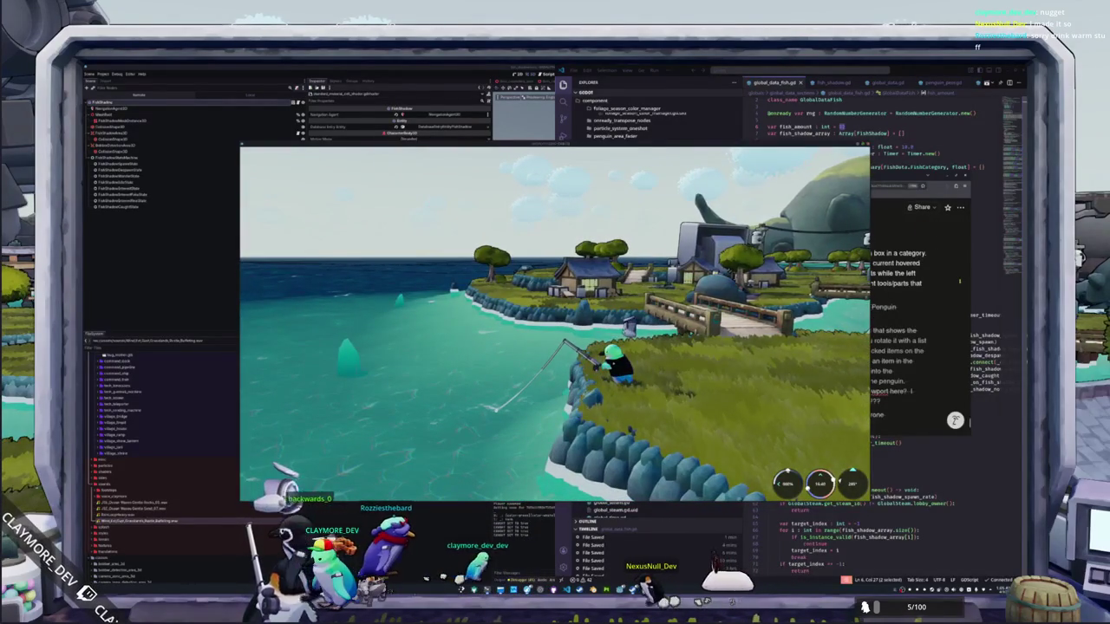
{"action": "left_click", "coordinate": [901, 321]}
{"action": "scroll", "coordinate": [896, 319], "scroll_direction": "down", "scroll_amount": 2}
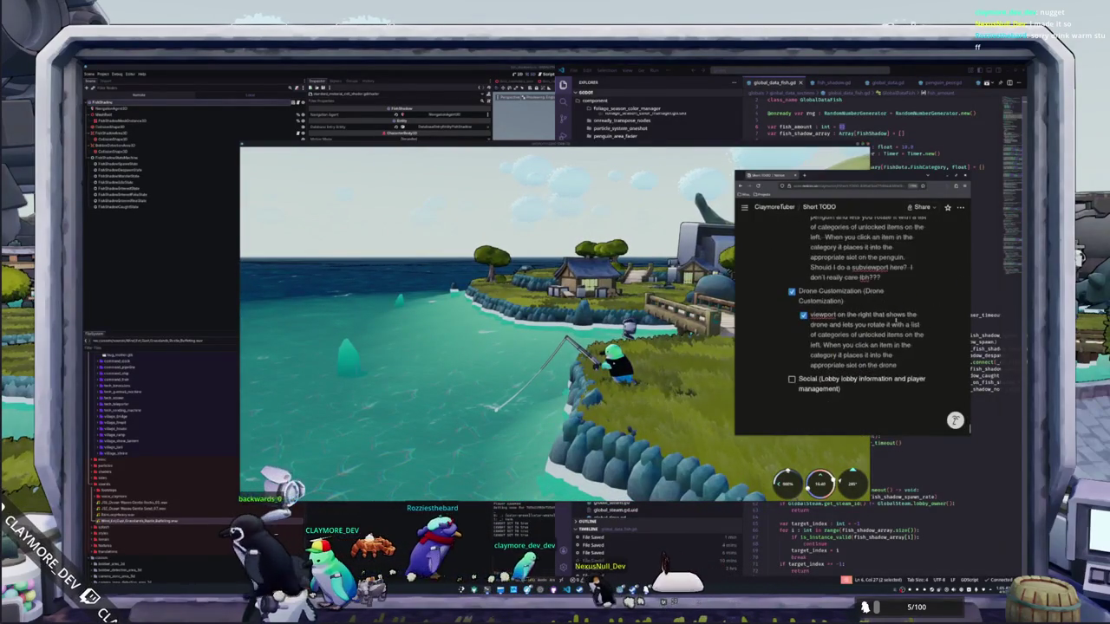
Step: Add a new to-do under the Social item for a lobby bar at the top
{"action": "left_click", "coordinate": [845, 390]}
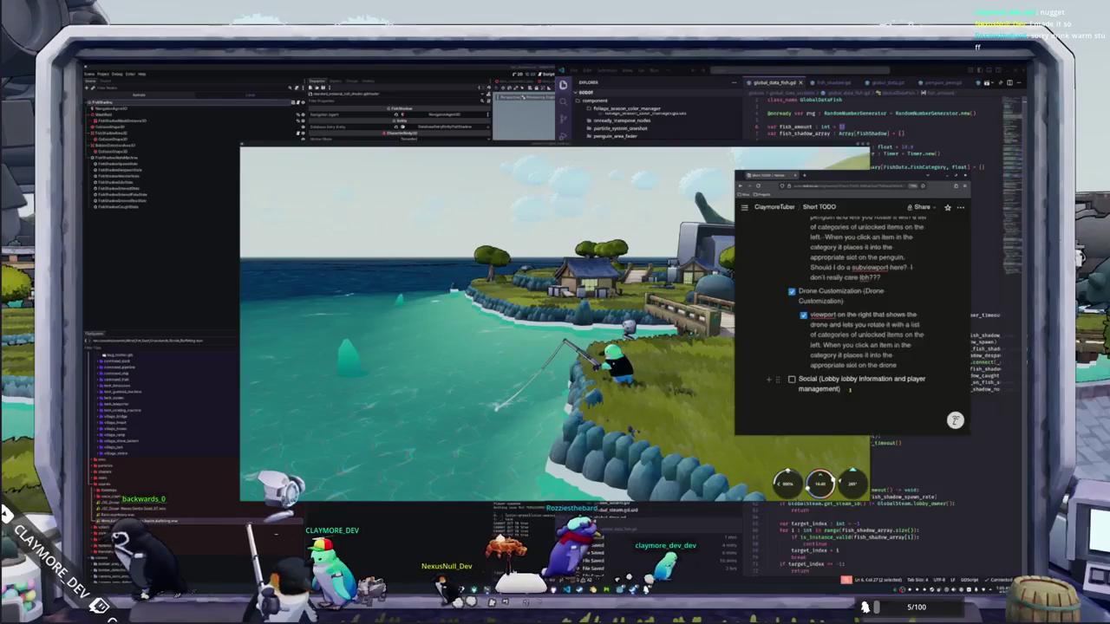
{"action": "key", "text": "Return"}
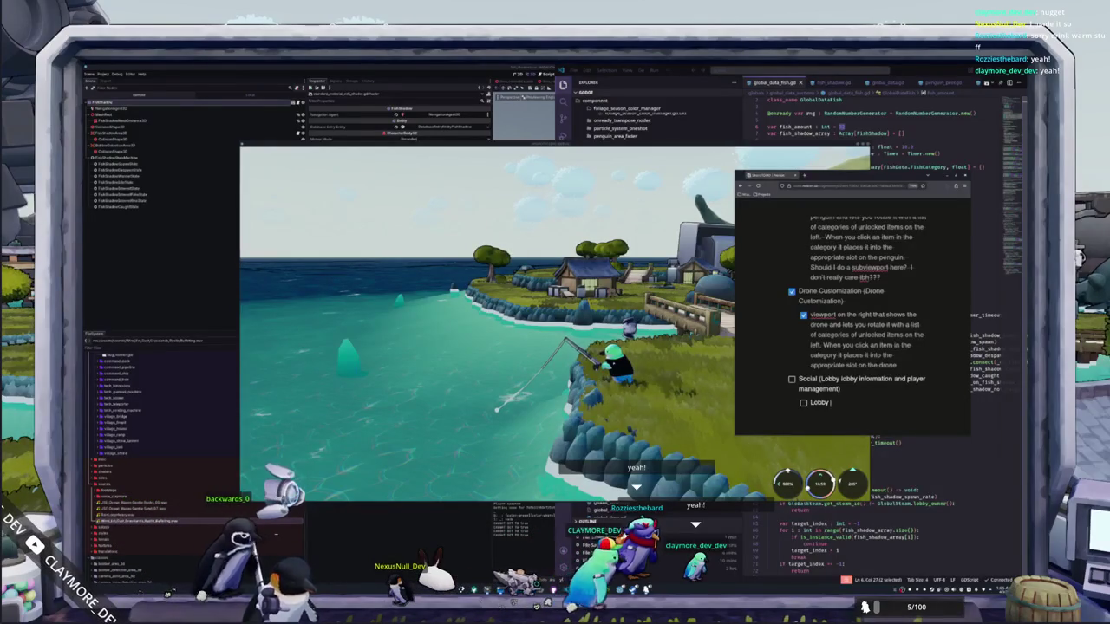
{"action": "type", "text": "Lobby information display"}
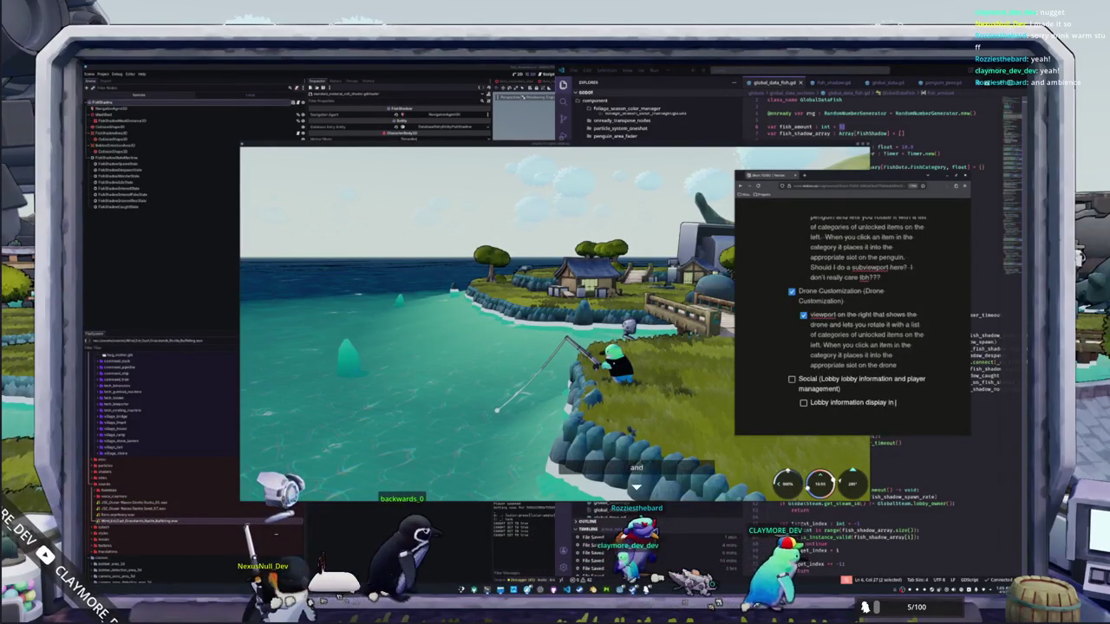
{"action": "type", "text": "in a bare "}
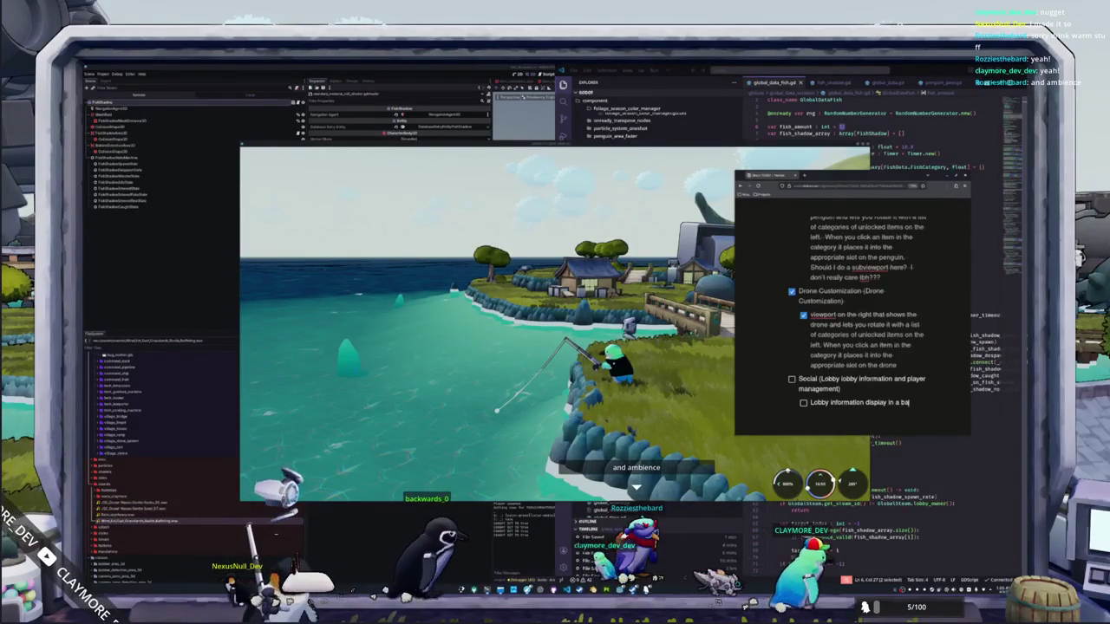
{"action": "type", "text": "t the top"}
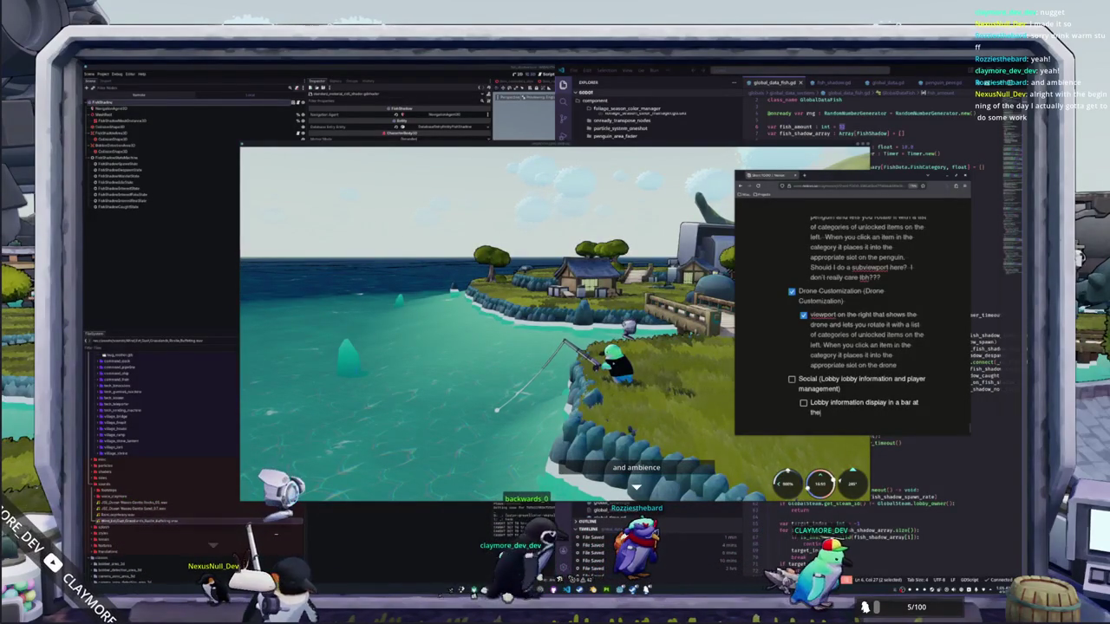
{"action": "key", "text": "Return"}
{"action": "type", "text": "Lobby d"}
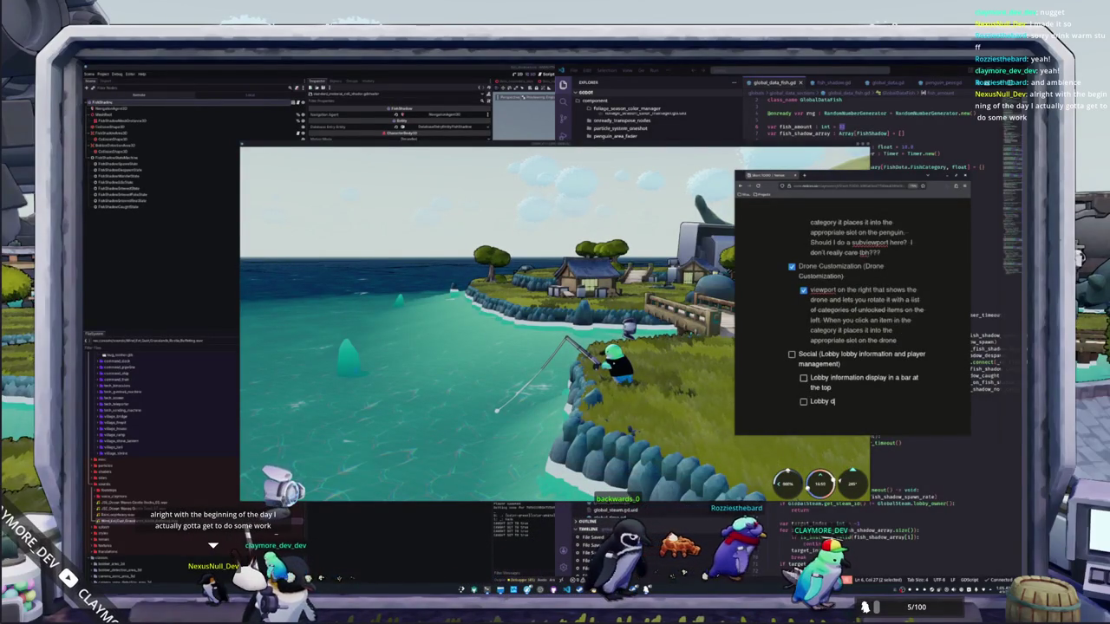
Step: Write the next to-do and trim its wording back to 'Lobby members in a vbox'
{"action": "type", "text": "is"}
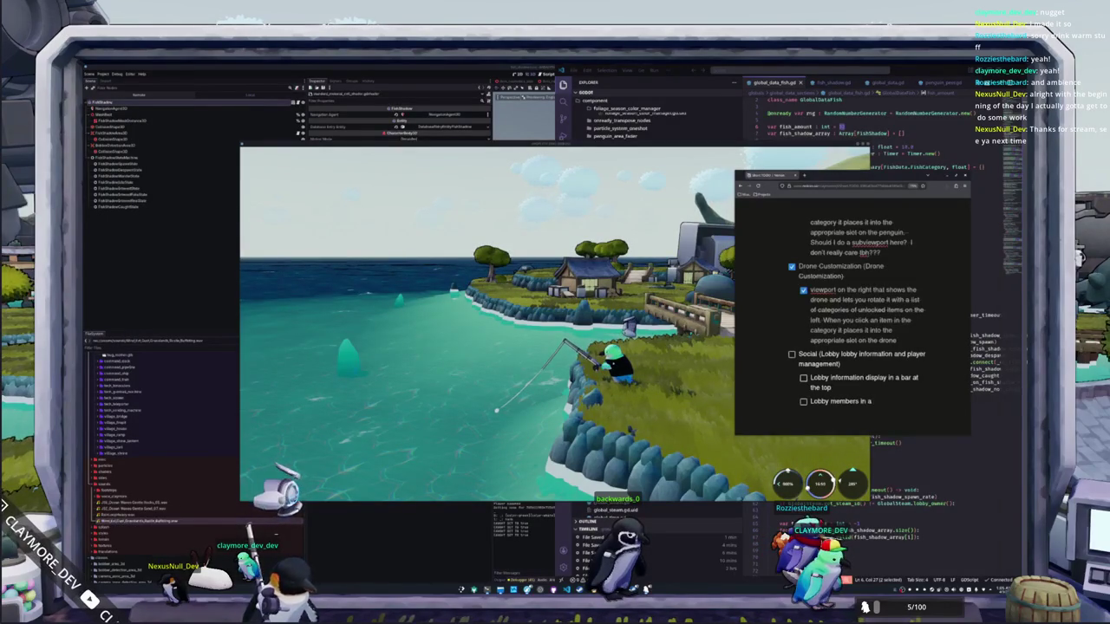
{"action": "type", "text": "with "}
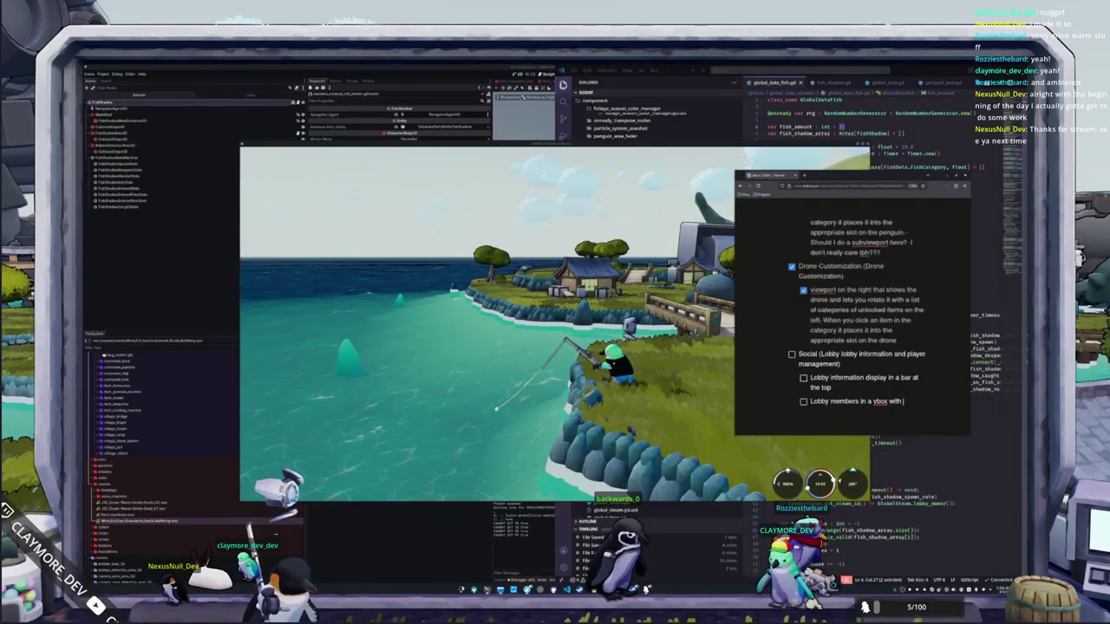
{"action": "type", "text": "indiv"}
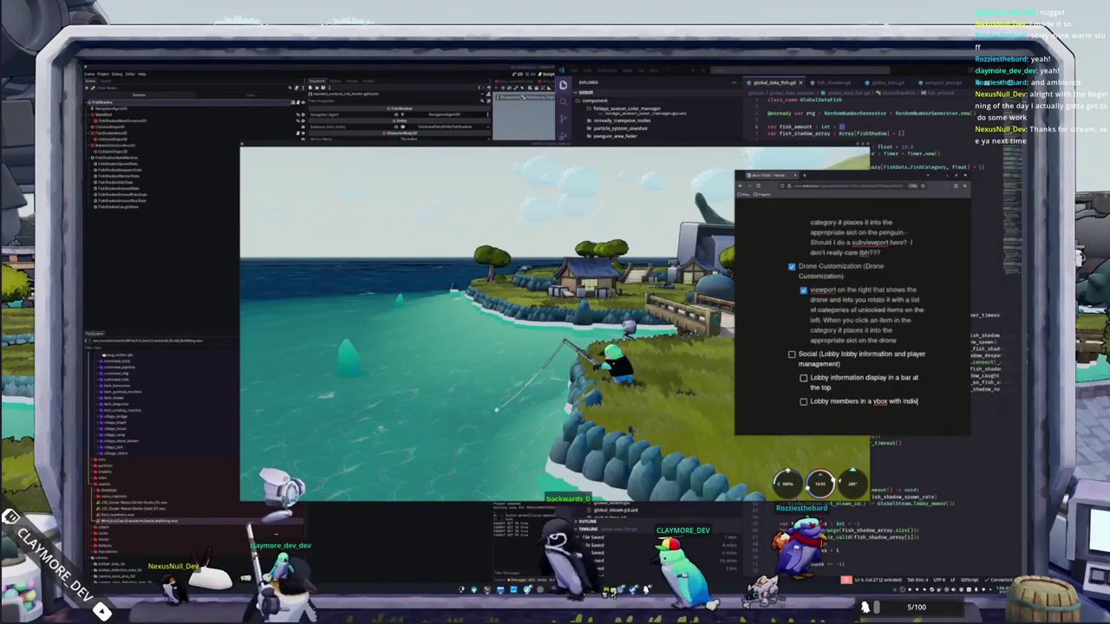
{"action": "type", "text": "r"}
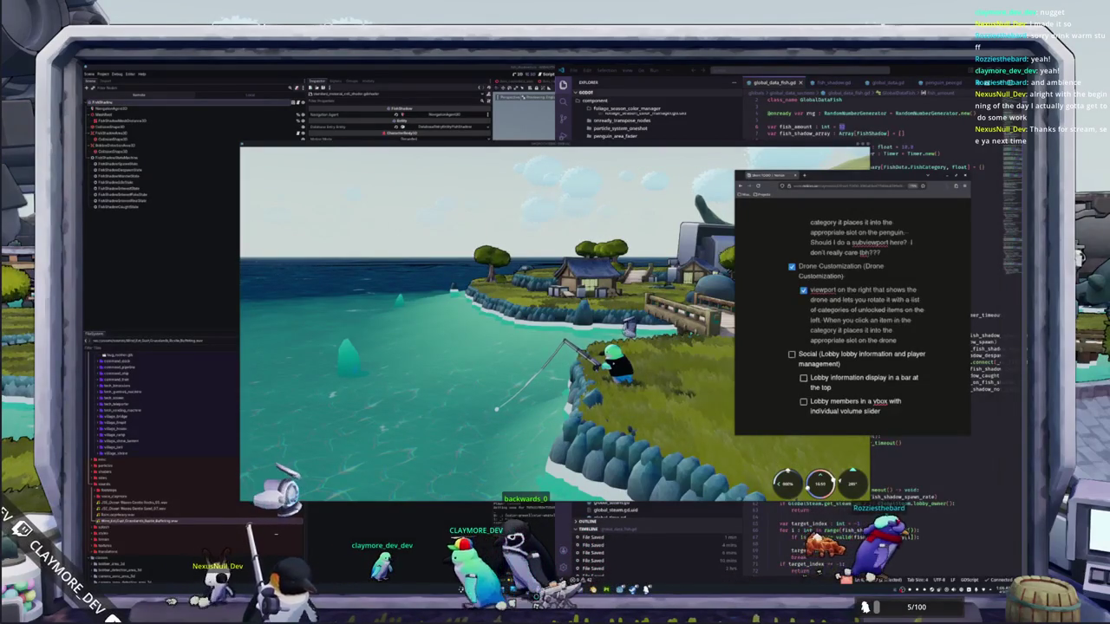
{"action": "type", "text": "?"}
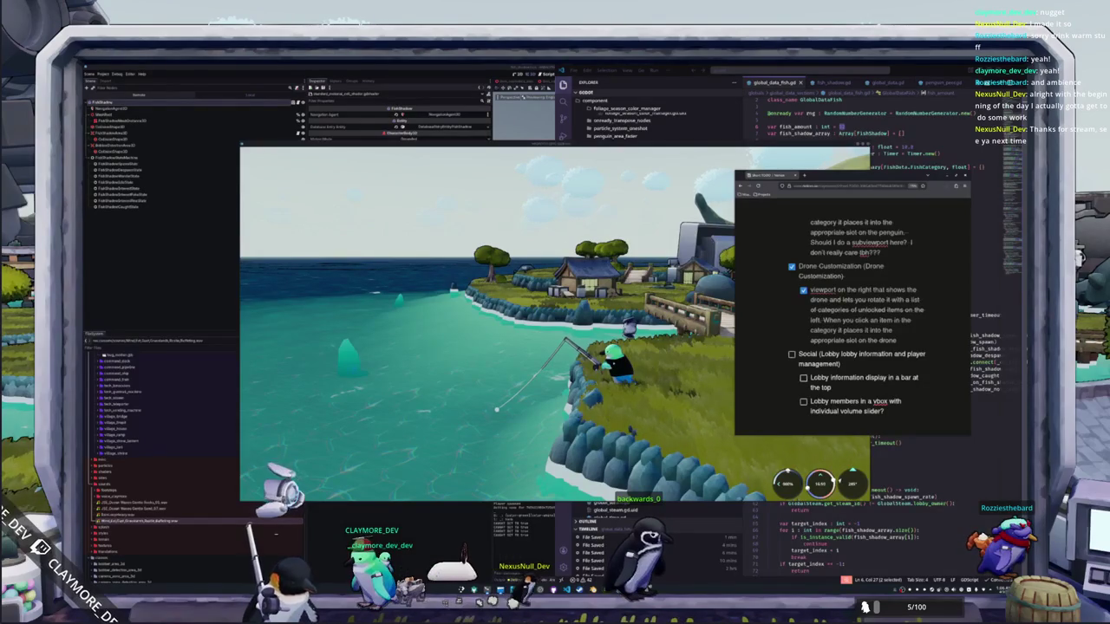
{"action": "key", "text": "BackSpace"}
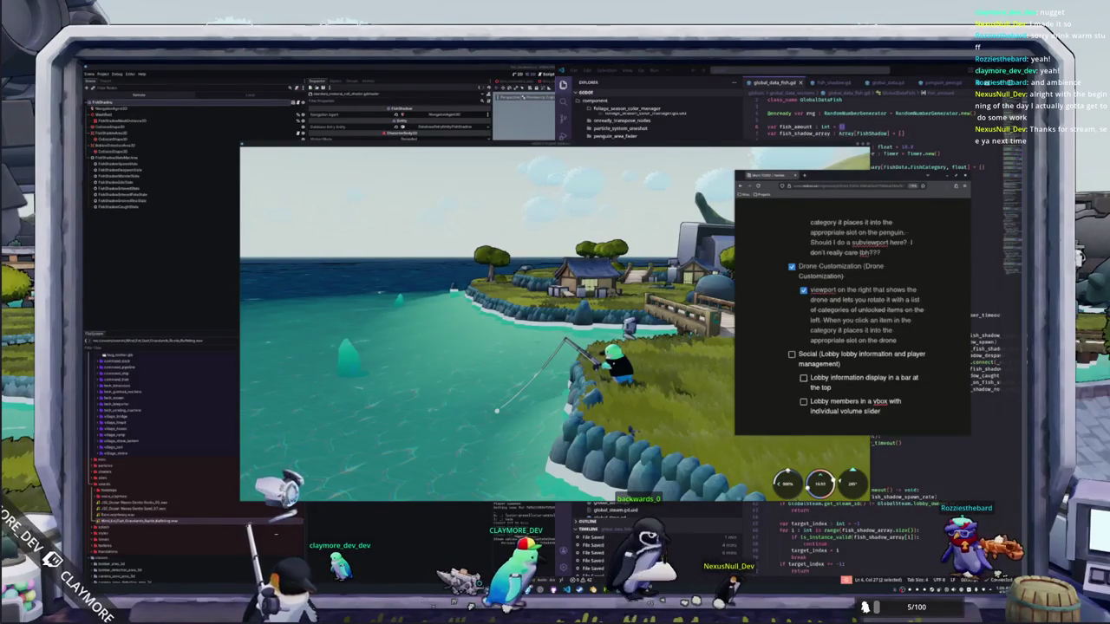
{"action": "key", "text": "BackSpace"}
{"action": "key", "text": "BackSpace"}
{"action": "key", "text": "BackSpace"}
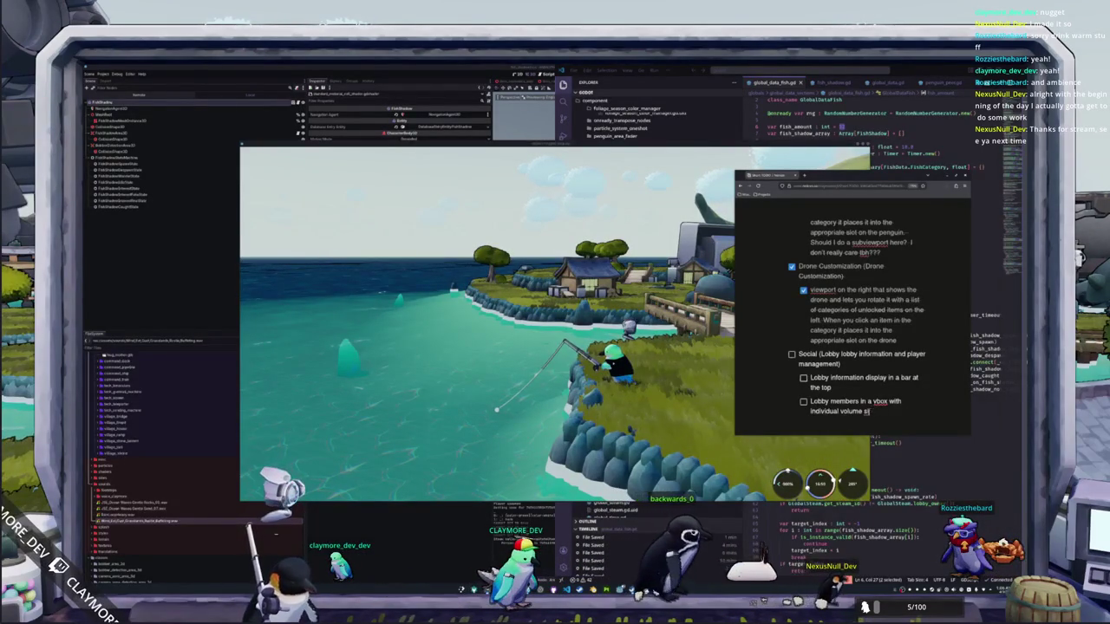
{"action": "key", "text": "BackSpace"}
{"action": "key", "text": "BackSpace"}
{"action": "key", "text": "BackSpace"}
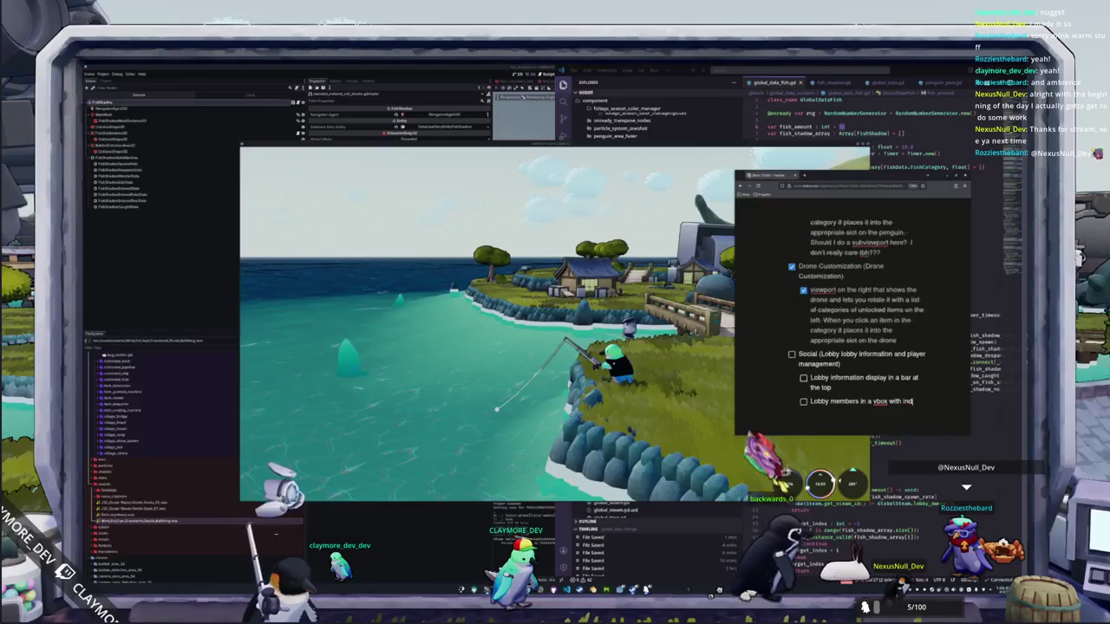
{"action": "key", "text": "BackSpace"}
{"action": "key", "text": "BackSpace"}
Step: Nest 'Member name' and 'Mute member' sub-items under Lobby members in a vbox
{"action": "key", "text": "Return"}
{"action": "key", "text": "Tab"}
{"action": "type", "text": "Member name"}
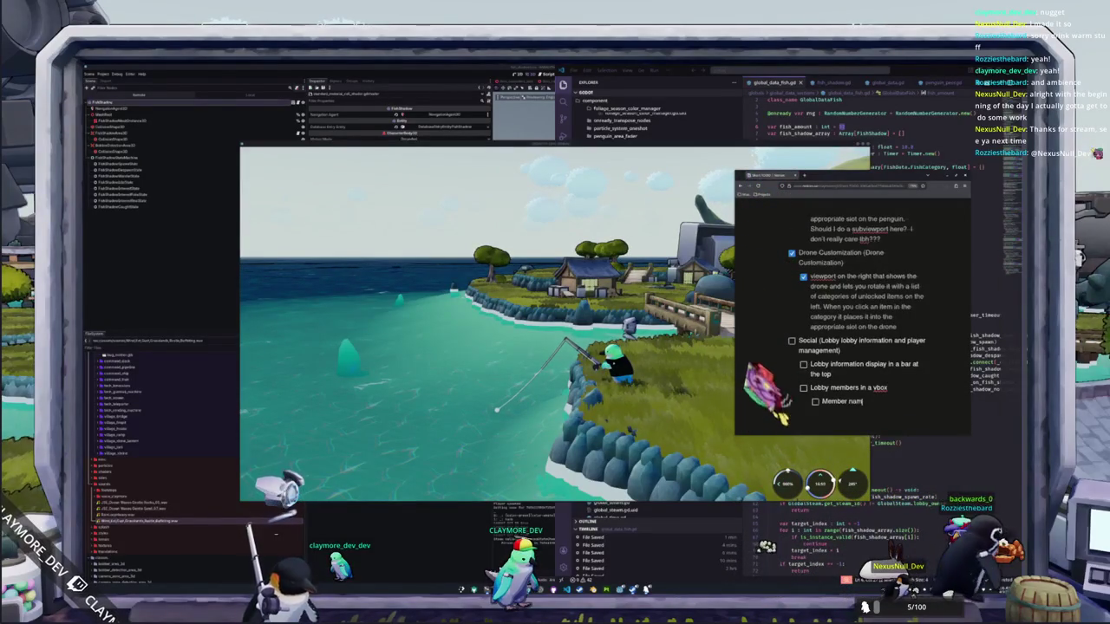
{"action": "key", "text": "Return"}
{"action": "type", "text": "Mute mem"}
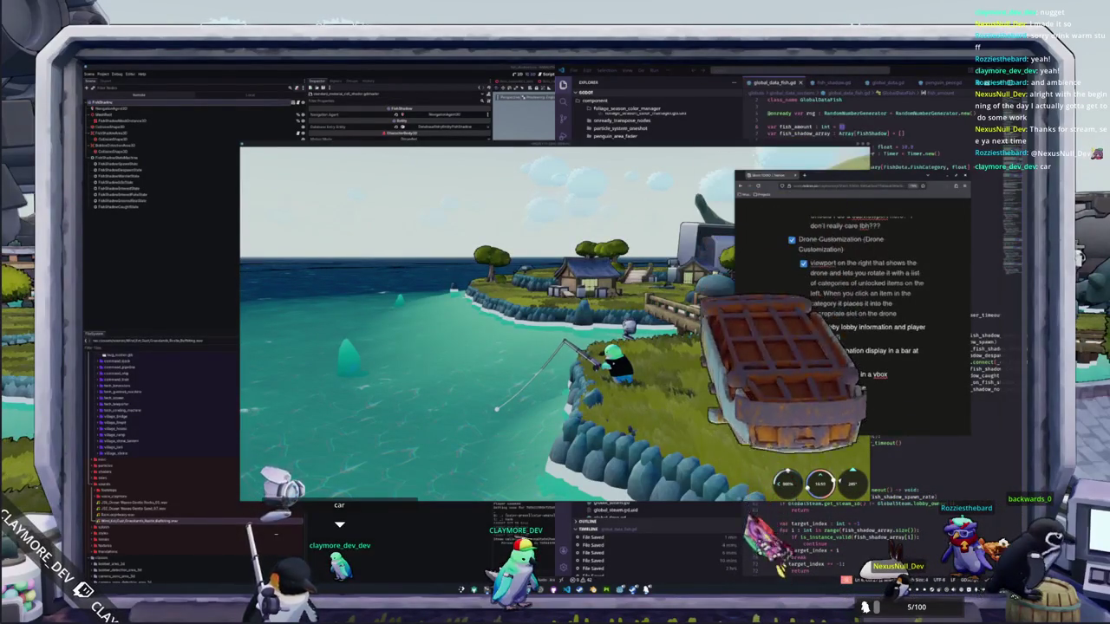
{"action": "type", "text": "ber"}
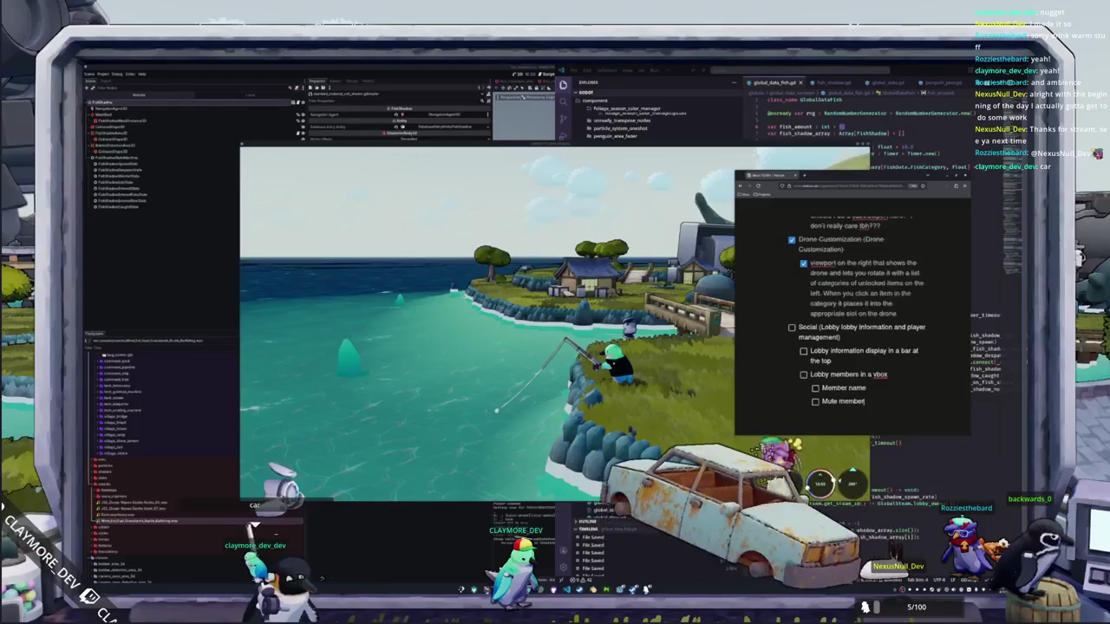
{"action": "key", "text": "Return"}
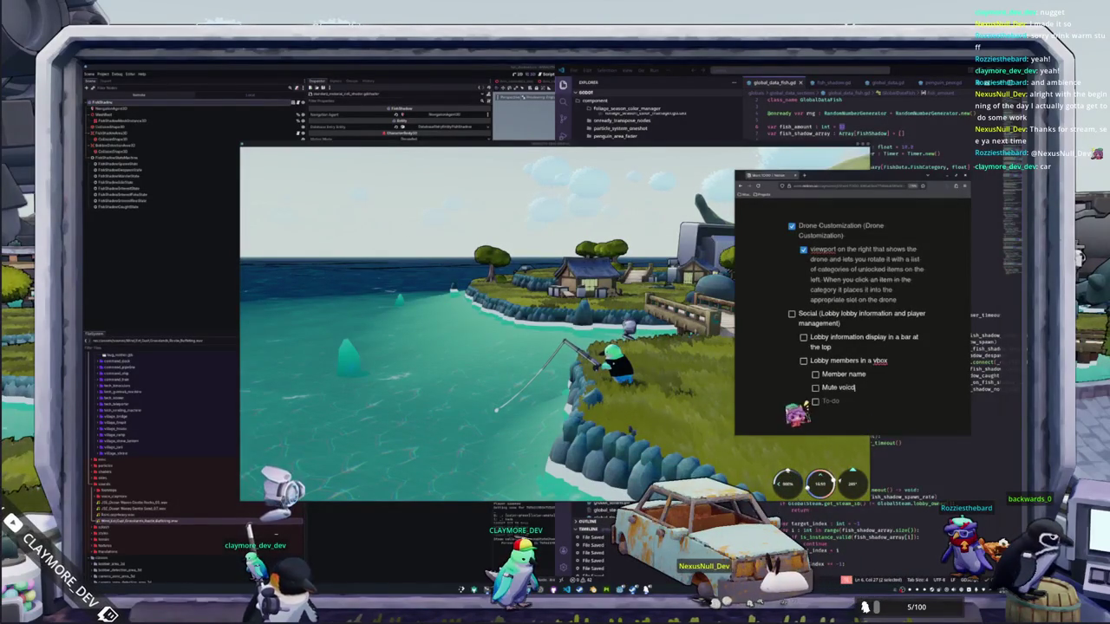
Step: Insert 'Mute chat' after Member name and fill the empty item as 'Voice volume slider'
{"action": "left_click", "coordinate": [826, 401]}
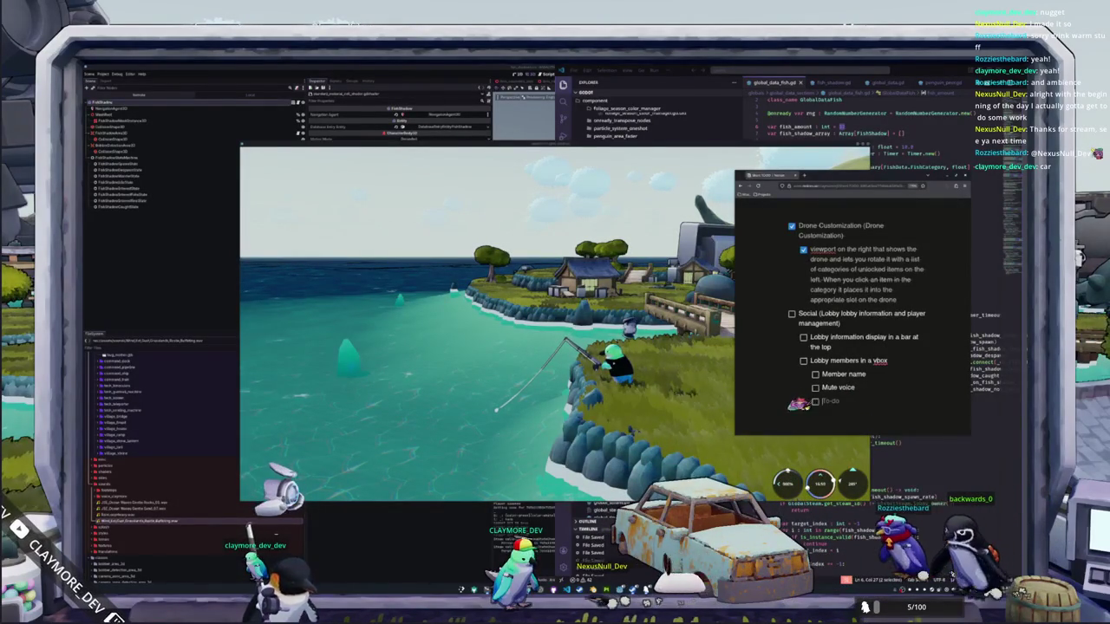
{"action": "left_click", "coordinate": [866, 374]}
{"action": "key", "text": "Return"}
{"action": "type", "text": "M"}
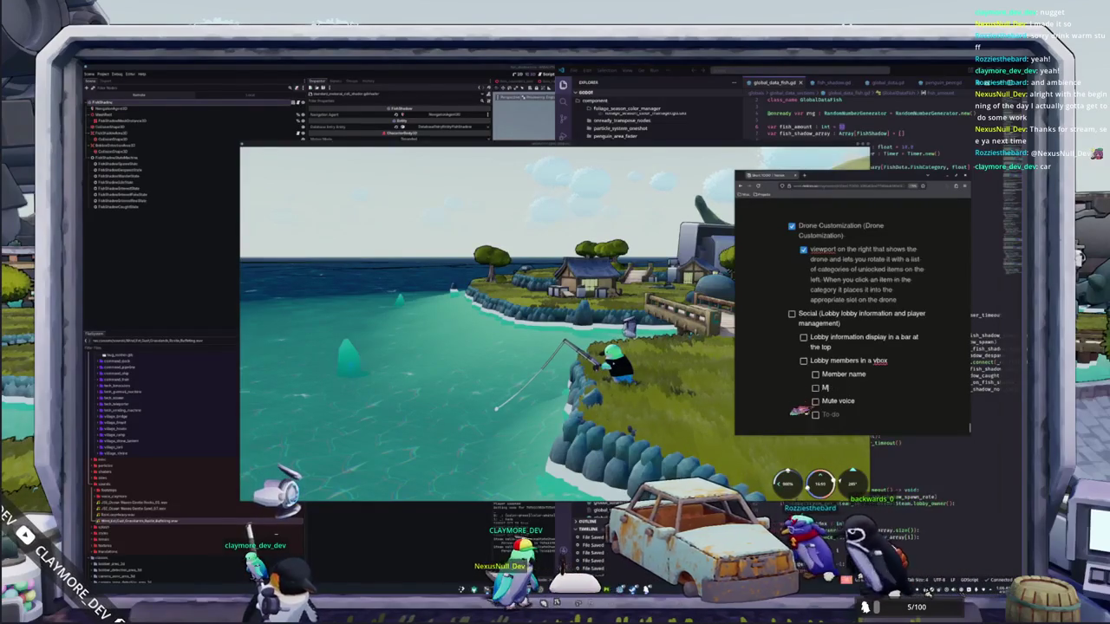
{"action": "type", "text": "ute chat"}
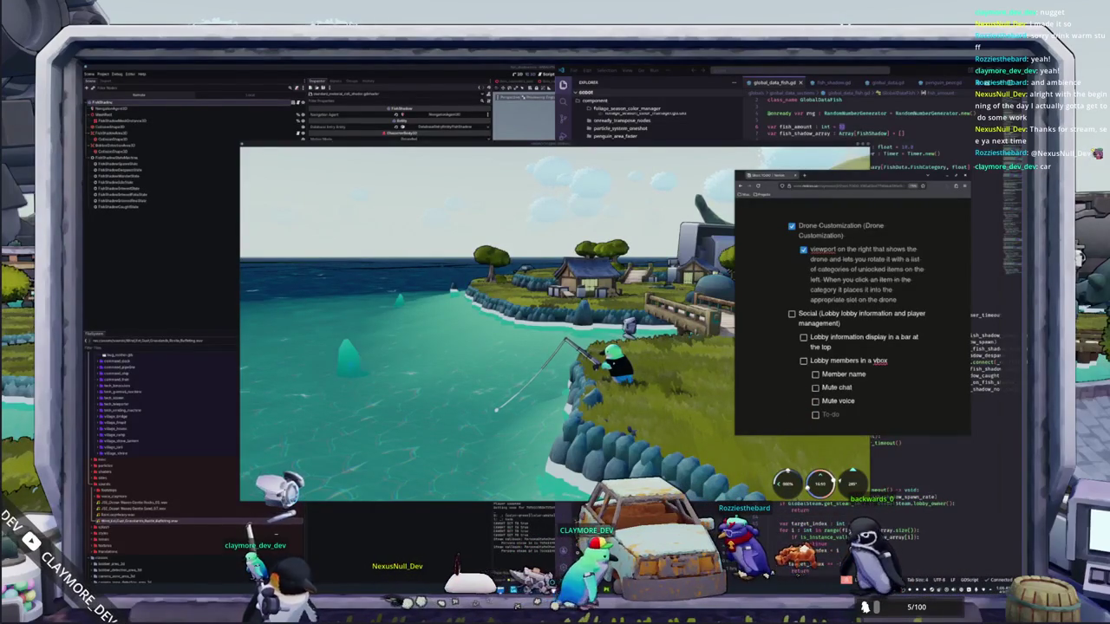
{"action": "key", "text": "Down"}
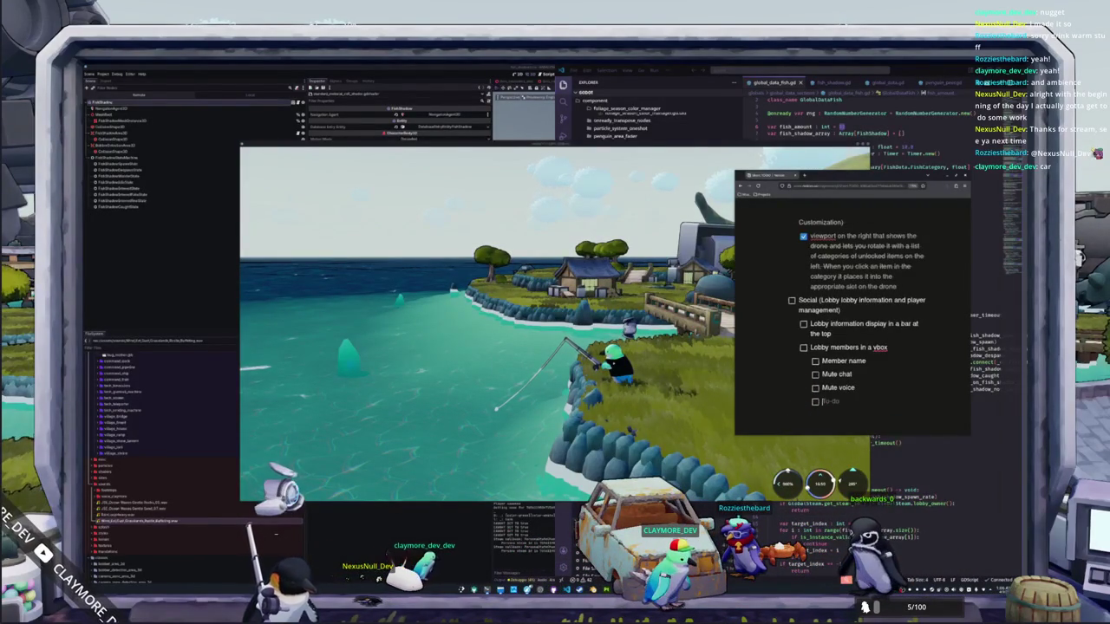
{"action": "type", "text": "Voice volume s"}
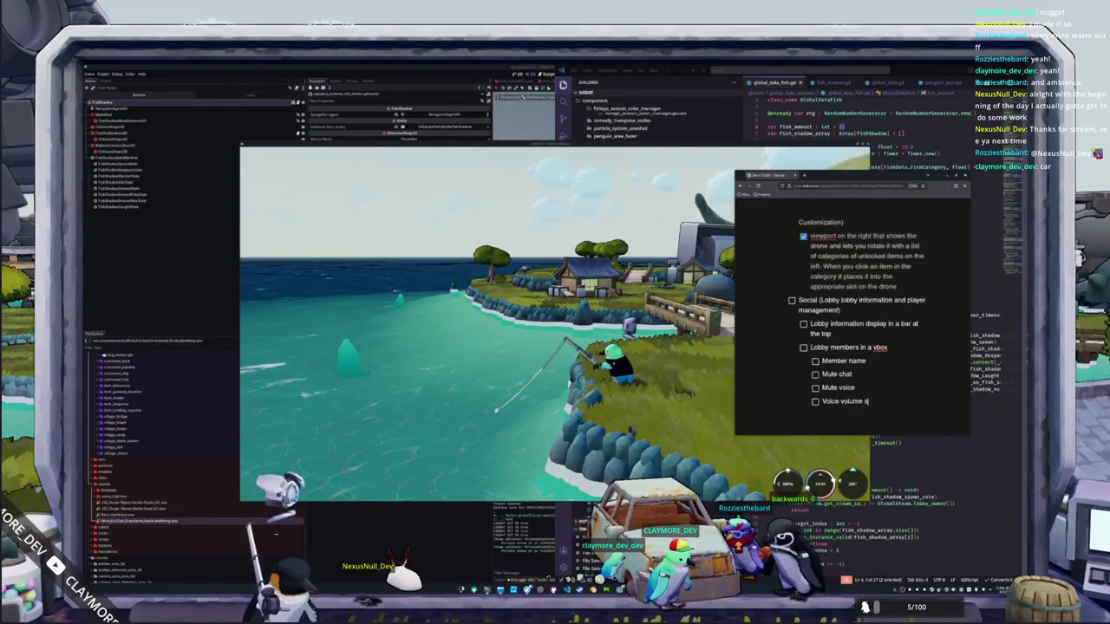
{"action": "type", "text": "lider"}
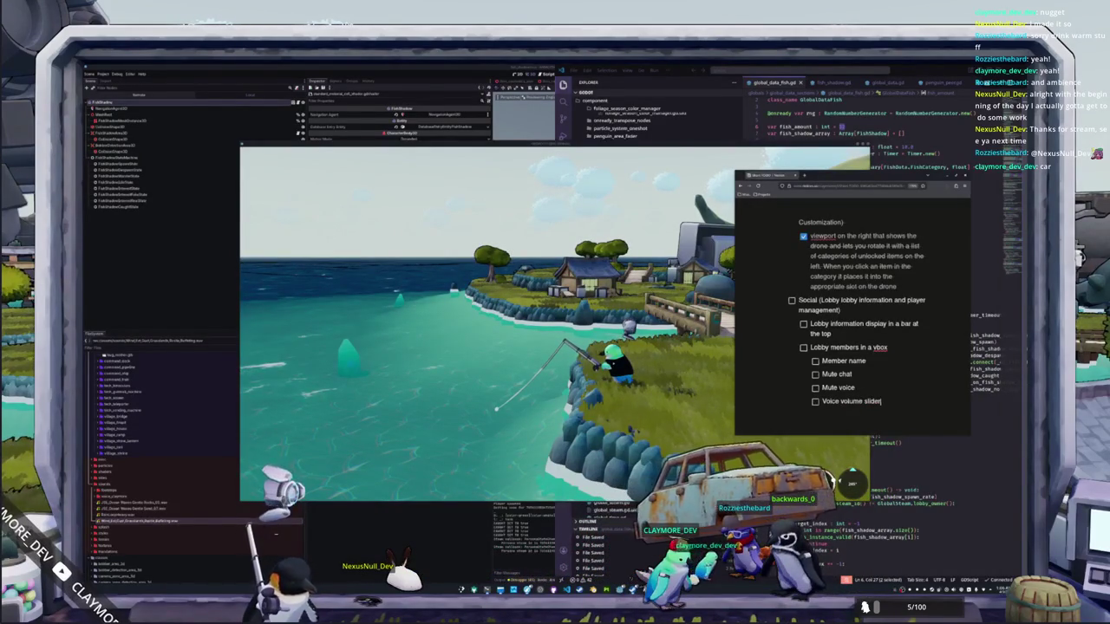
{"action": "left_click", "coordinate": [866, 361]}
{"action": "key", "text": "Return"}
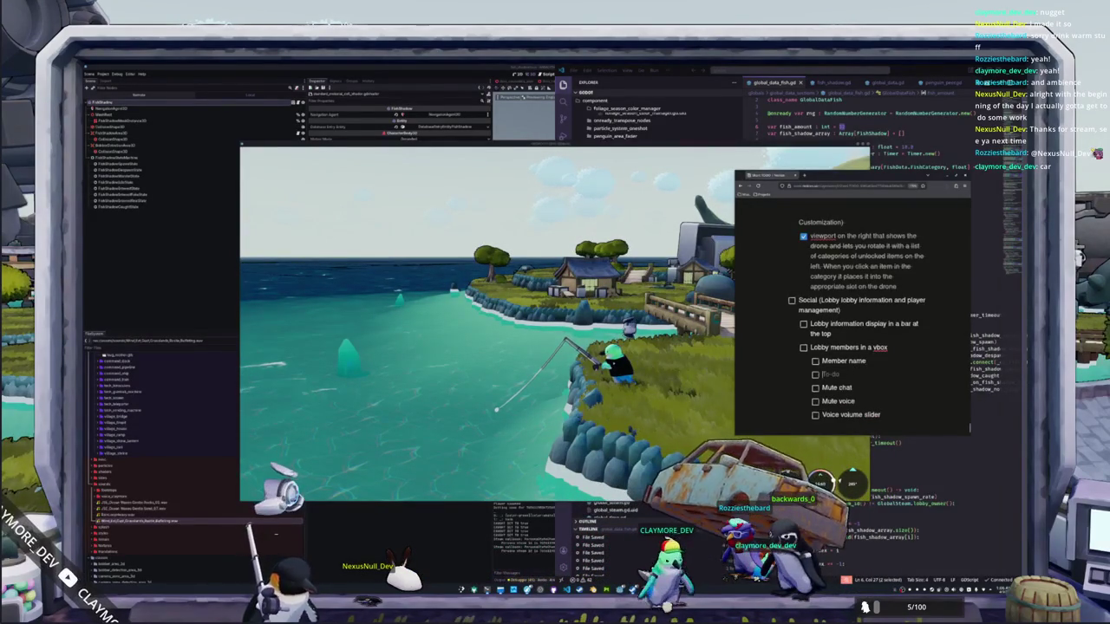
{"action": "key", "text": "BackSpace"}
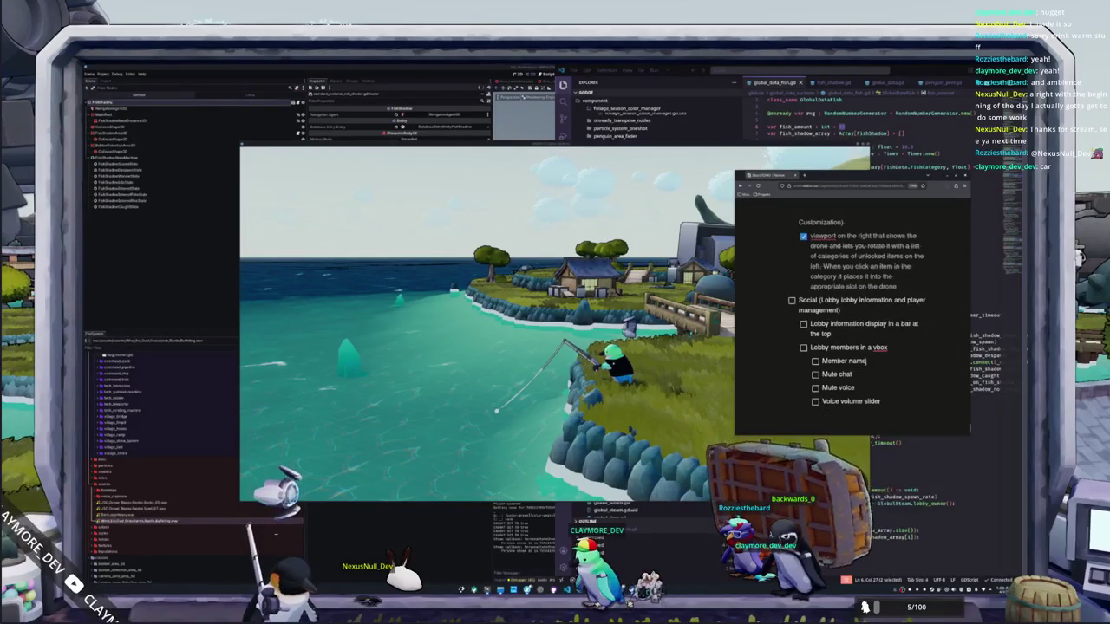
Step: Add a host kick / ban button item below Voice volume slider, reworking its wording
{"action": "left_click", "coordinate": [852, 402]}
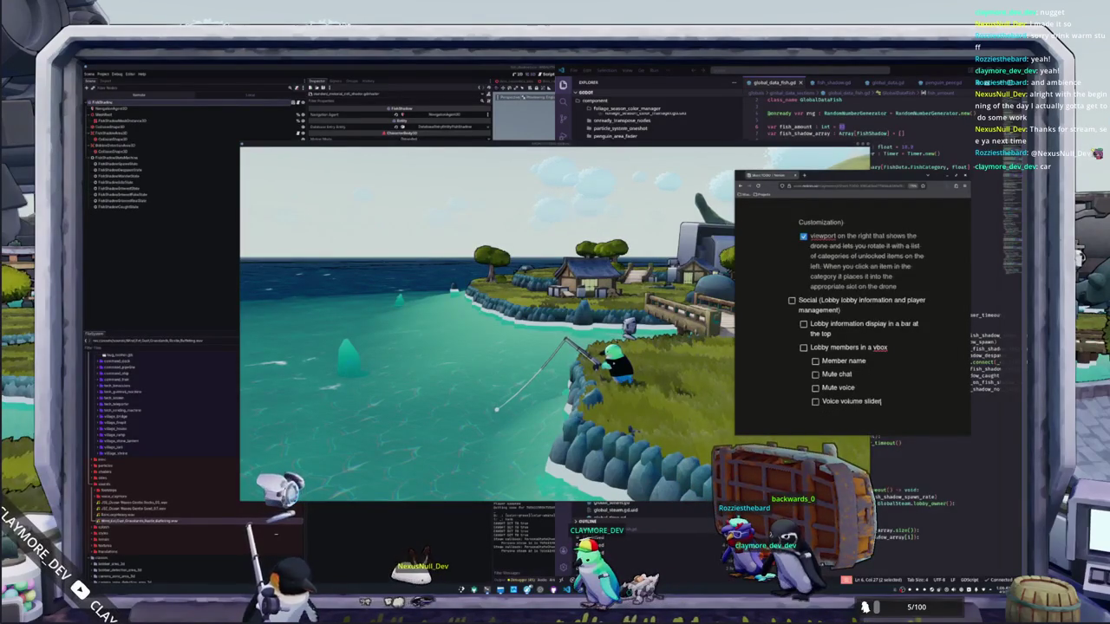
{"action": "key", "text": "Return"}
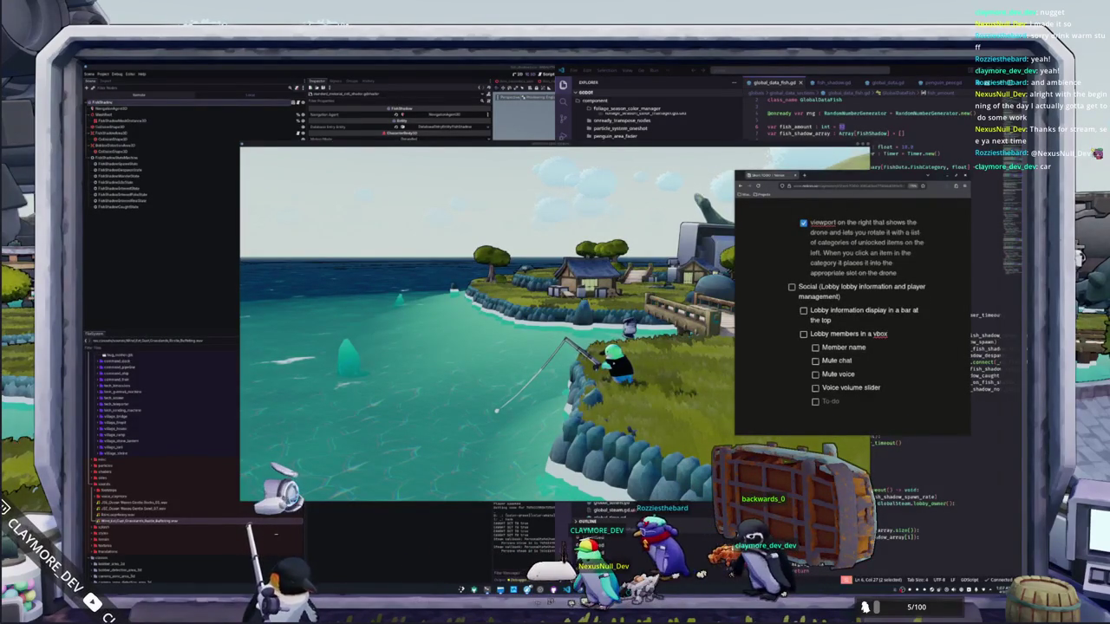
{"action": "type", "text": "Host"}
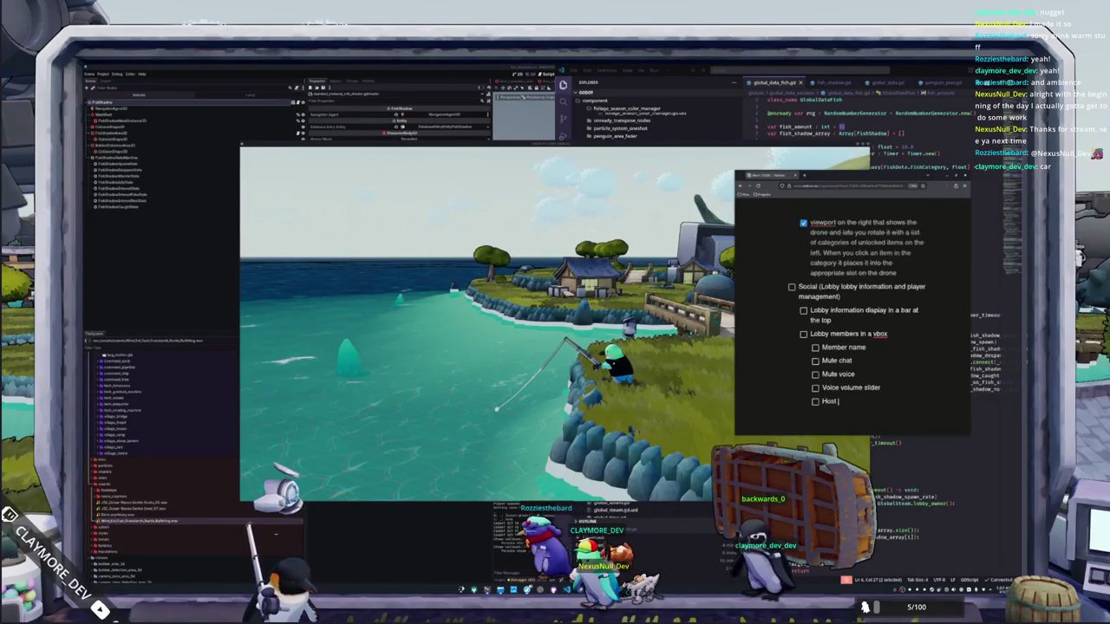
{"action": "type", "text": "kick button"}
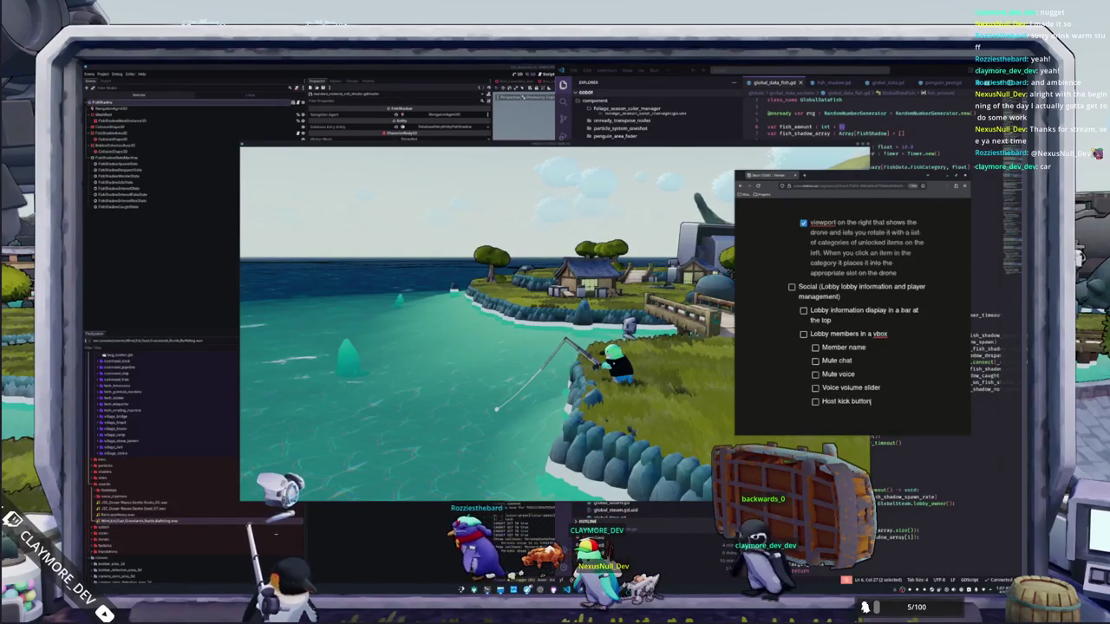
{"action": "type", "text": "?"}
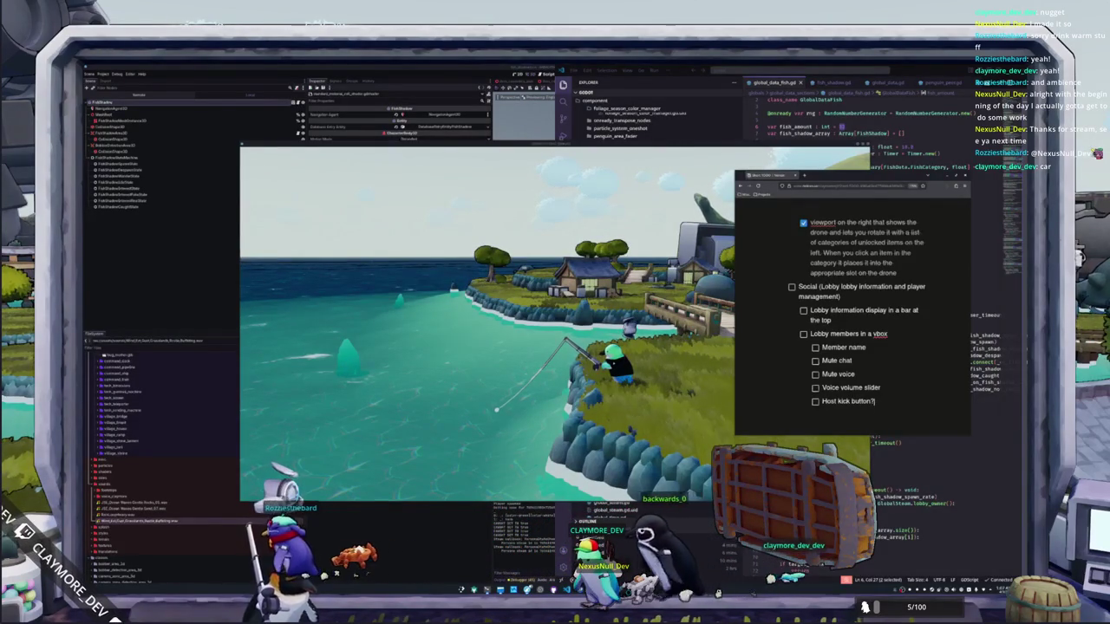
{"action": "key", "text": "BackSpace"}
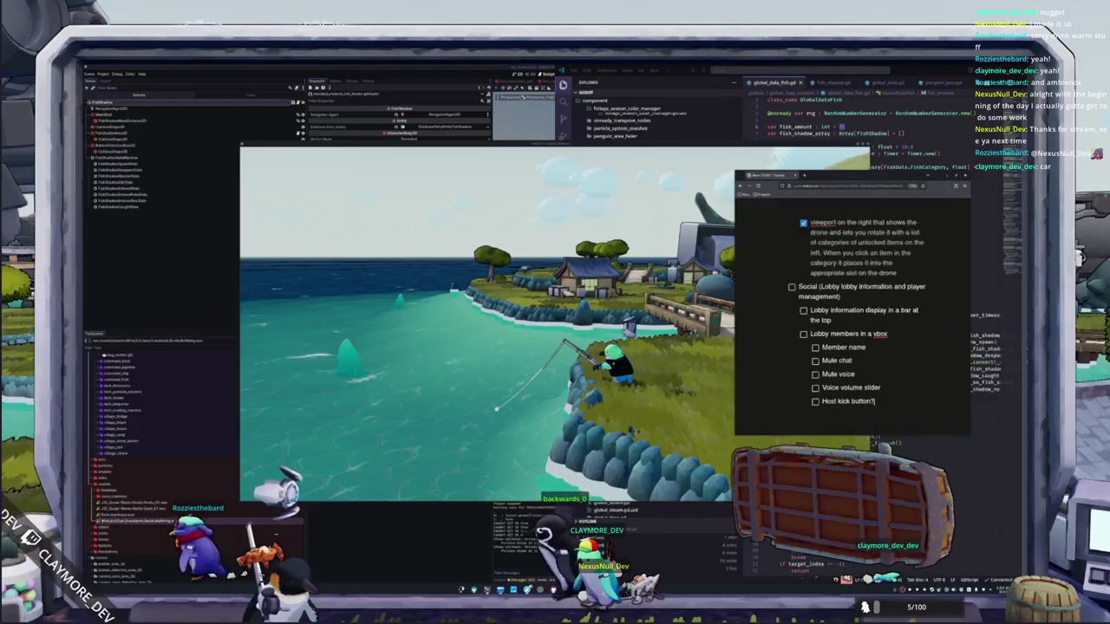
{"action": "type", "text": "?"}
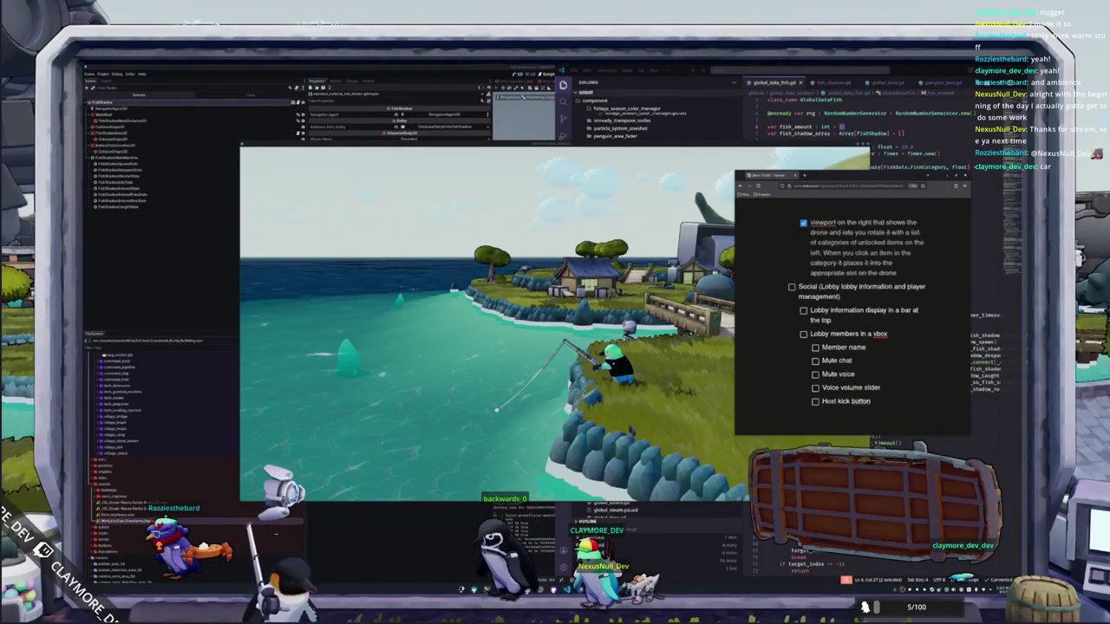
{"action": "key", "text": "ctrl+shift+Left"}
{"action": "key", "text": "ctrl+shift+Left"}
{"action": "key", "text": "BackSpace"}
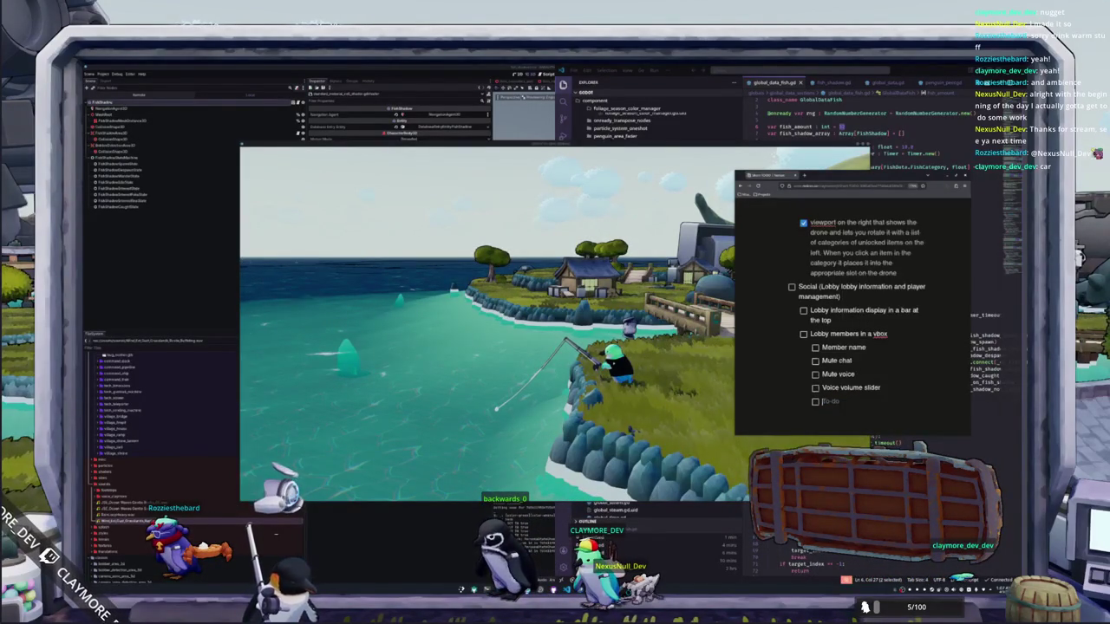
{"action": "type", "text": "If Host add a k"}
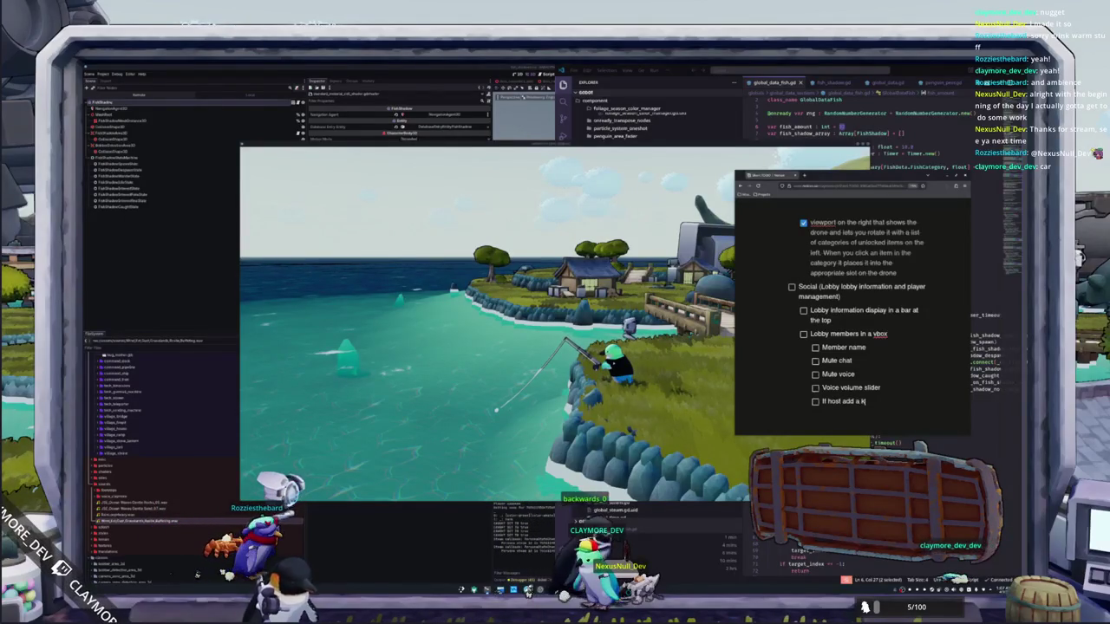
{"action": "type", "text": "ick / "}
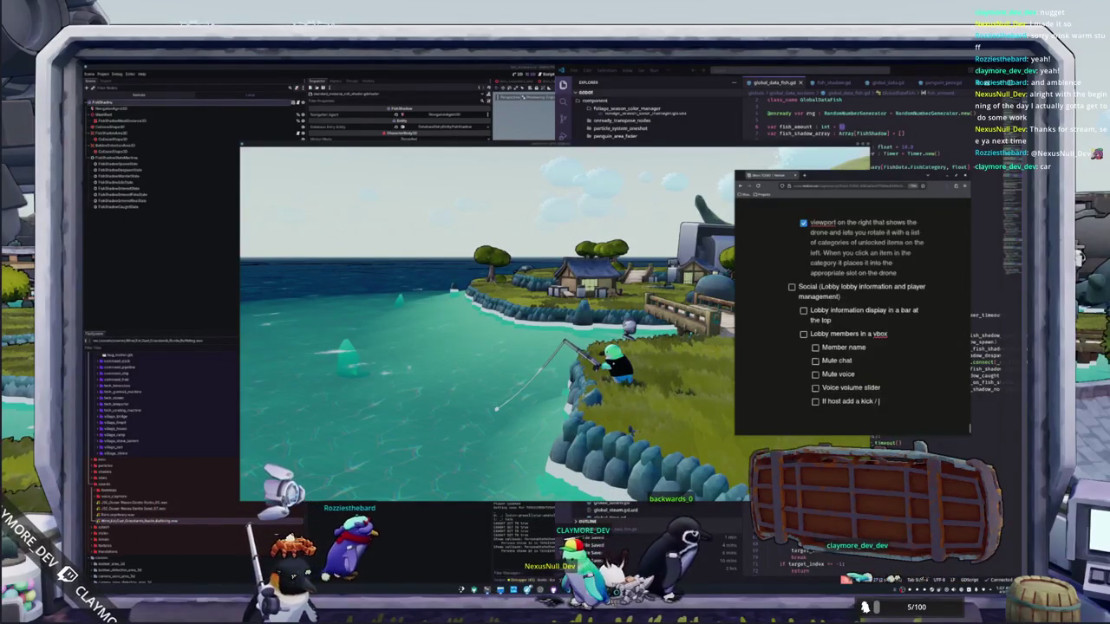
{"action": "type", "text": "blan button"}
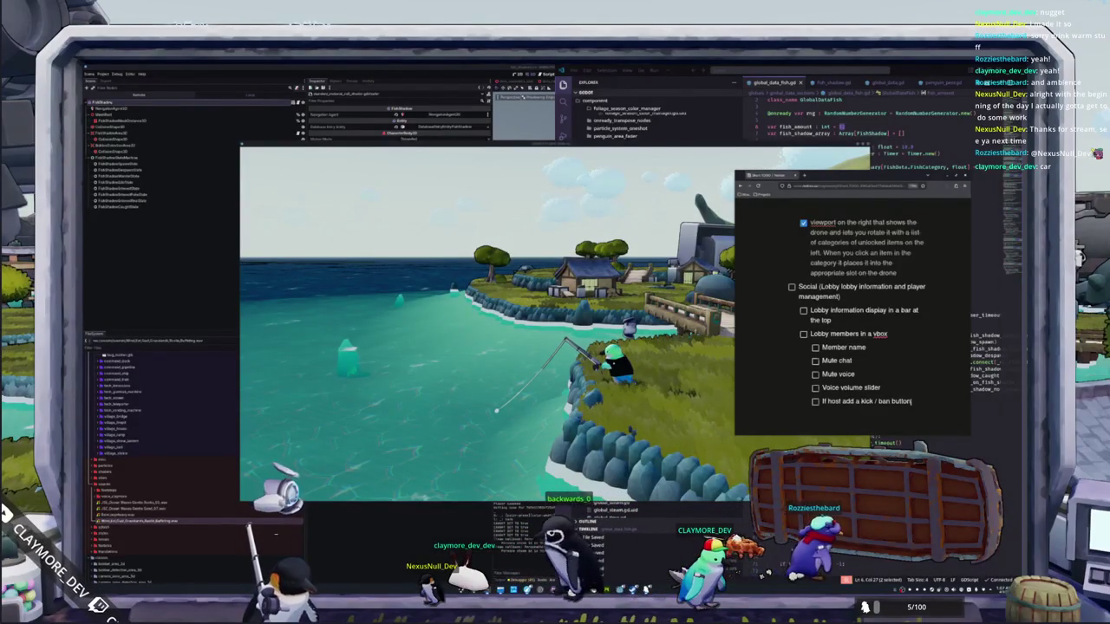
Step: Add 'Lobby name' and 'Lobby type' sub-items under the lobby information task
{"action": "key", "text": "Return"}
{"action": "type", "text": "Lobby name"}
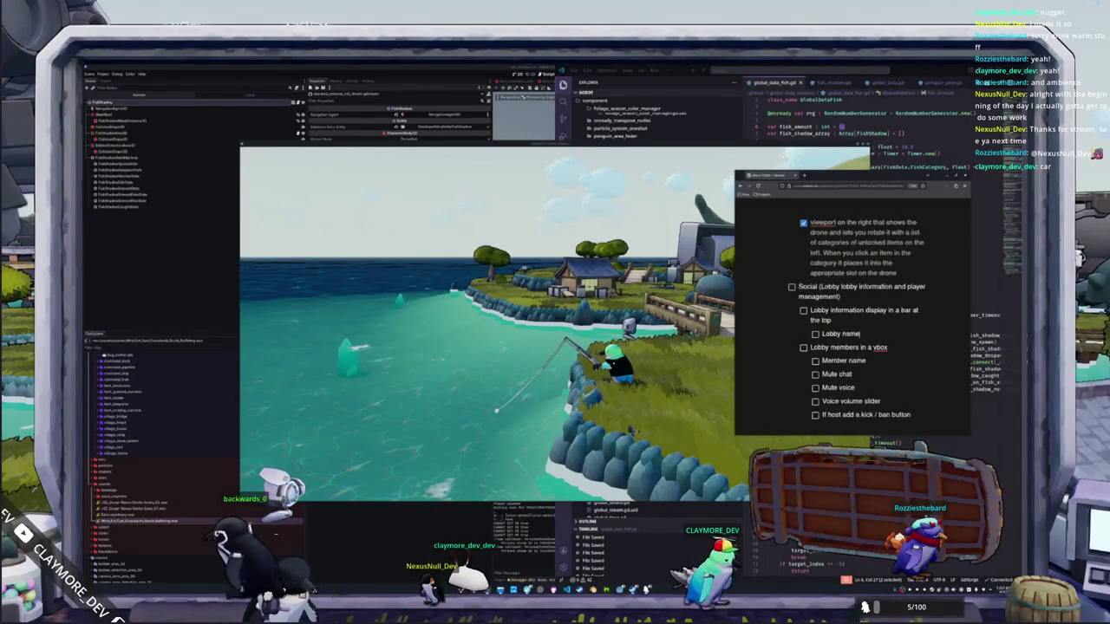
{"action": "key", "text": "Return"}
{"action": "type", "text": "Loby"}
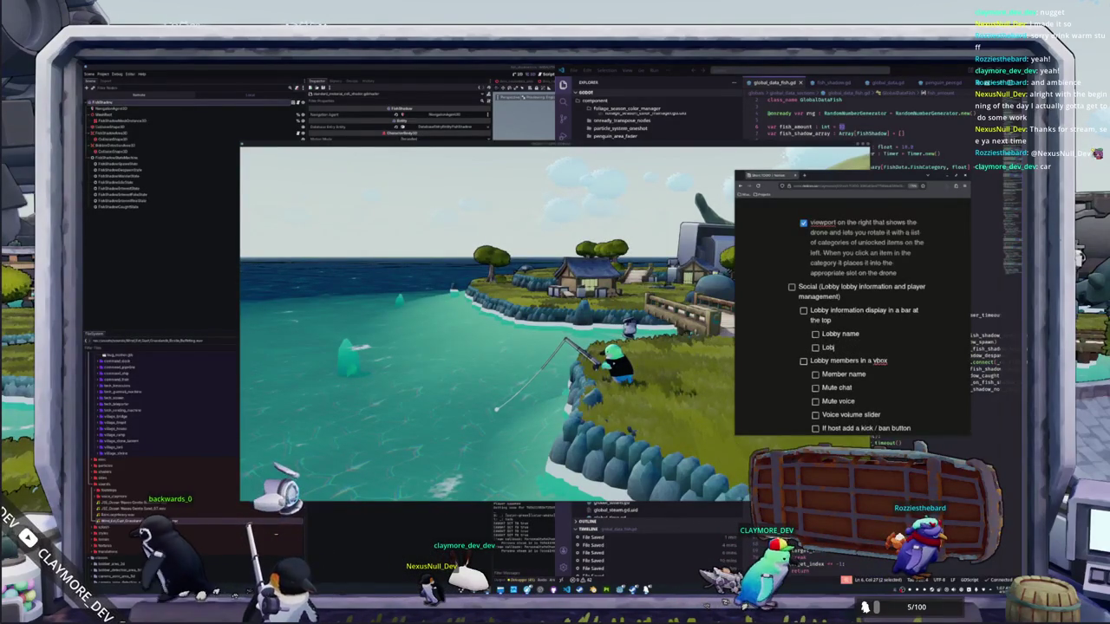
{"action": "key", "text": "BackSpace"}
{"action": "key", "text": "BackSpace"}
{"action": "key", "text": "BackSpace"}
{"action": "type", "text": "bby type"}
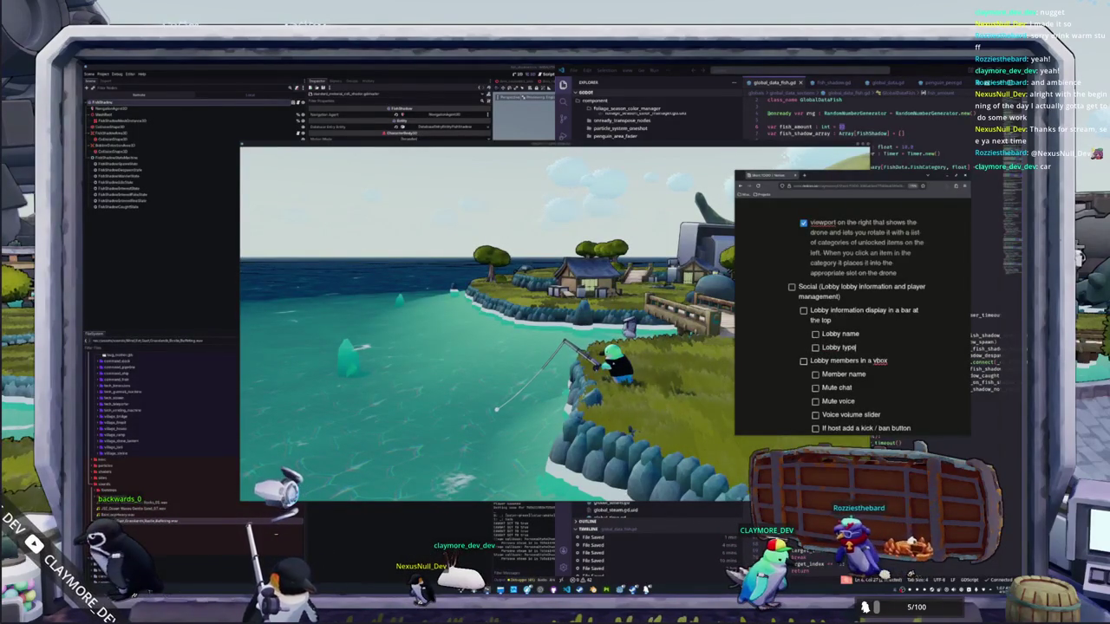
{"action": "key", "text": "Return"}
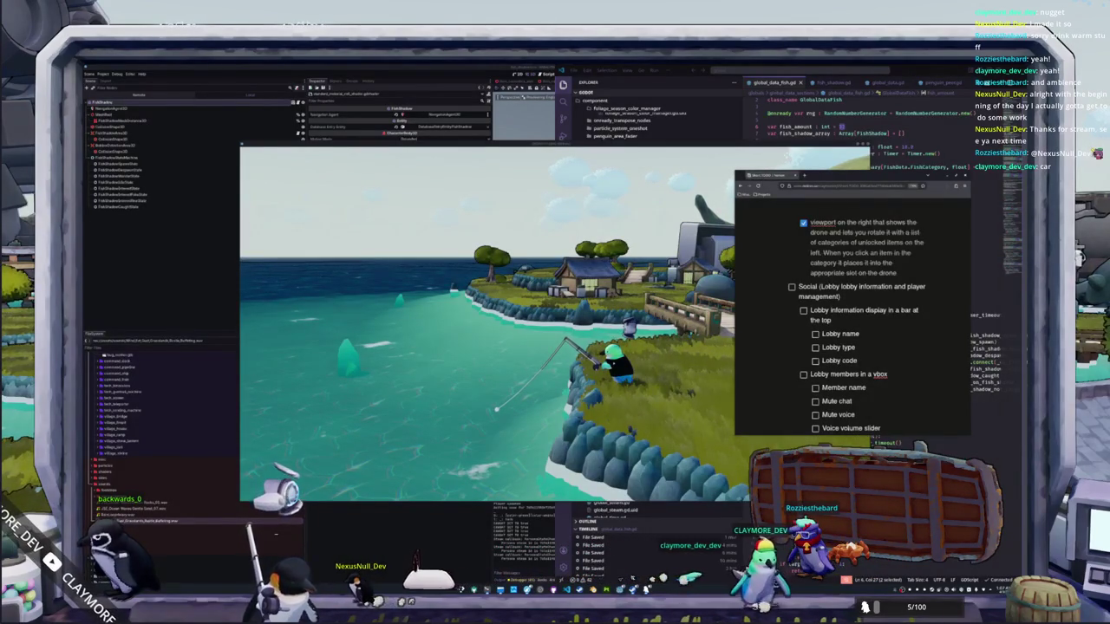
{"action": "type", "text": "Lobby code"}
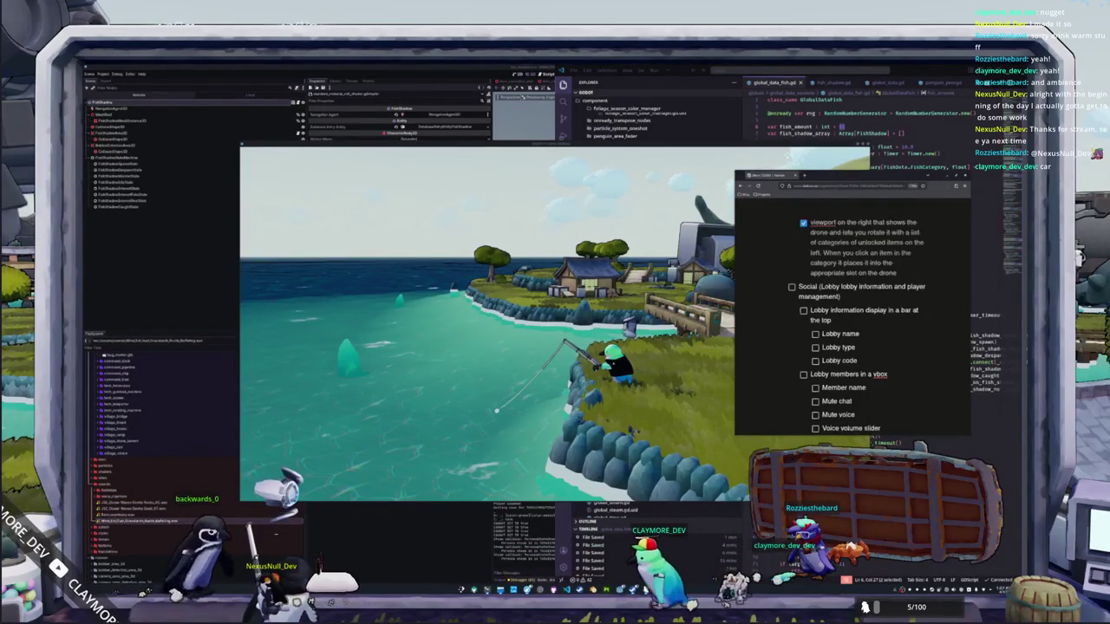
Step: Add 'Lobby code (Hidden by default)' and a 'Show Lobby code button' sub-item
{"action": "type", "text": "("}
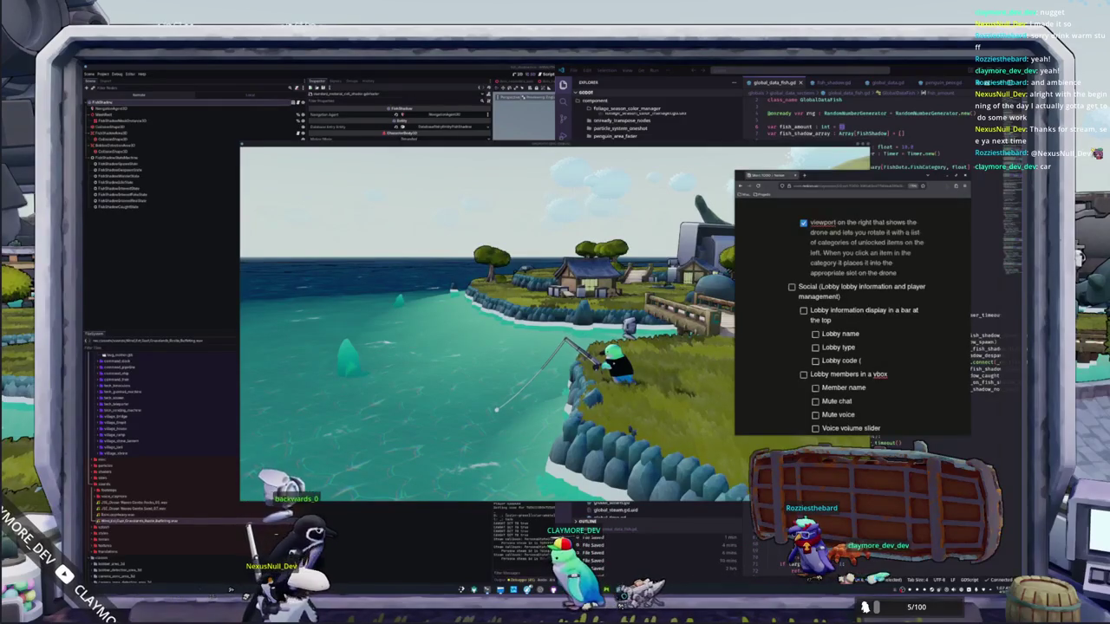
{"action": "type", "text": "Hidden"}
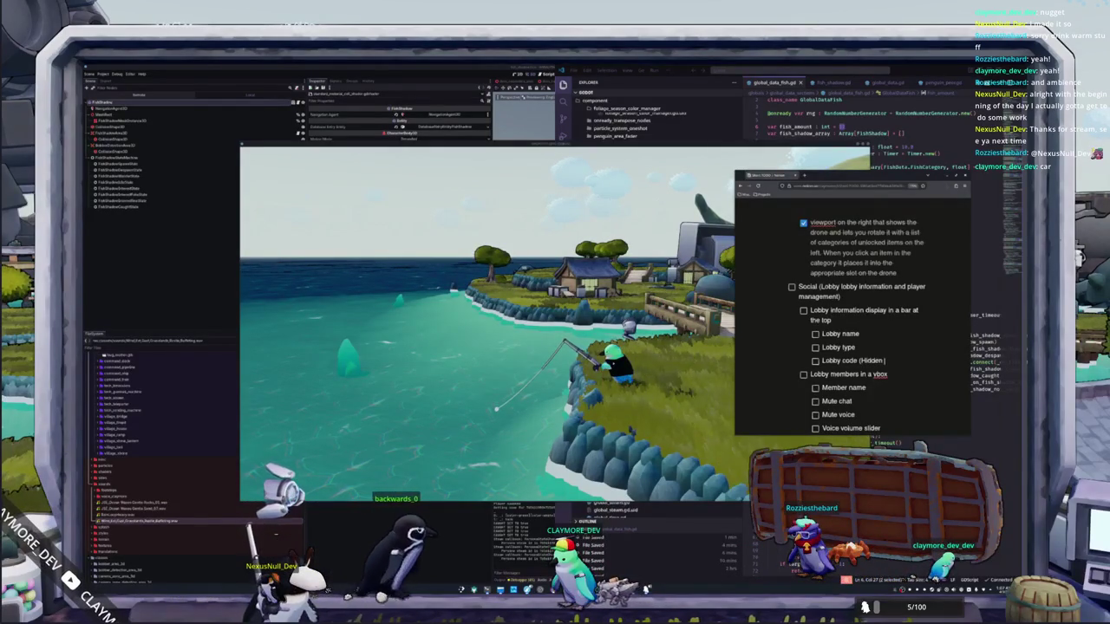
{"action": "type", "text": " by default)"}
{"action": "key", "text": "Return"}
{"action": "type", "text": "Show"}
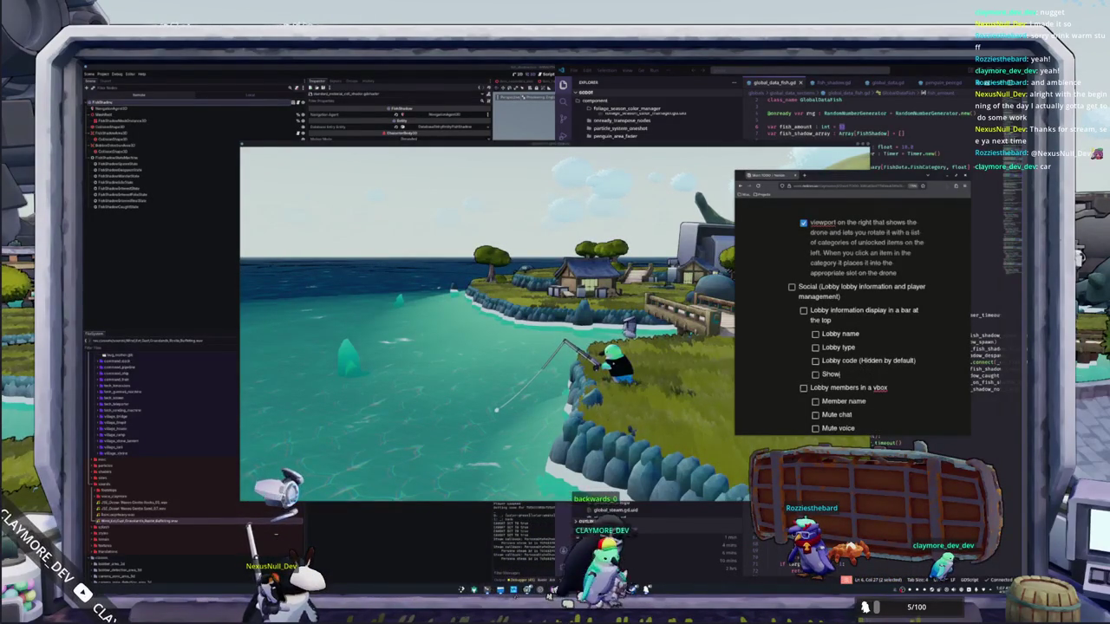
{"action": "type", "text": " Lobby code button"}
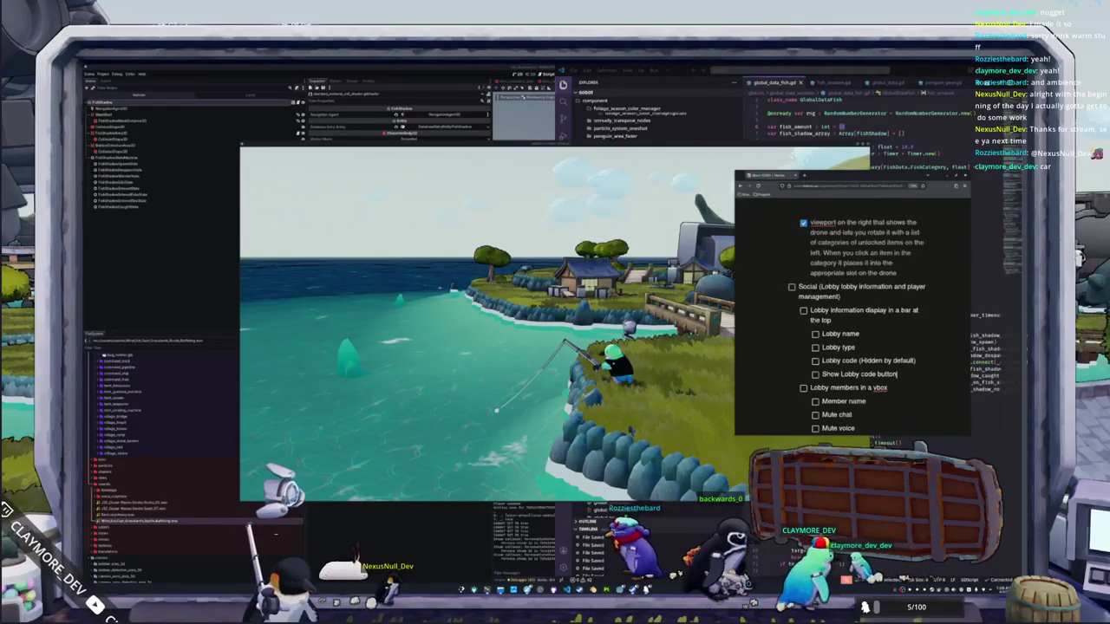
{"action": "scroll", "coordinate": [852, 303], "scroll_direction": "down", "scroll_amount": 3}
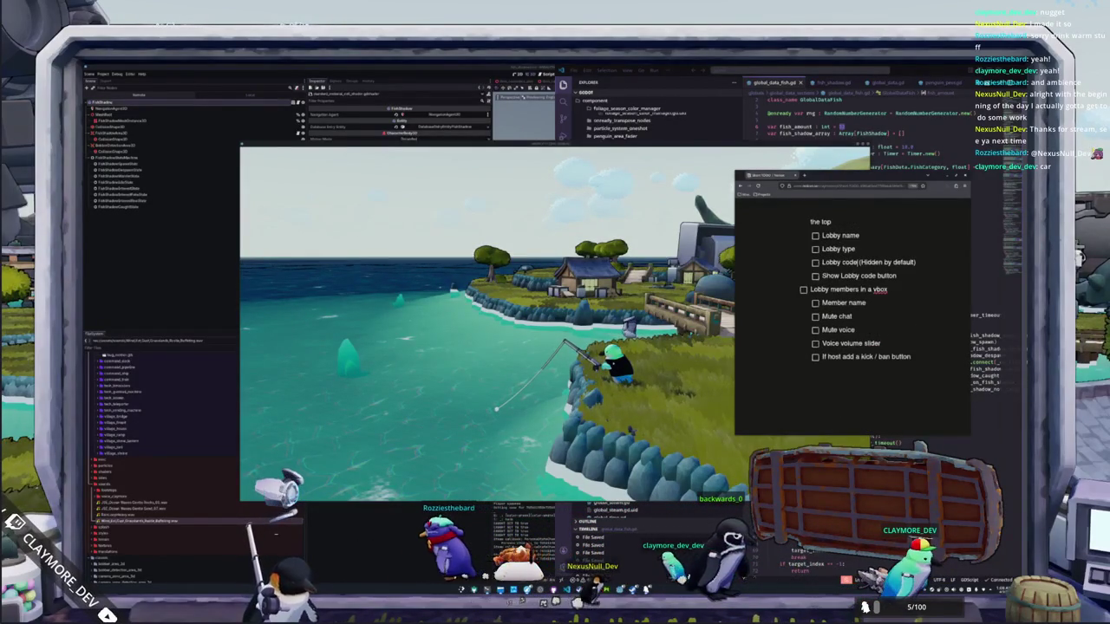
{"action": "scroll", "coordinate": [832, 260], "scroll_direction": "up", "scroll_amount": 1}
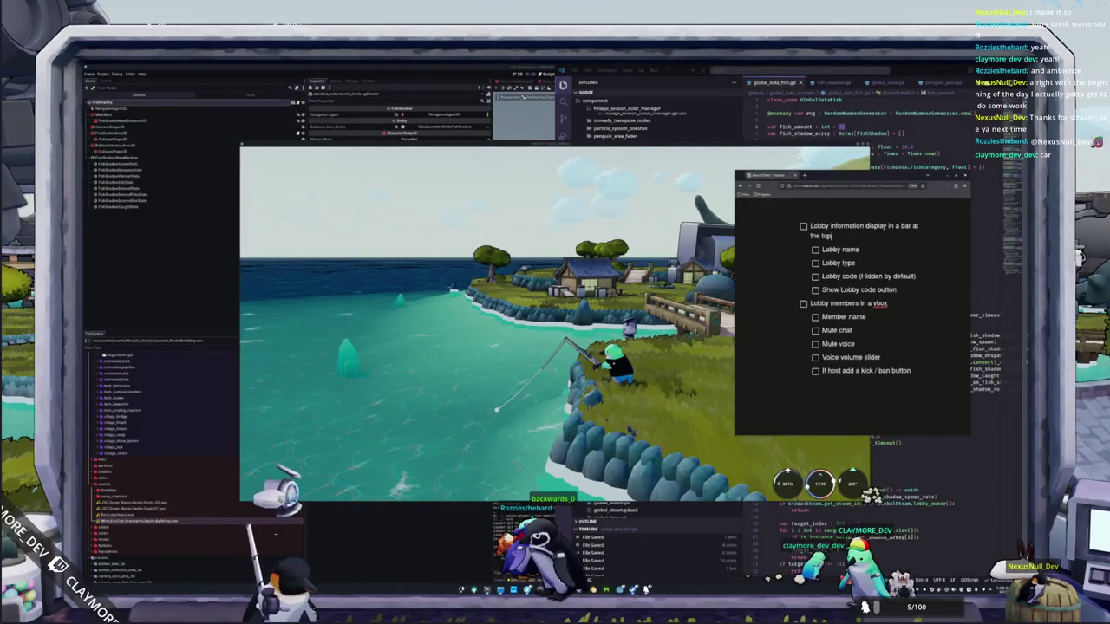
{"action": "key", "text": "ctrl+v"}
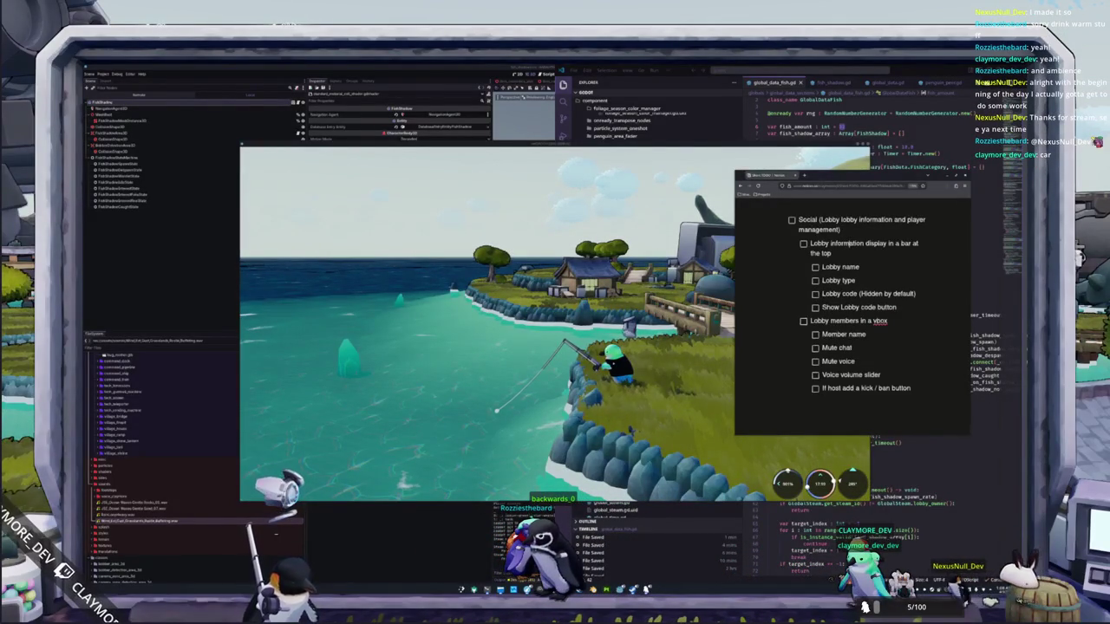
{"action": "right_click", "coordinate": [848, 243]}
{"action": "key", "text": "Escape"}
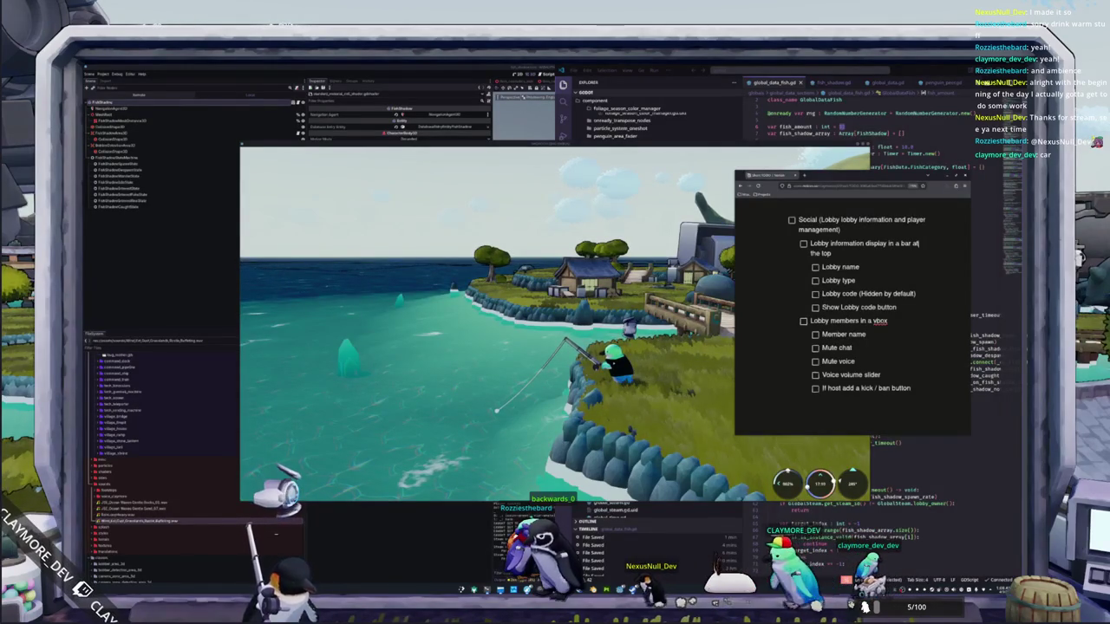
{"action": "left_click", "coordinate": [810, 253]}
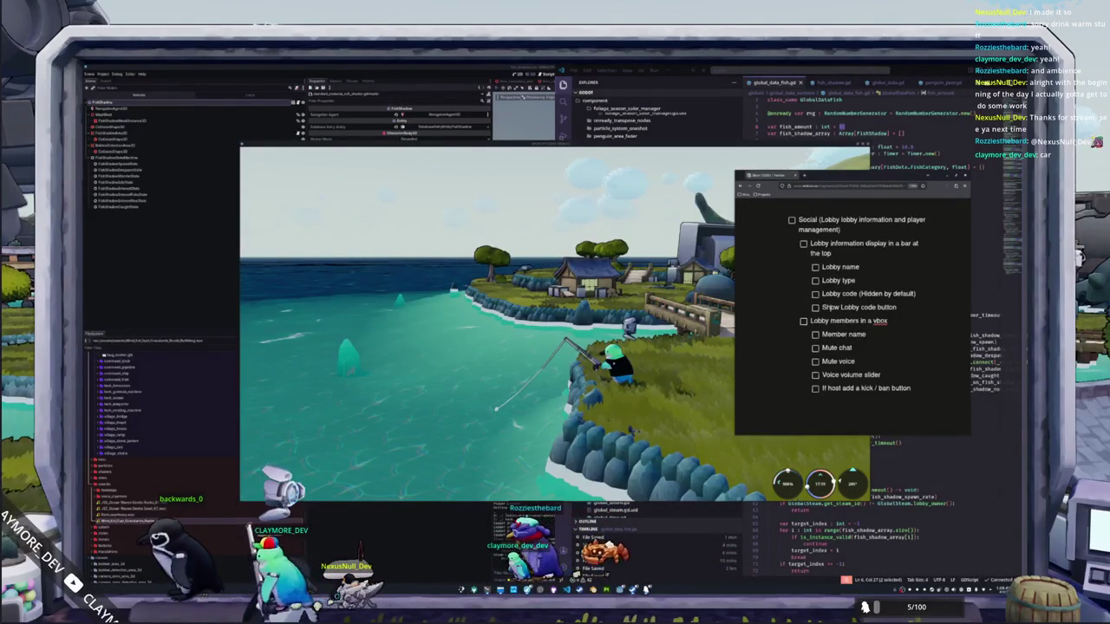
{"action": "key", "text": "Return"}
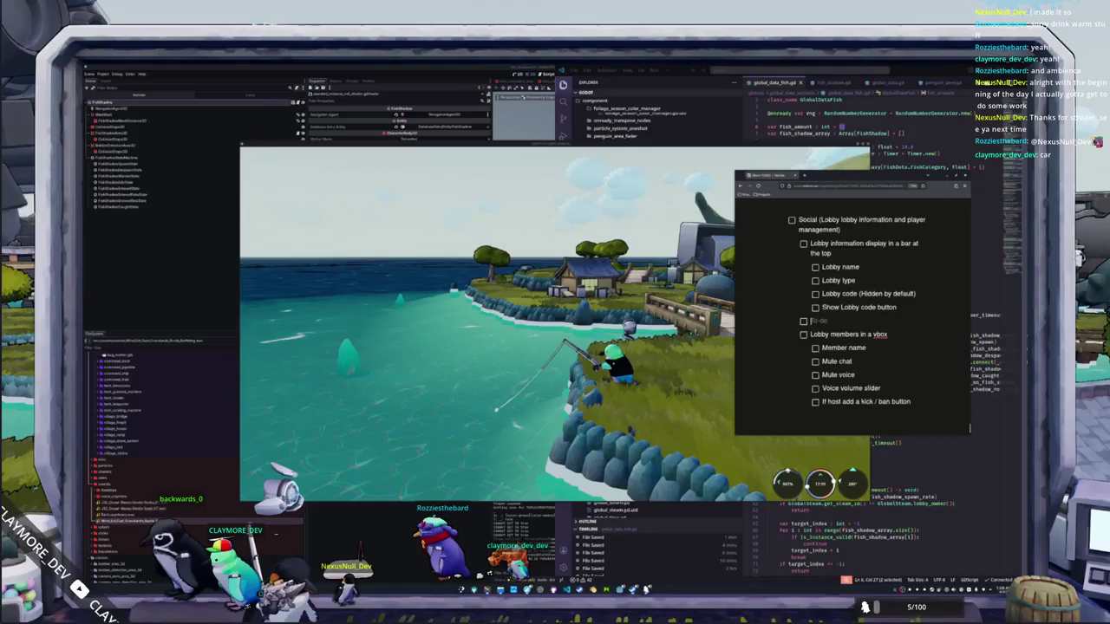
Step: Insert a 'Current members / maximum members' to-do after 'Lobby type' and remove the leftover empty line
{"action": "type", "text": "In"}
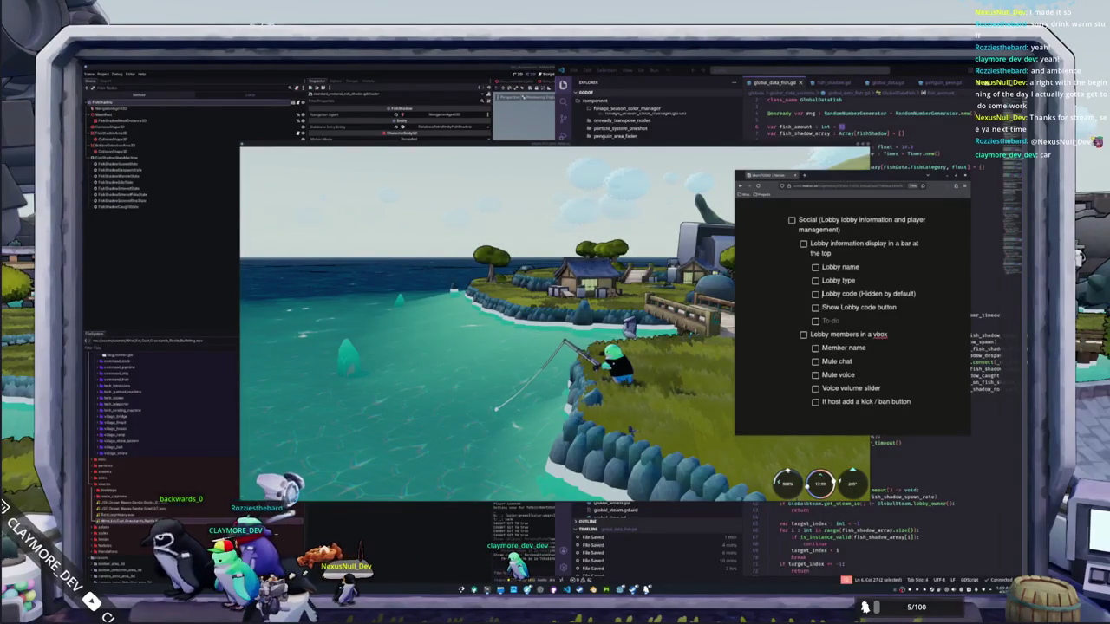
{"action": "key", "text": "Return"}
{"action": "type", "text": "Current members"}
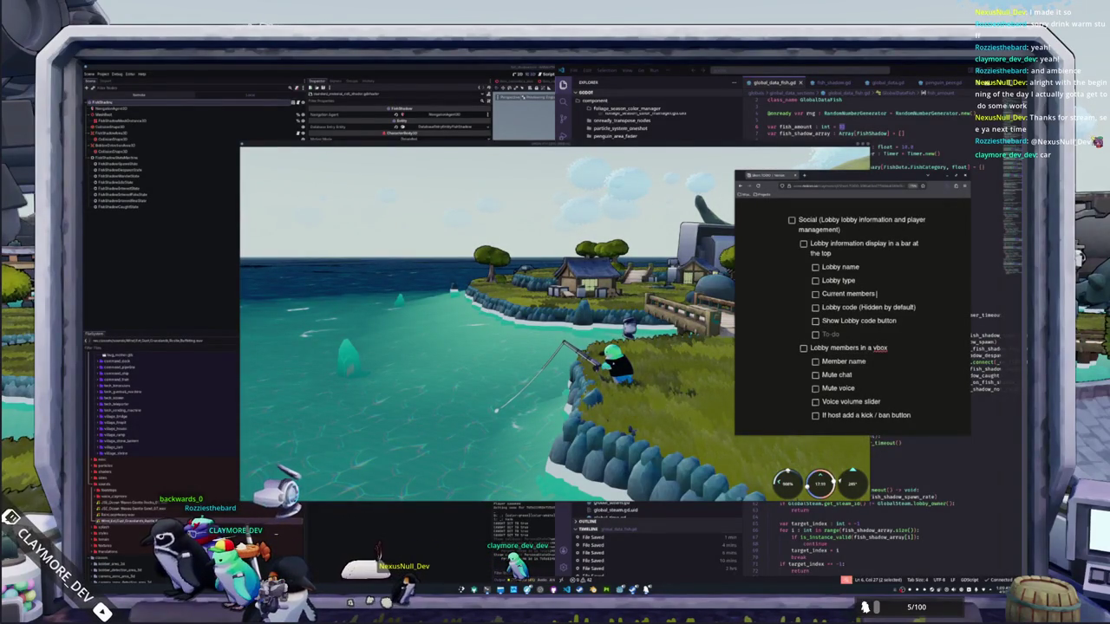
{"action": "type", "text": "/ max"}
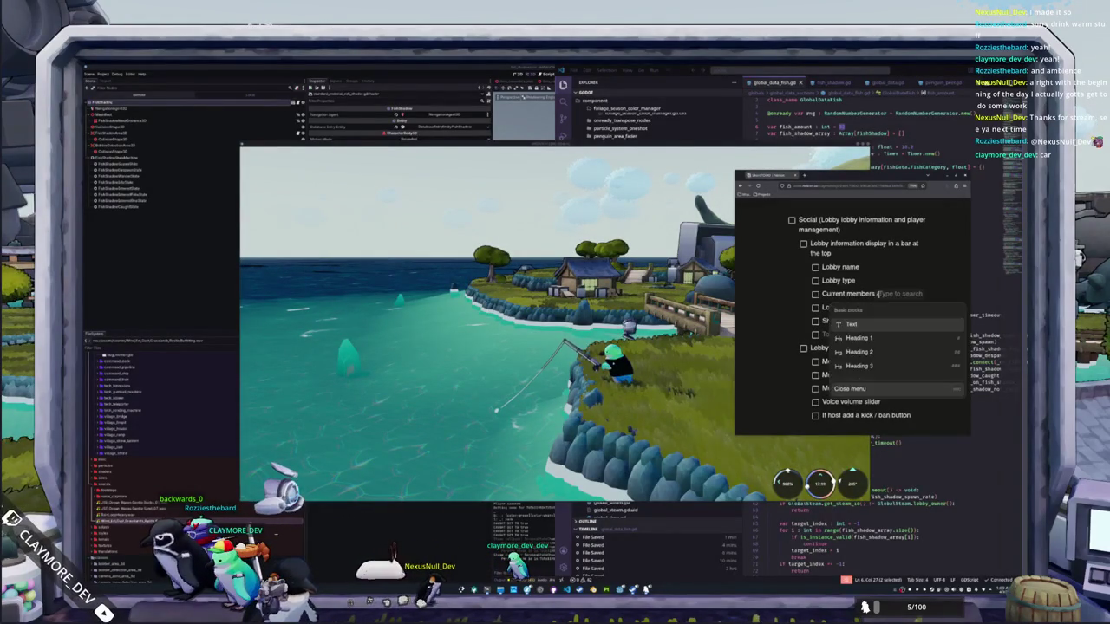
{"action": "type", "text": "imum"}
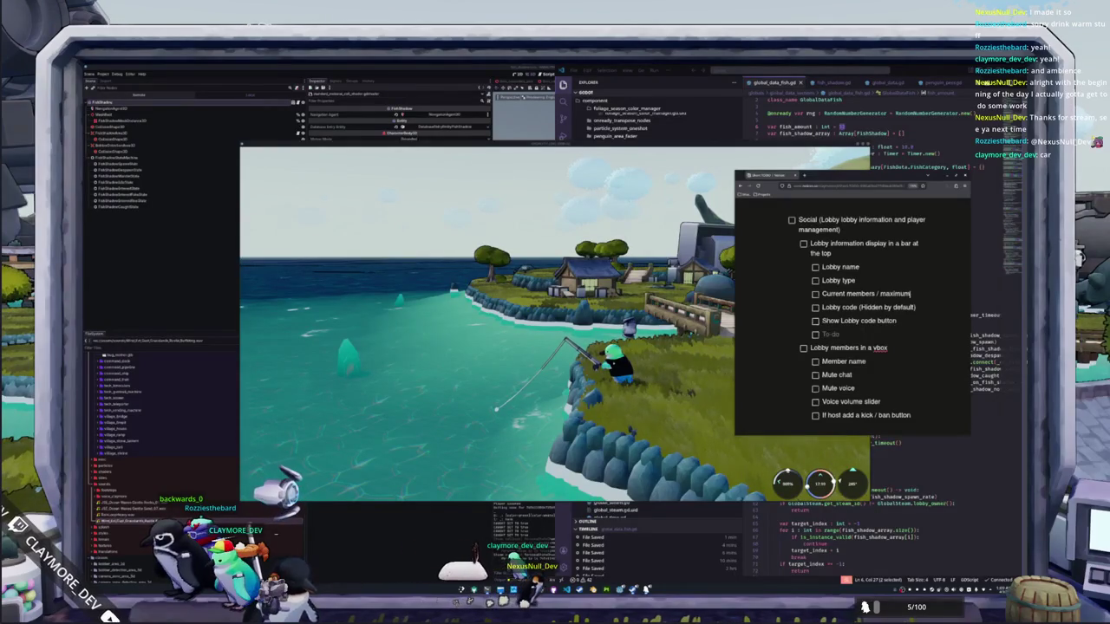
{"action": "type", "text": " members"}
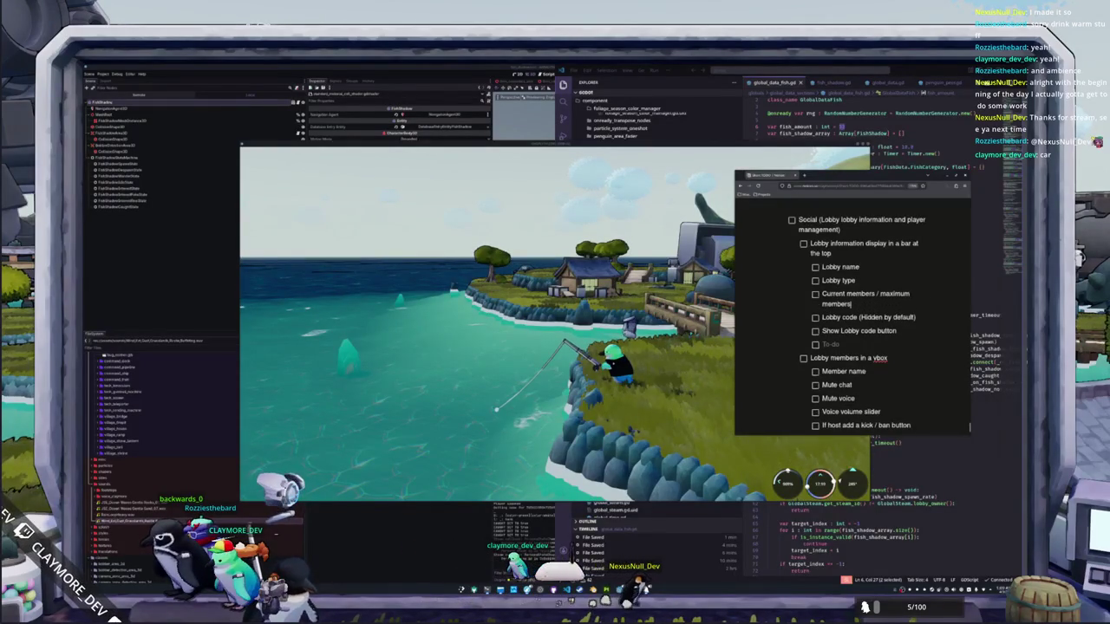
{"action": "key", "text": "shift+Tab"}
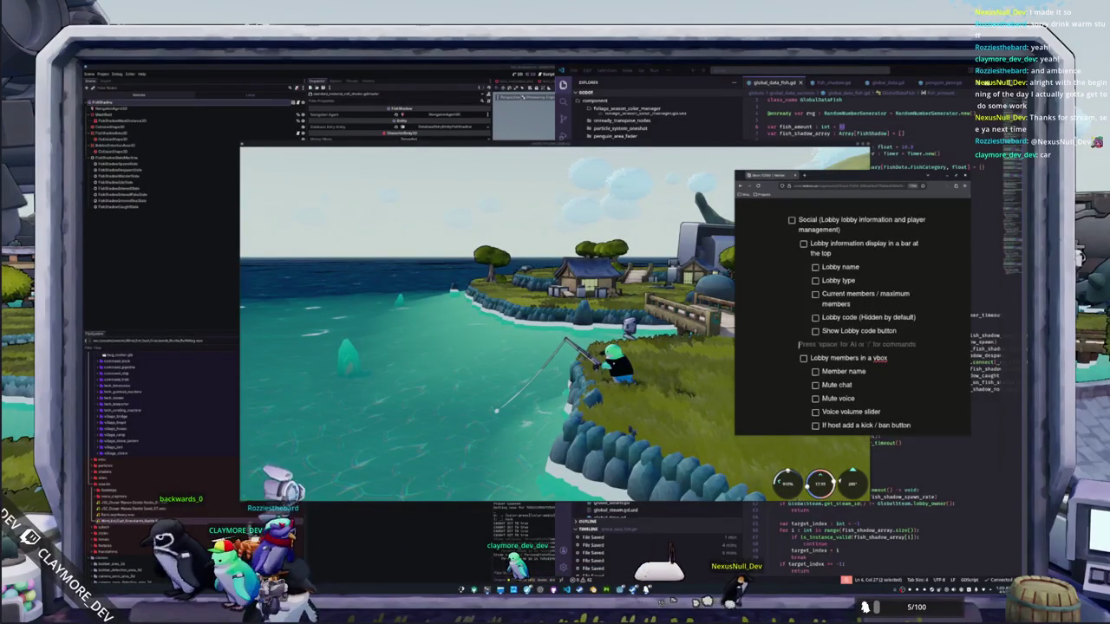
{"action": "key", "text": "BackSpace"}
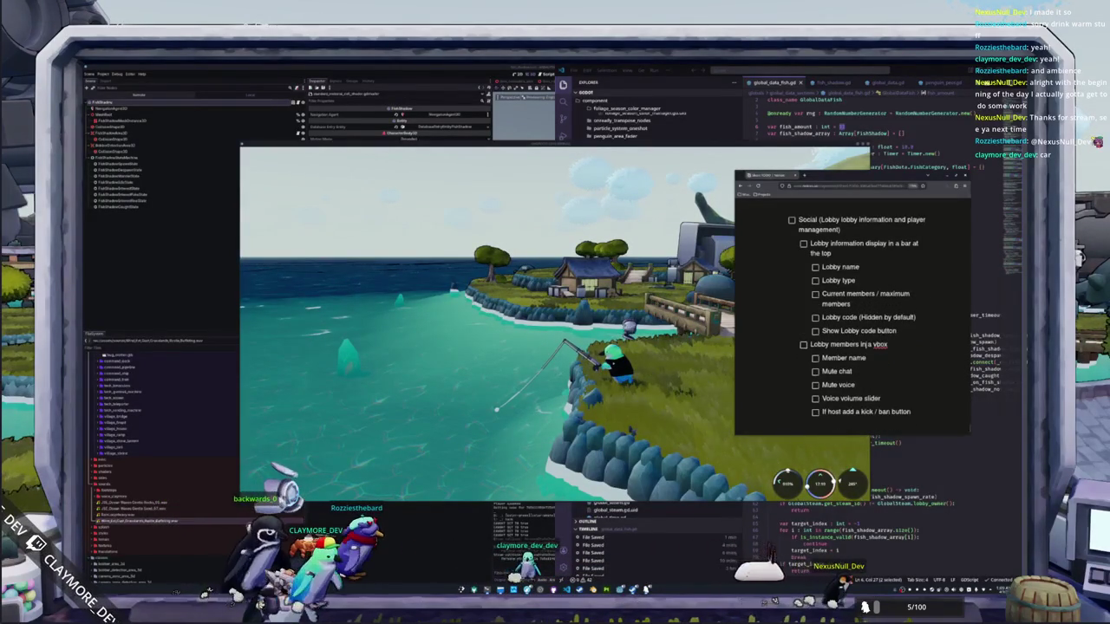
Step: Remove the invite-button wording from the end of the lobby members task
{"action": "type", "text": " w"}
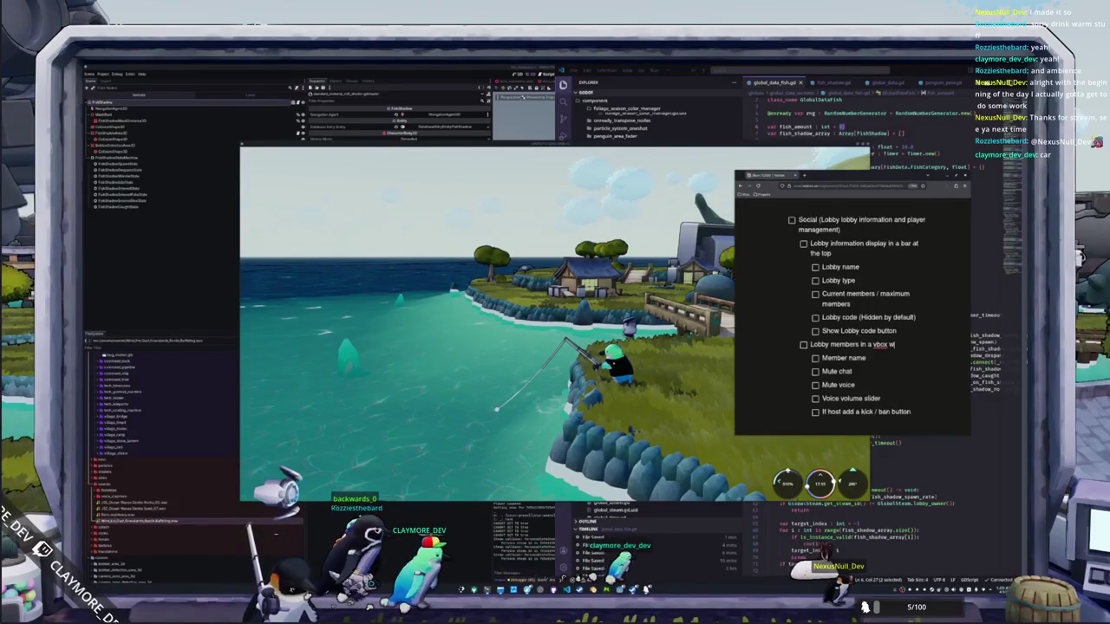
{"action": "type", "text": "ith an invite button"}
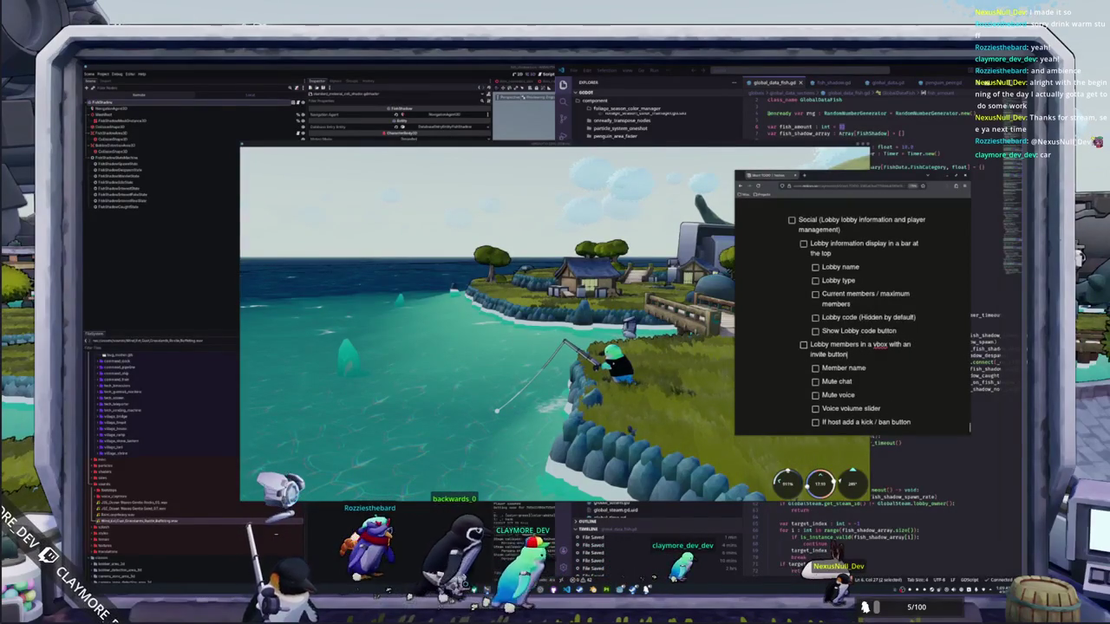
{"action": "type", "text": " in the t"}
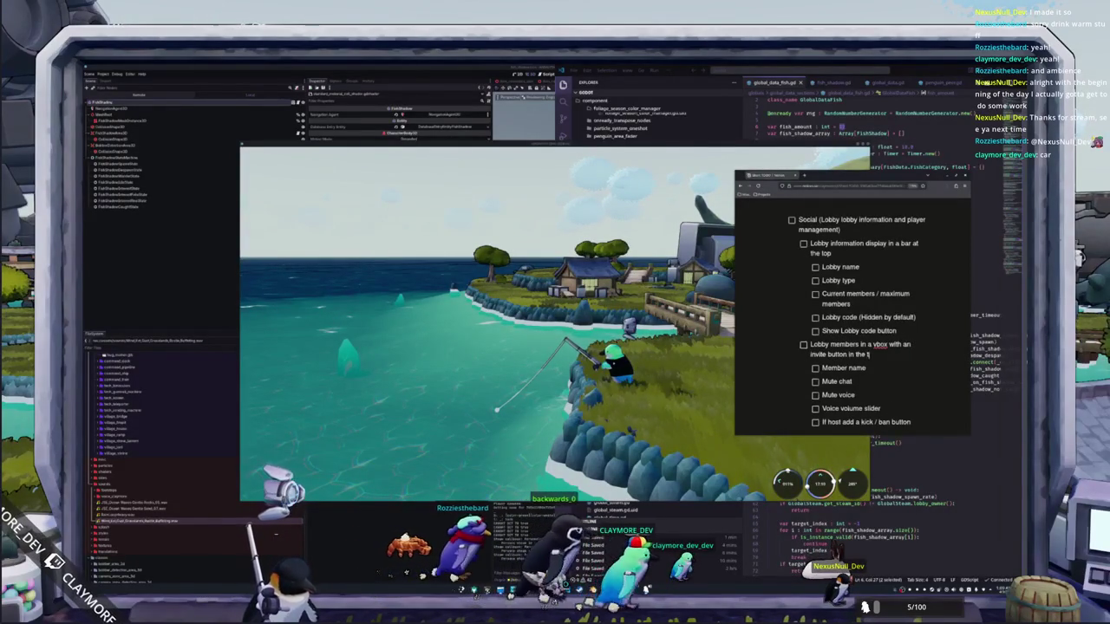
{"action": "type", "text": "op right"}
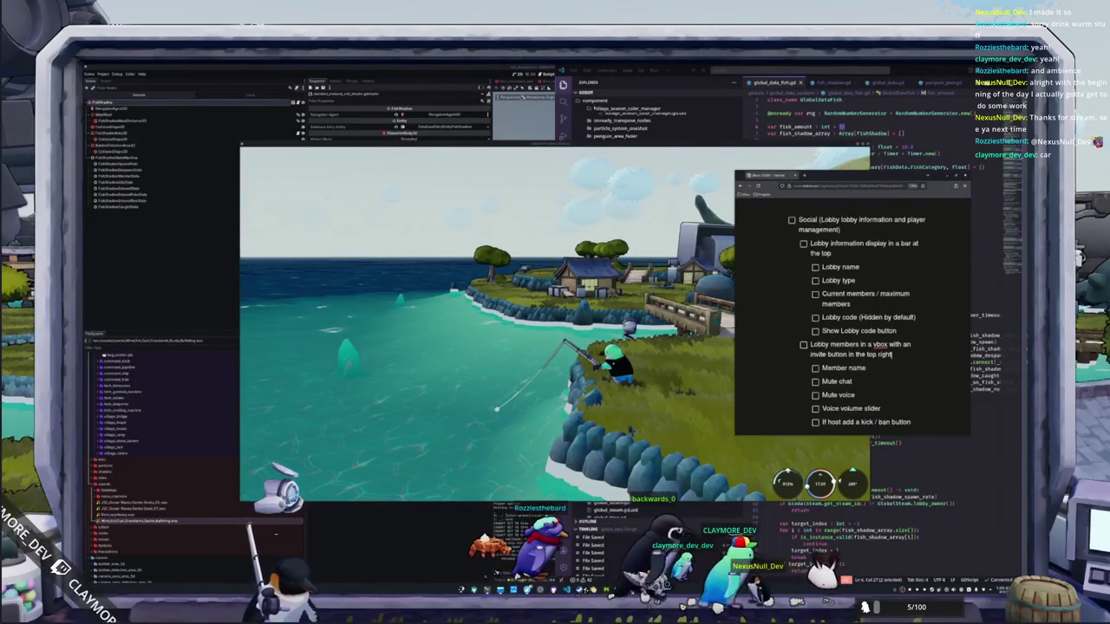
{"action": "type", "text": " of the header"}
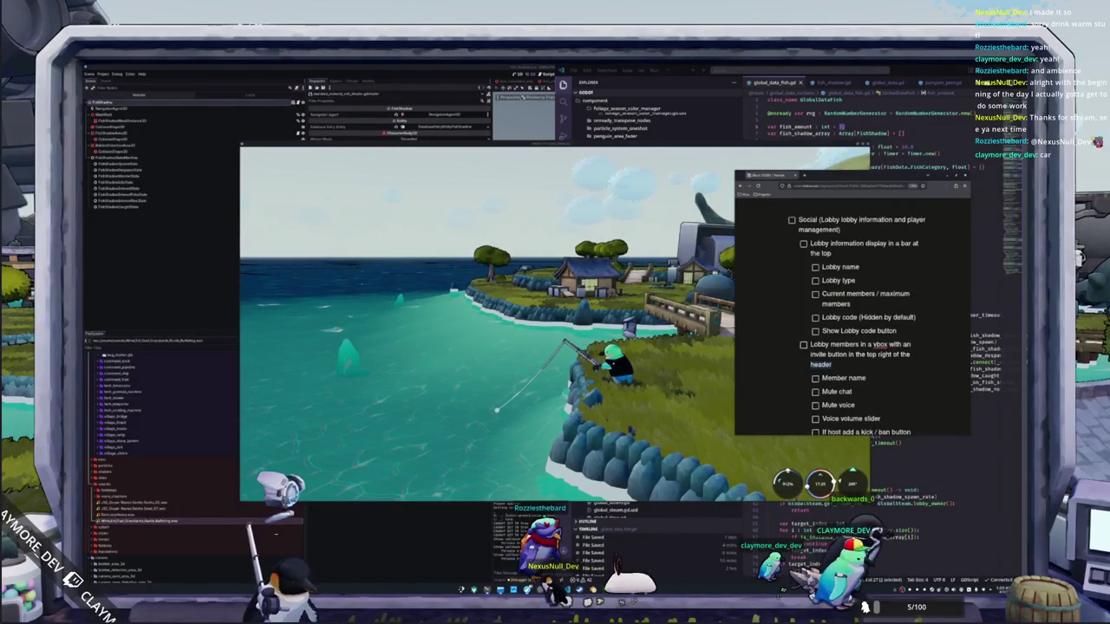
{"action": "key", "text": "ctrl+shift+Left"}
{"action": "key", "text": "ctrl+shift+Left"}
{"action": "key", "text": "ctrl+shift+Left"}
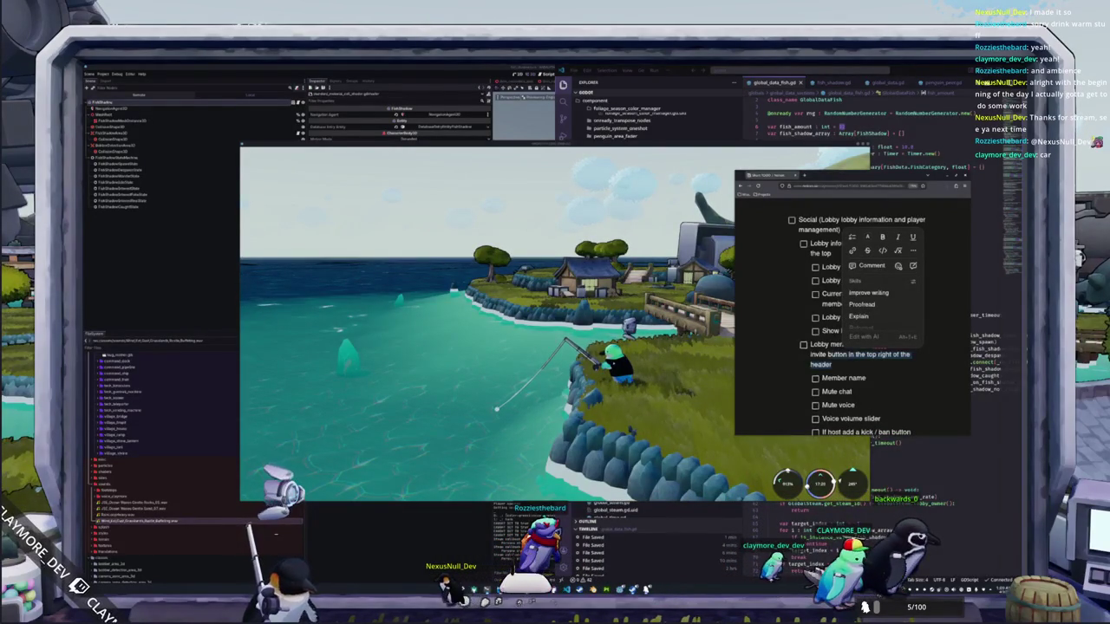
{"action": "key", "text": "BackSpace"}
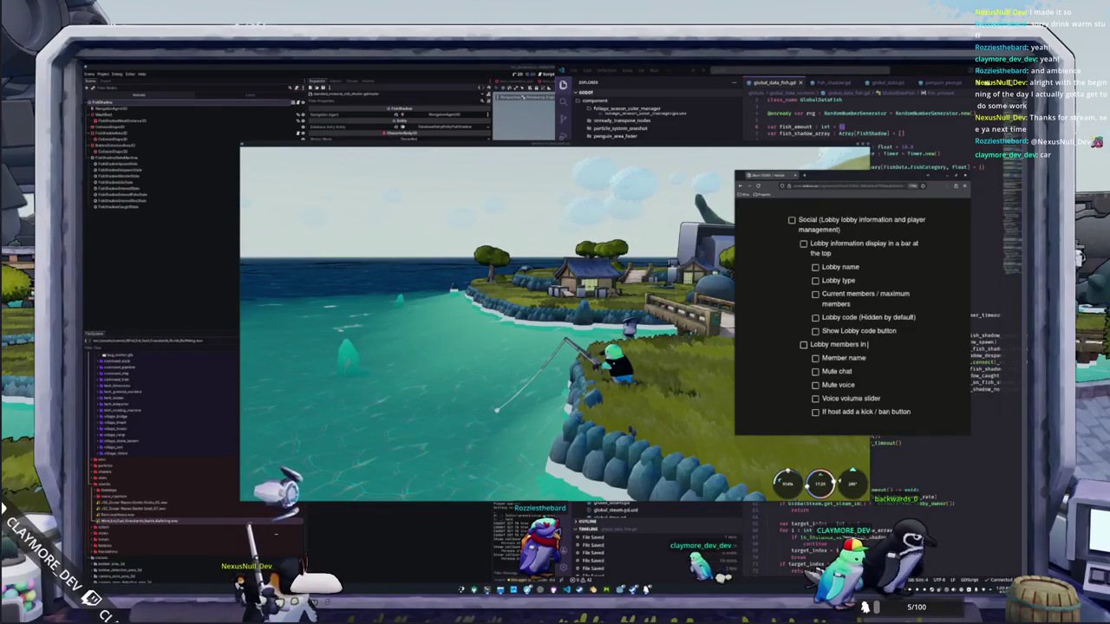
Step: End the lobby members task with 'vbox' and add an 'Invite button' task with an open-dialog sub-task
{"action": "type", "text": "vbox"}
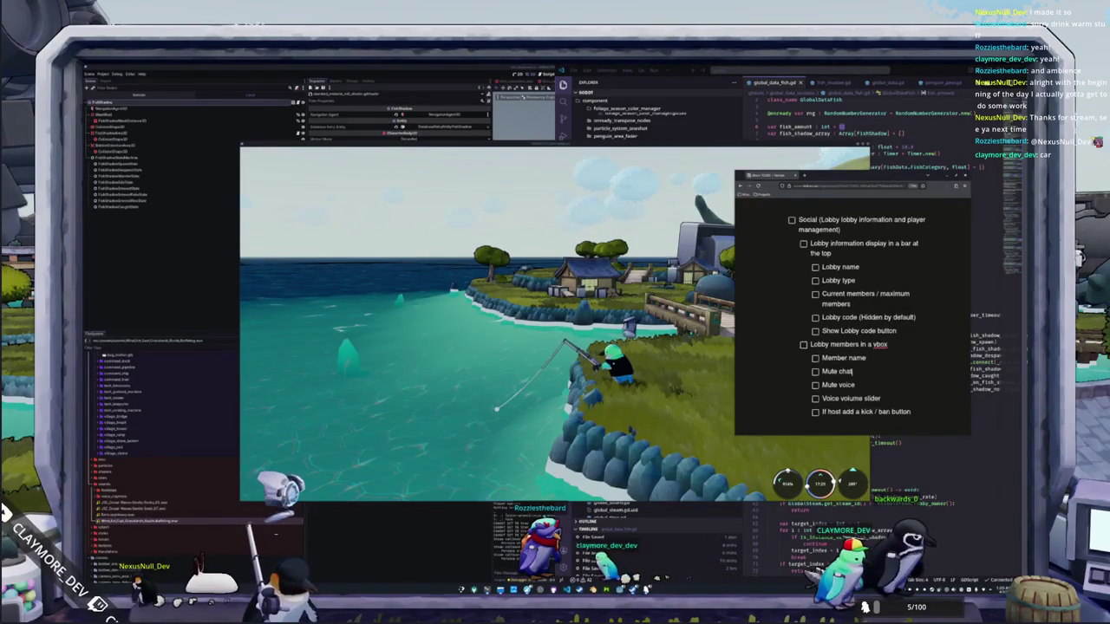
{"action": "scroll", "coordinate": [853, 398], "scroll_direction": "down", "scroll_amount": 1}
{"action": "left_click", "coordinate": [811, 370]}
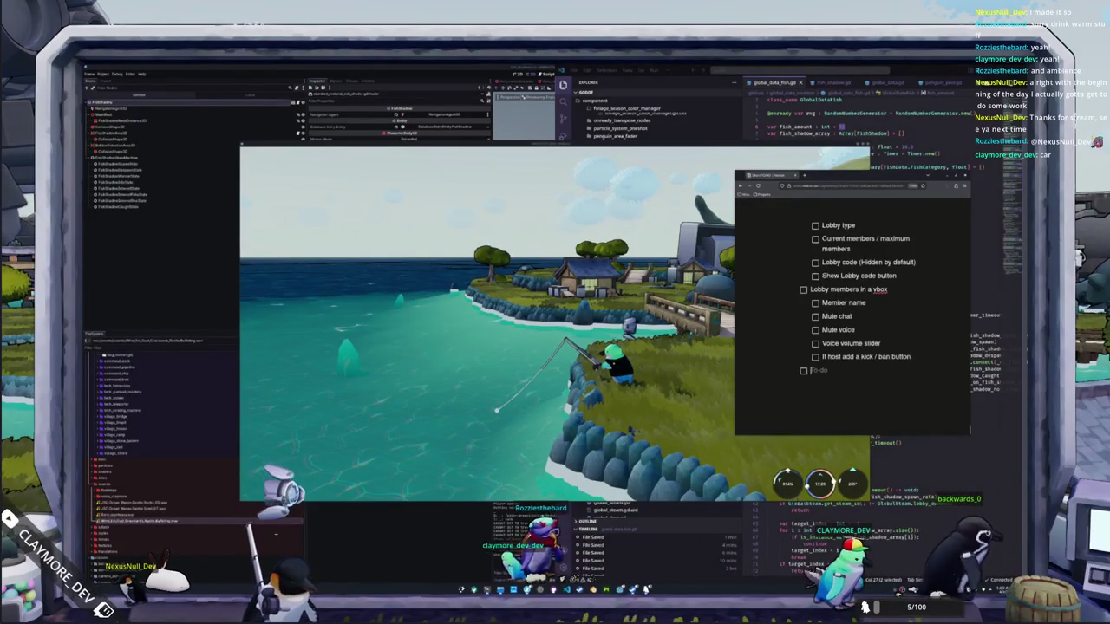
{"action": "type", "text": "Invite button"}
{"action": "key", "text": "Return"}
{"action": "type", "text": "OPen the s"}
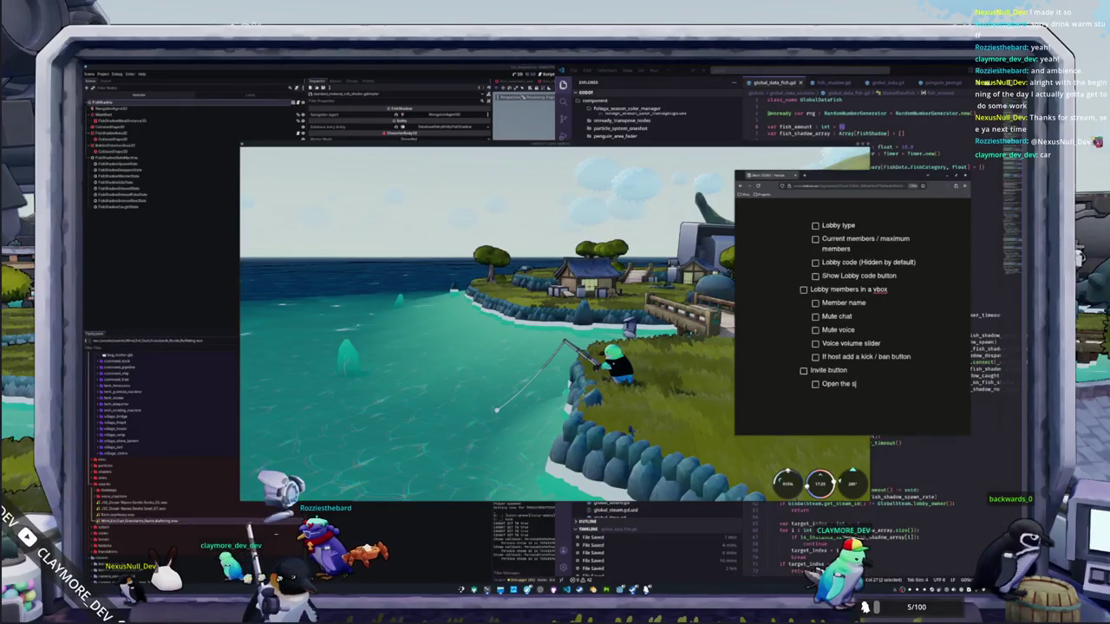
{"action": "type", "text": "alog"}
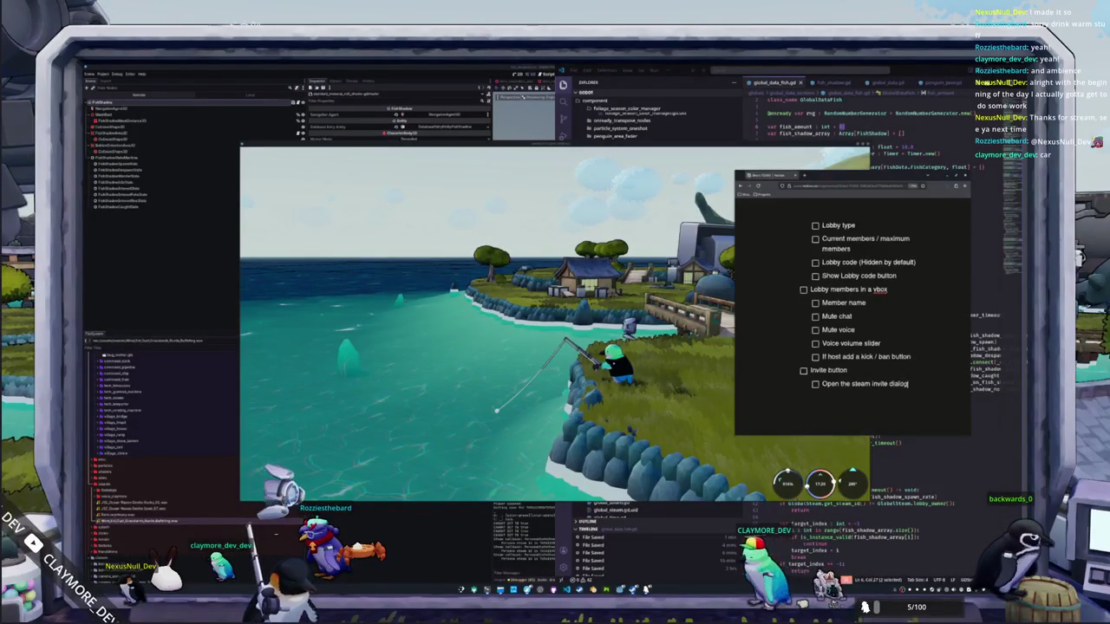
{"action": "type", "text": " when pressed"}
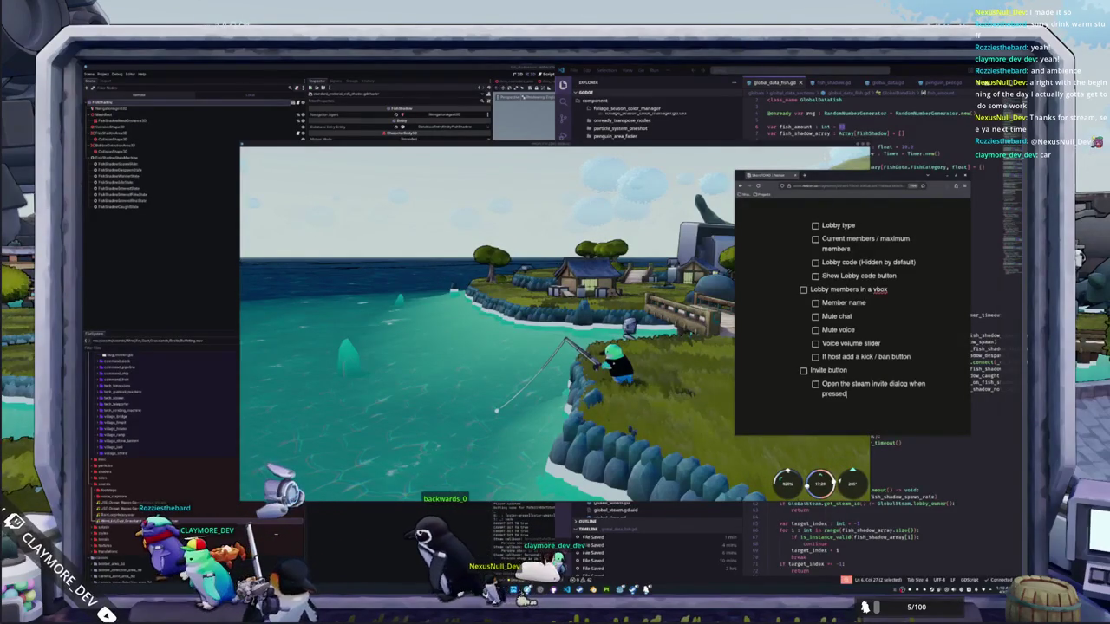
{"action": "scroll", "coordinate": [846, 313], "scroll_direction": "up", "scroll_amount": 2}
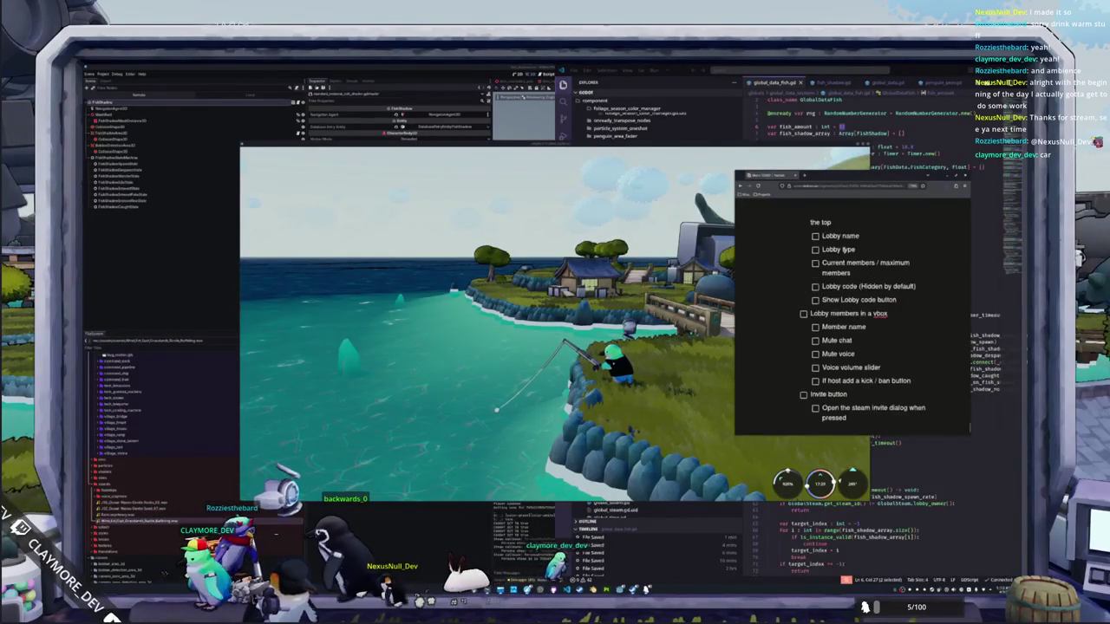
{"action": "scroll", "coordinate": [846, 325], "scroll_direction": "up", "scroll_amount": 3}
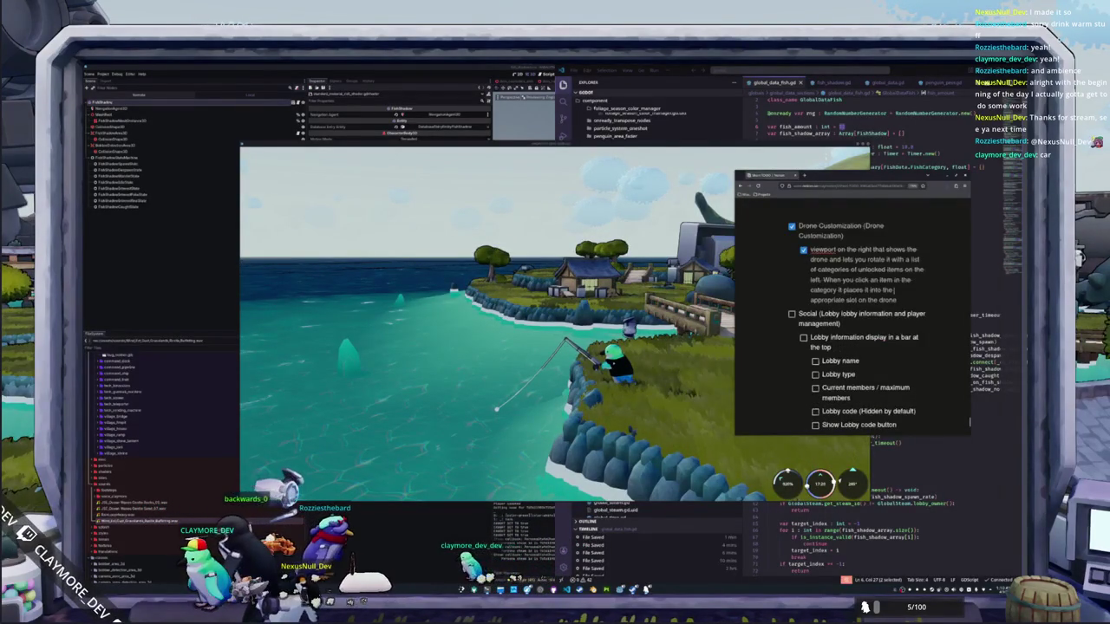
{"action": "scroll", "coordinate": [852, 325], "scroll_direction": "up", "scroll_amount": 3}
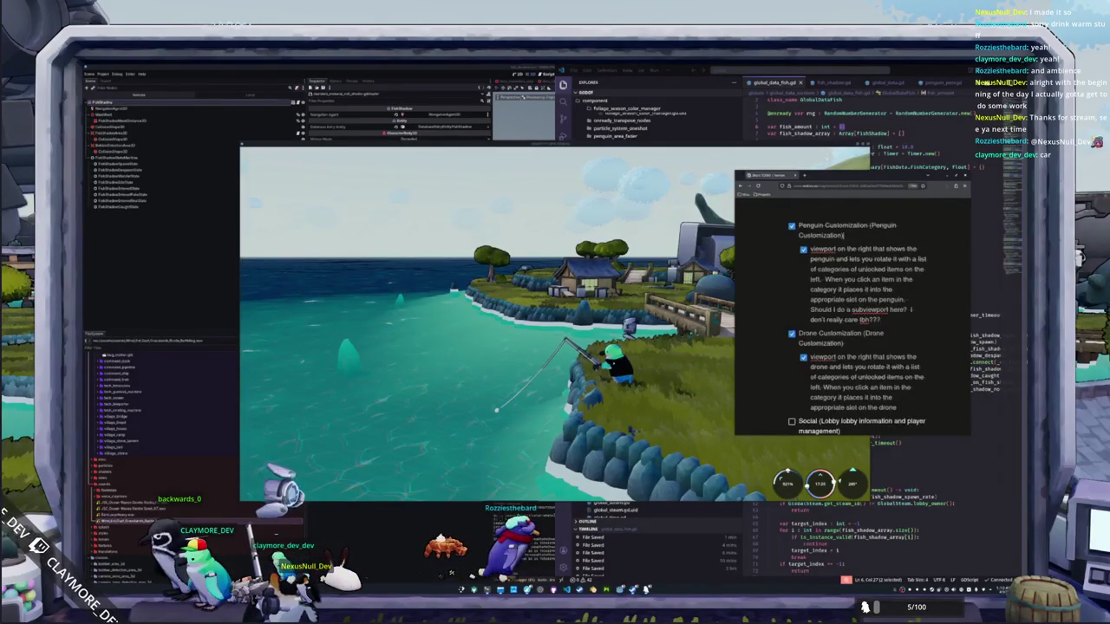
{"action": "scroll", "coordinate": [863, 280], "scroll_direction": "up", "scroll_amount": 2}
{"action": "scroll", "coordinate": [854, 312], "scroll_direction": "up", "scroll_amount": 3}
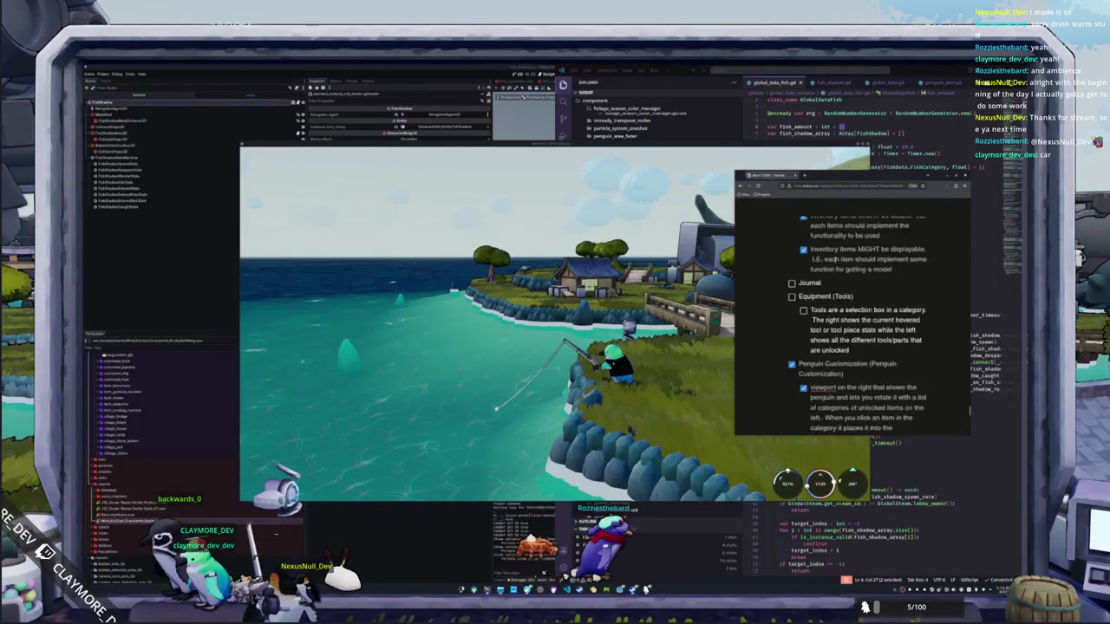
{"action": "scroll", "coordinate": [834, 249], "scroll_direction": "up", "scroll_amount": 3}
{"action": "scroll", "coordinate": [834, 249], "scroll_direction": "up", "scroll_amount": 4}
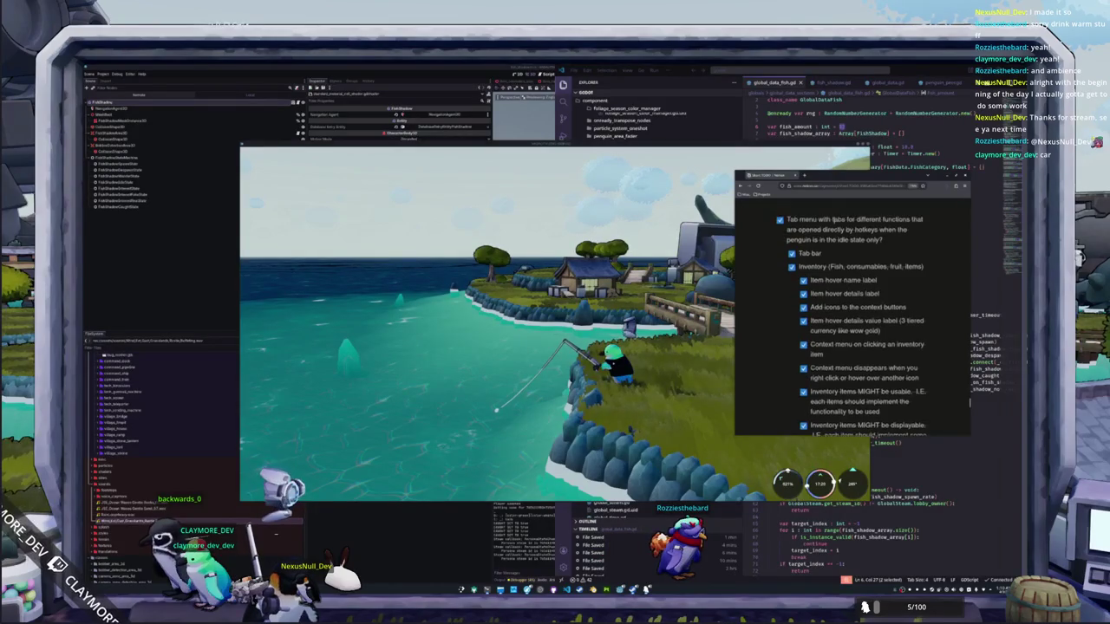
{"action": "scroll", "coordinate": [834, 249], "scroll_direction": "up", "scroll_amount": 4}
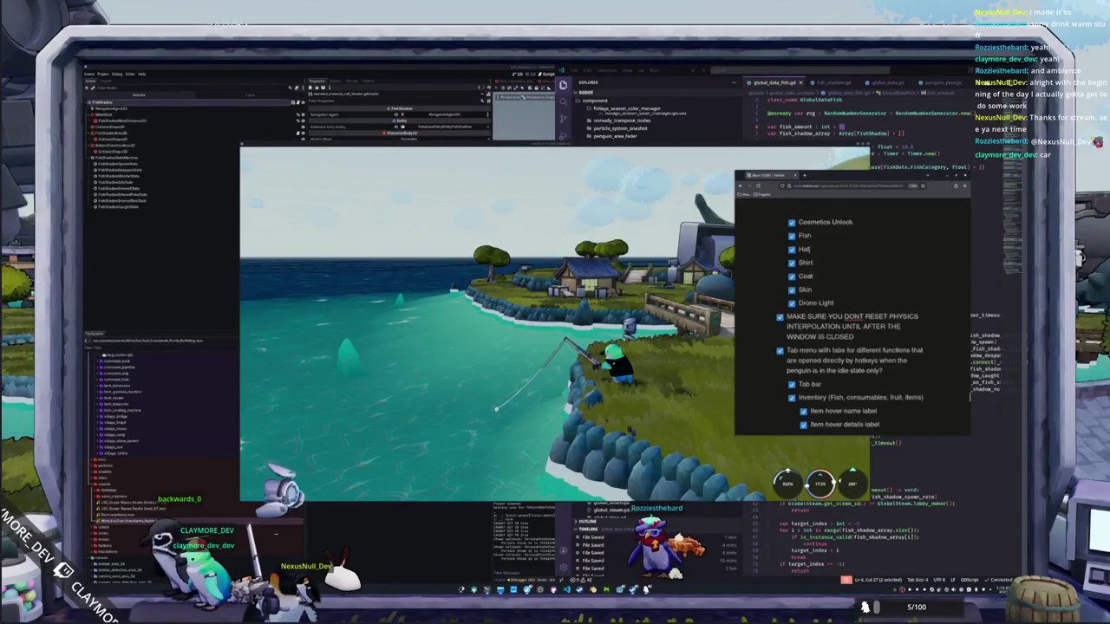
{"action": "scroll", "coordinate": [851, 321], "scroll_direction": "up", "scroll_amount": 4}
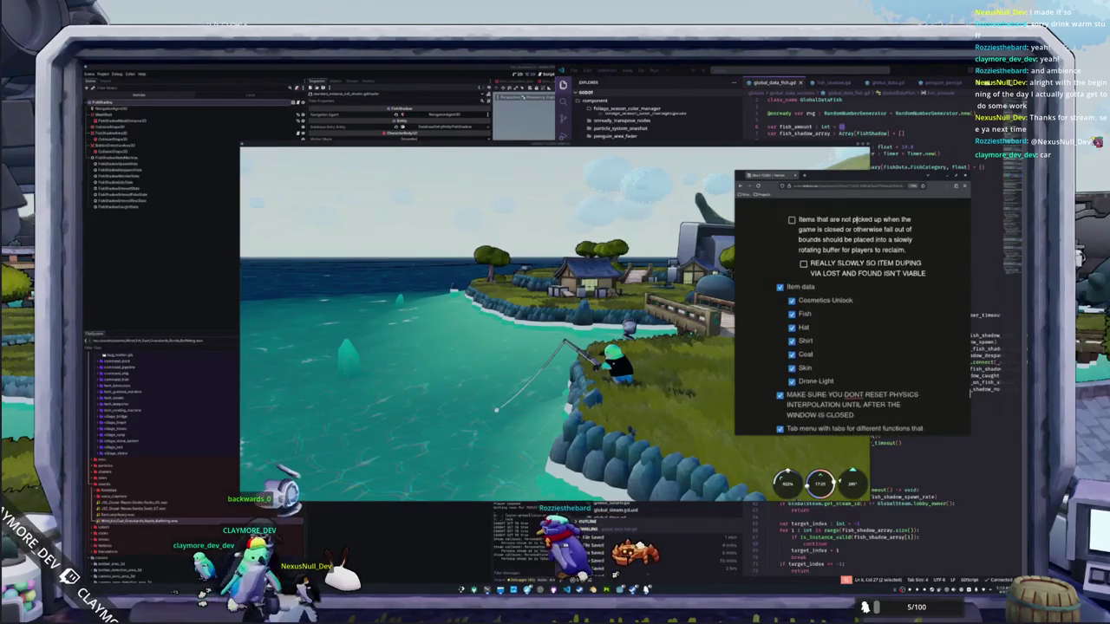
{"action": "scroll", "coordinate": [861, 249], "scroll_direction": "up", "scroll_amount": 5}
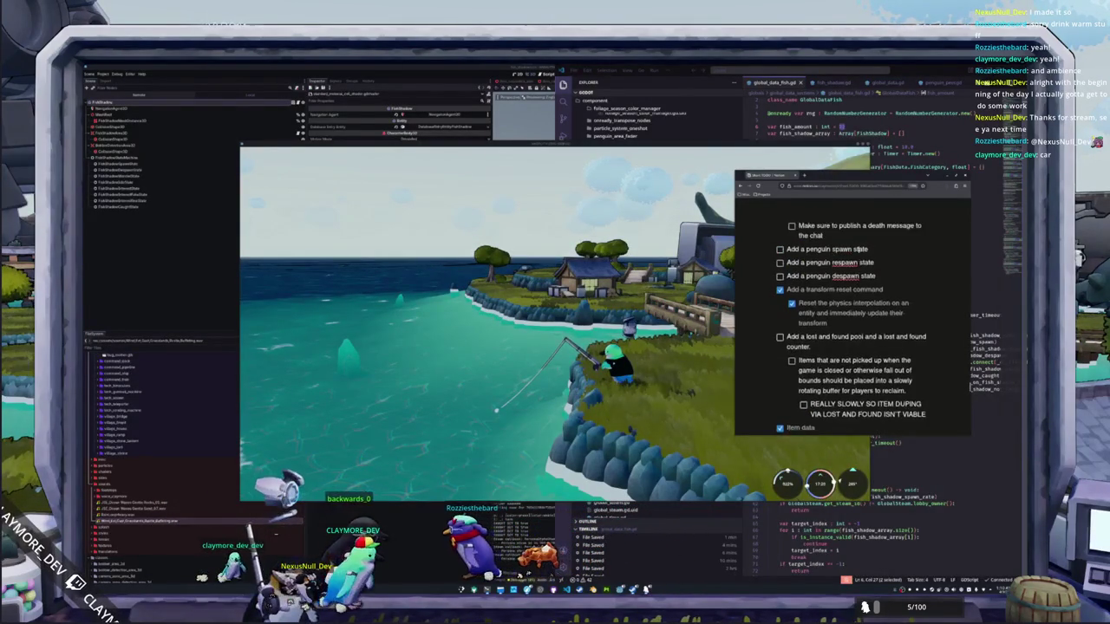
{"action": "scroll", "coordinate": [861, 249], "scroll_direction": "up", "scroll_amount": 3}
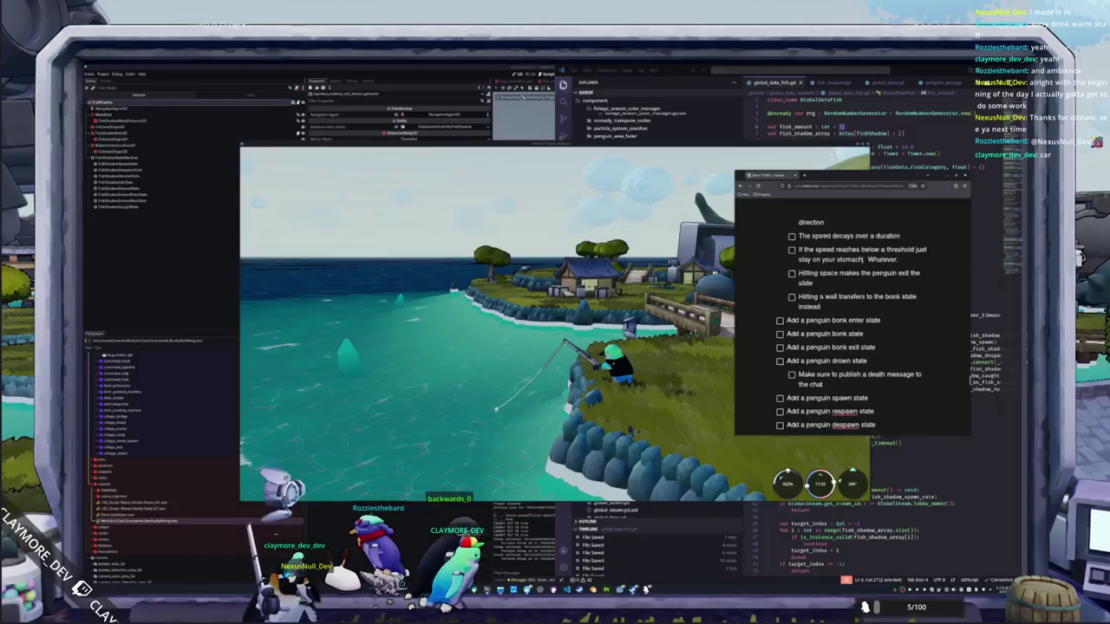
{"action": "scroll", "coordinate": [825, 269], "scroll_direction": "up", "scroll_amount": 2}
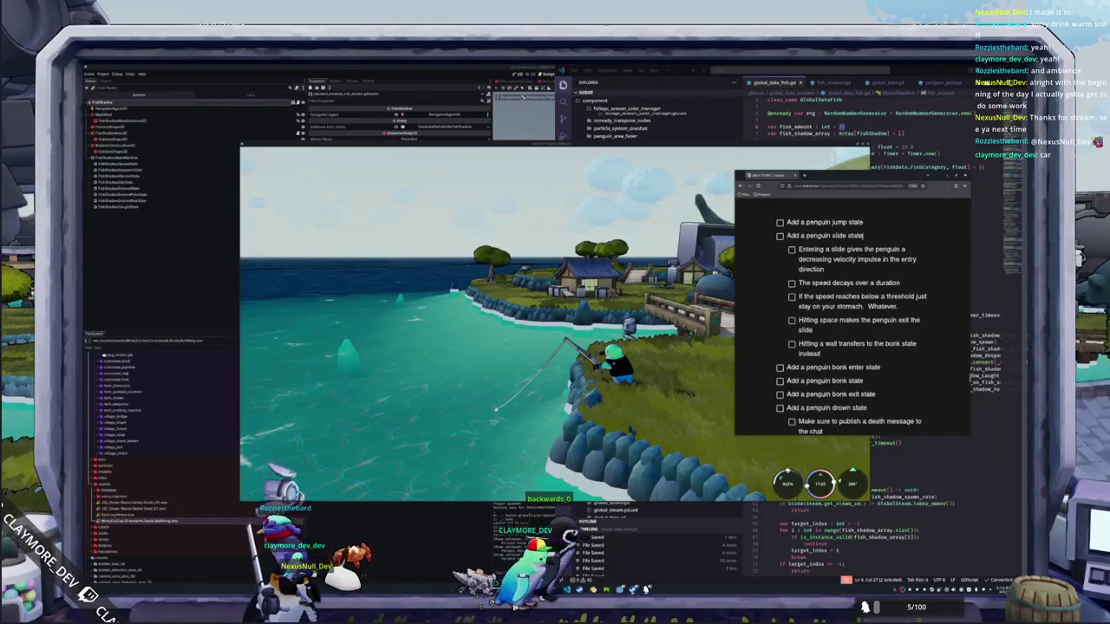
{"action": "scroll", "coordinate": [858, 251], "scroll_direction": "up", "scroll_amount": 1}
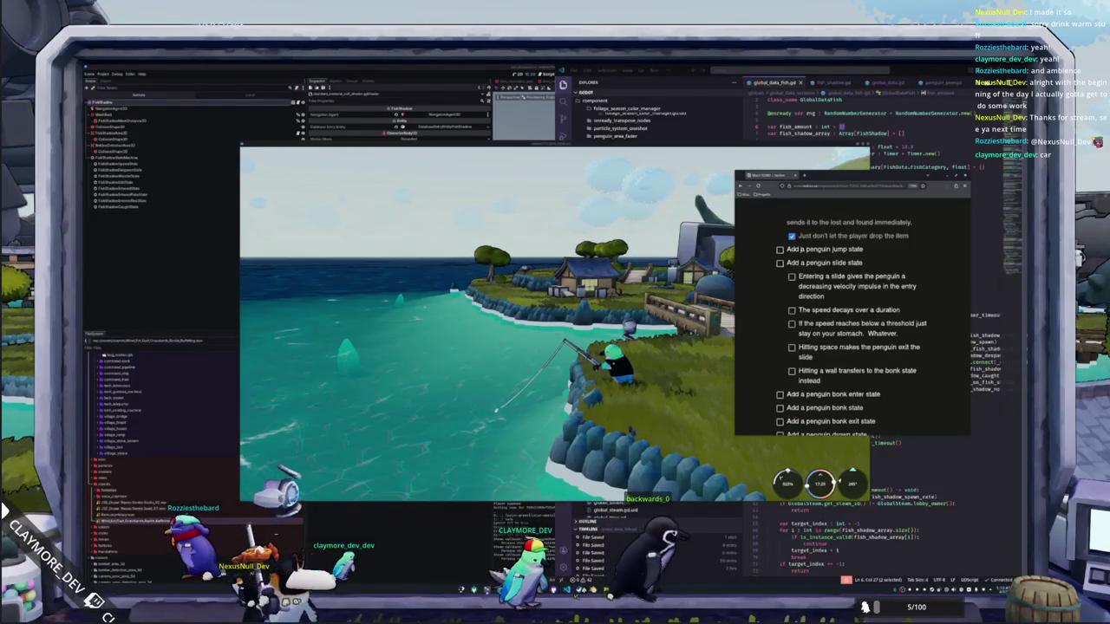
{"action": "right_click", "coordinate": [845, 282]}
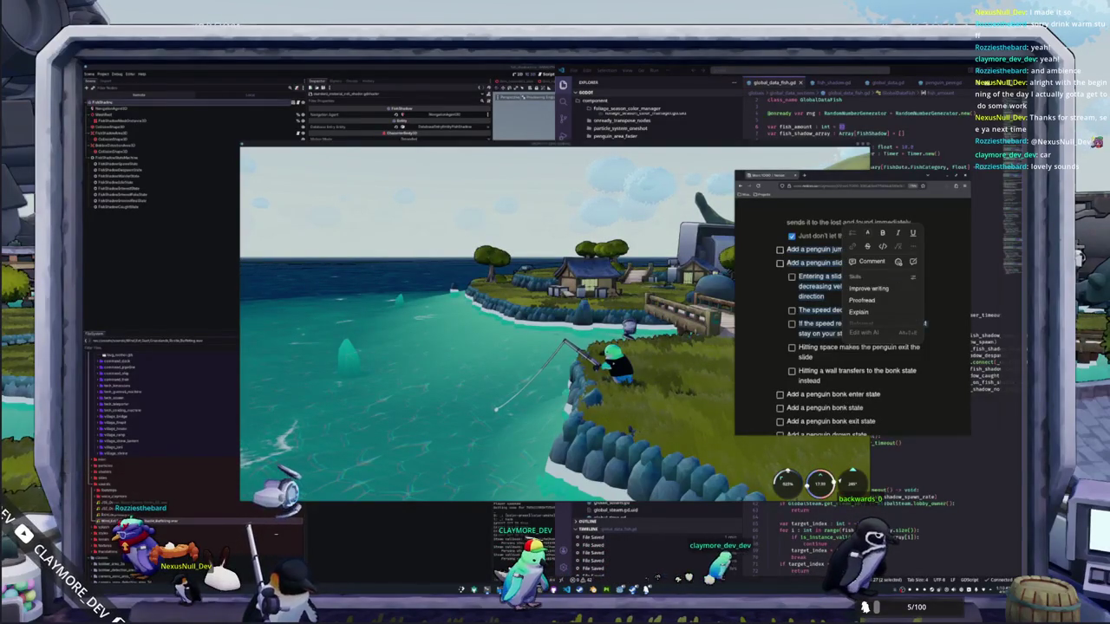
{"action": "left_click", "coordinate": [788, 250]}
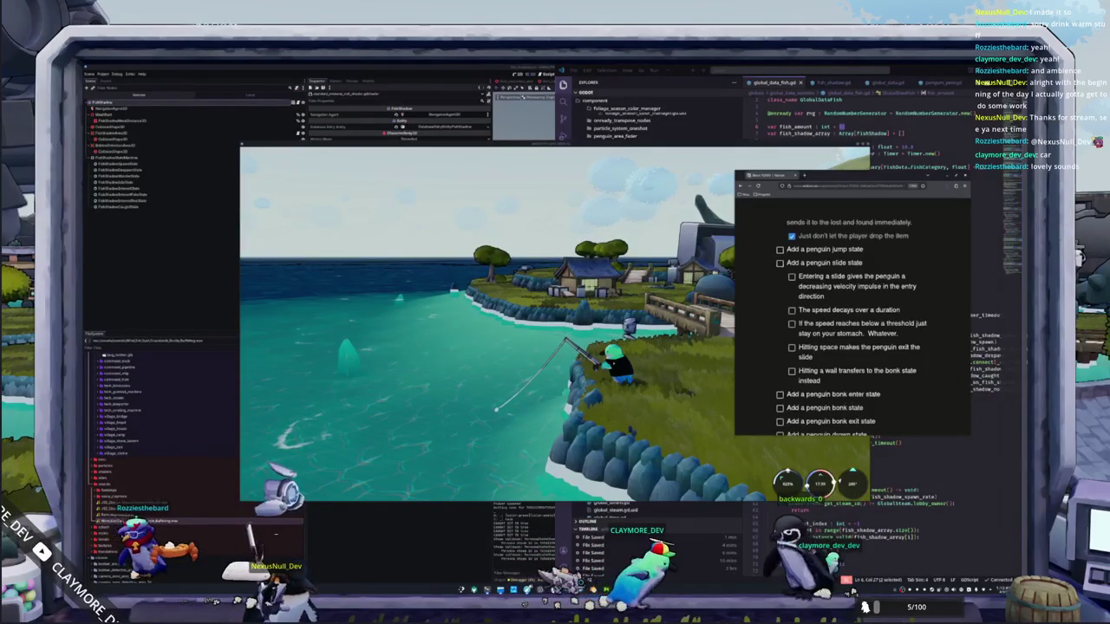
{"action": "scroll", "coordinate": [850, 329], "scroll_direction": "down", "scroll_amount": 3}
{"action": "scroll", "coordinate": [763, 401], "scroll_direction": "up", "scroll_amount": 3}
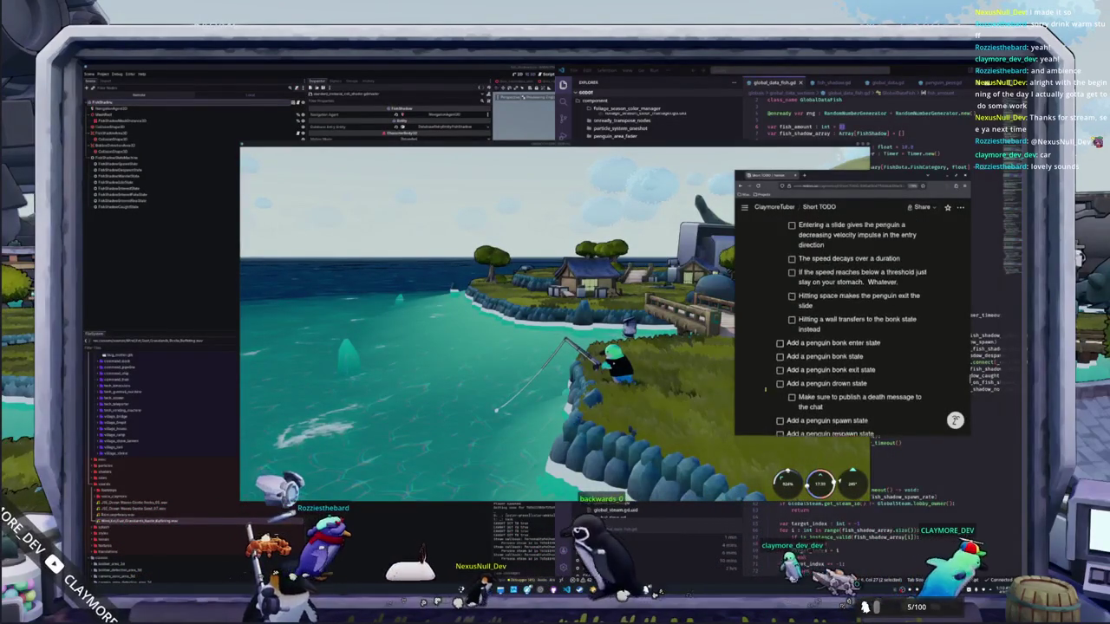
{"action": "scroll", "coordinate": [765, 389], "scroll_direction": "up", "scroll_amount": 3}
Step: Add an 'Add penguin npcs' task with an indented 'Derived from penguin' sub-item
{"action": "key", "text": "Return"}
{"action": "type", "text": "Add"}
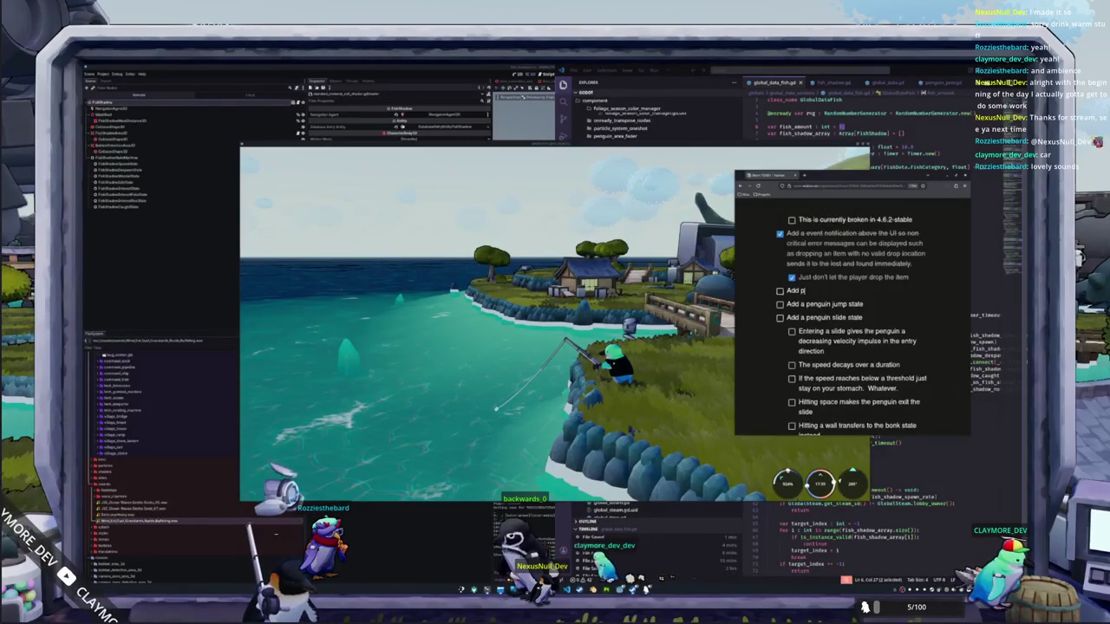
{"action": "type", "text": "pcs"}
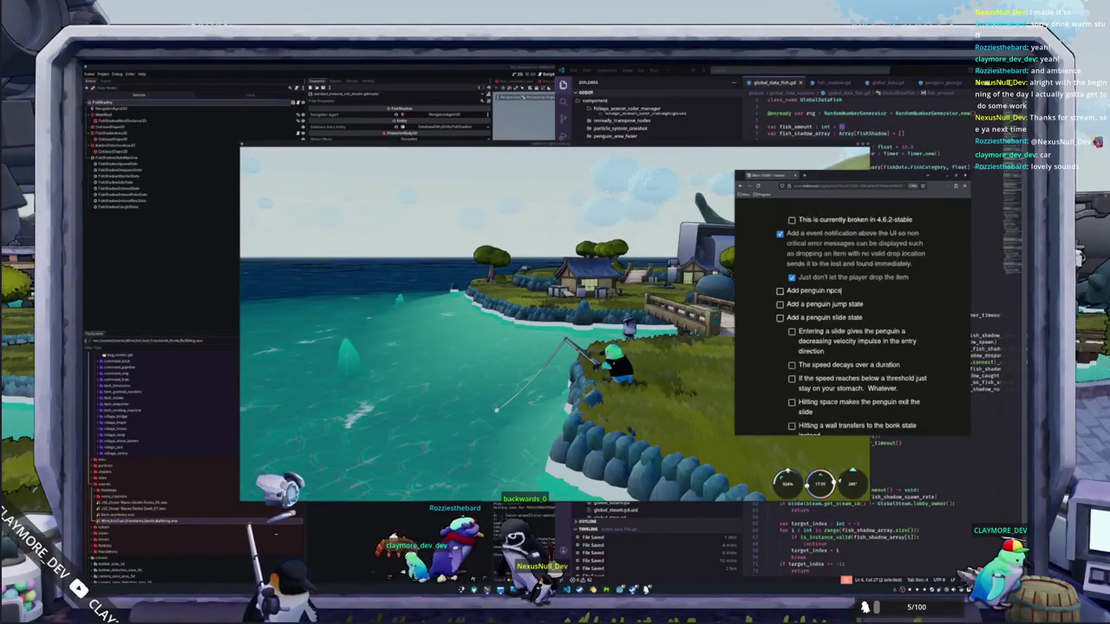
{"action": "key", "text": "Return"}
{"action": "key", "text": "Tab"}
{"action": "type", "text": "Derived firom penguin"}
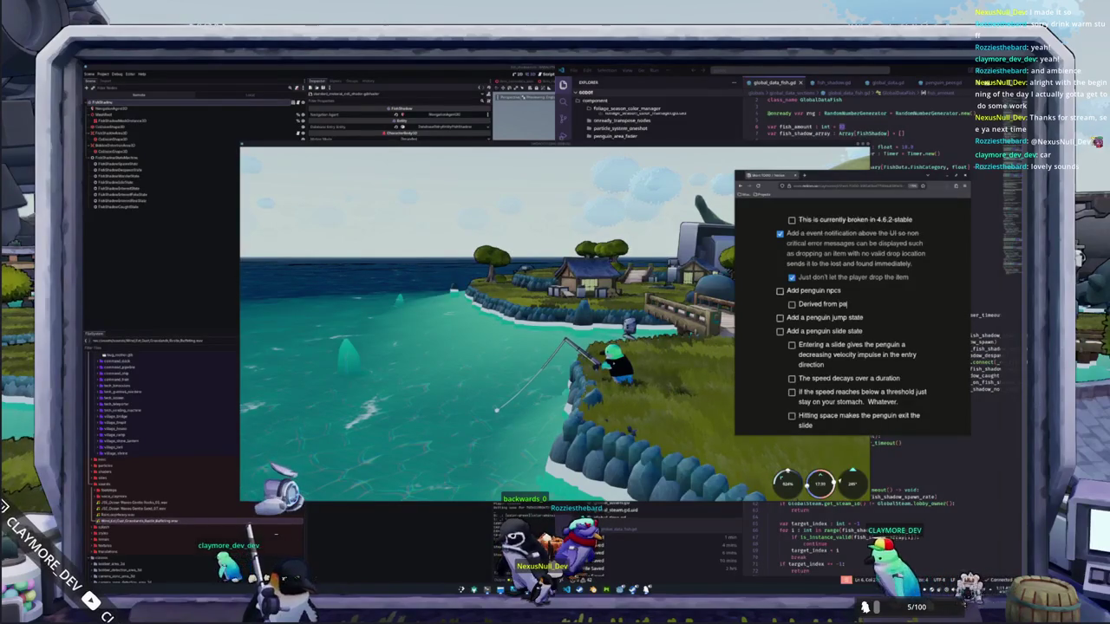
Step: Add sub-tasks 'Rename all current PenguinClasses into a player class' and 'Write a NPC state machine for determining their current objective'
{"action": "key", "text": "Return"}
{"action": "type", "text": "Rename all current Pengu"}
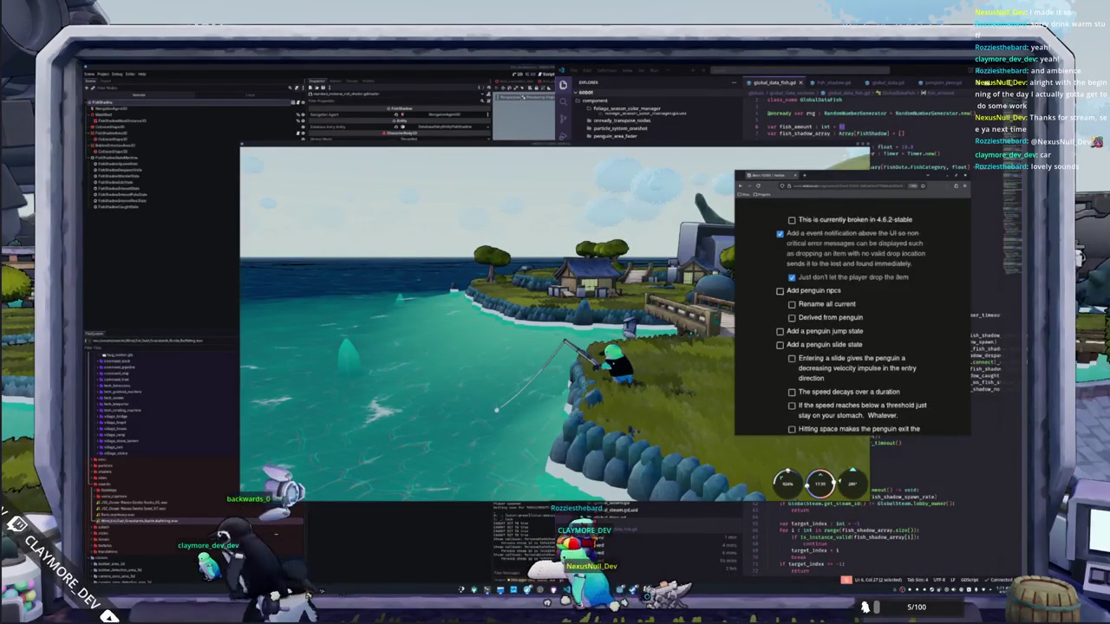
{"action": "type", "text": "in"}
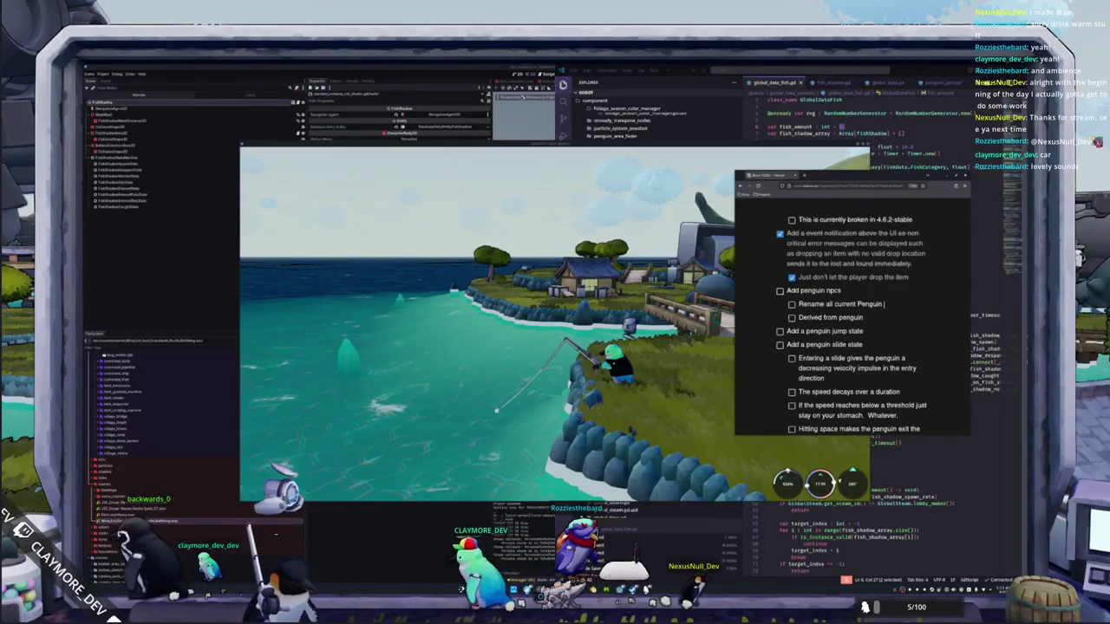
{"action": "type", "text": "Class"}
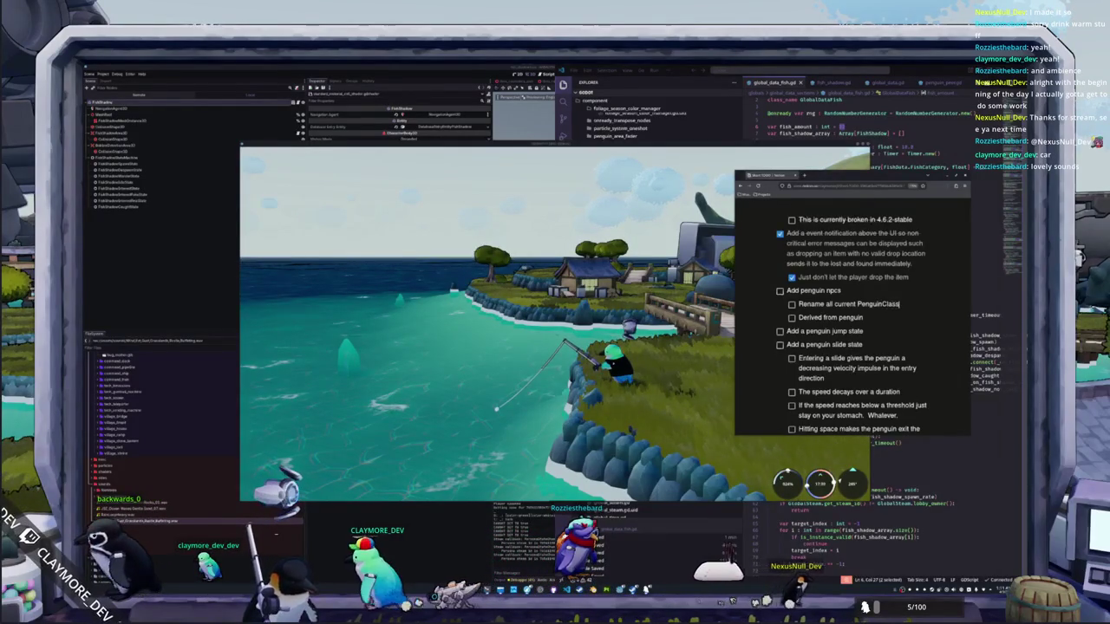
{"action": "type", "text": "es into a pla"}
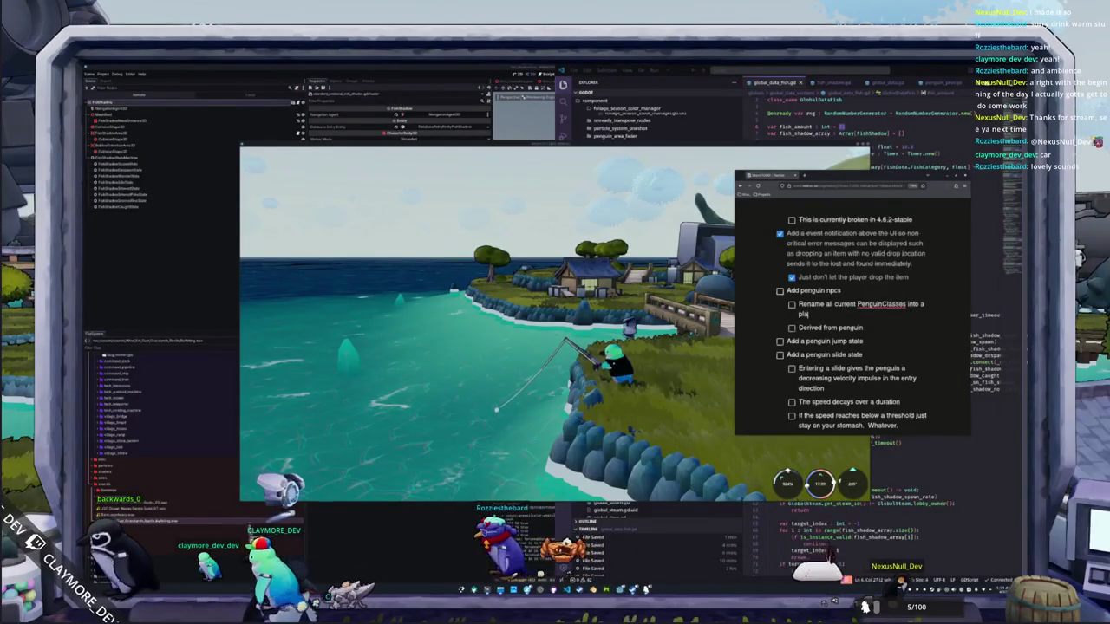
{"action": "type", "text": "yer class"}
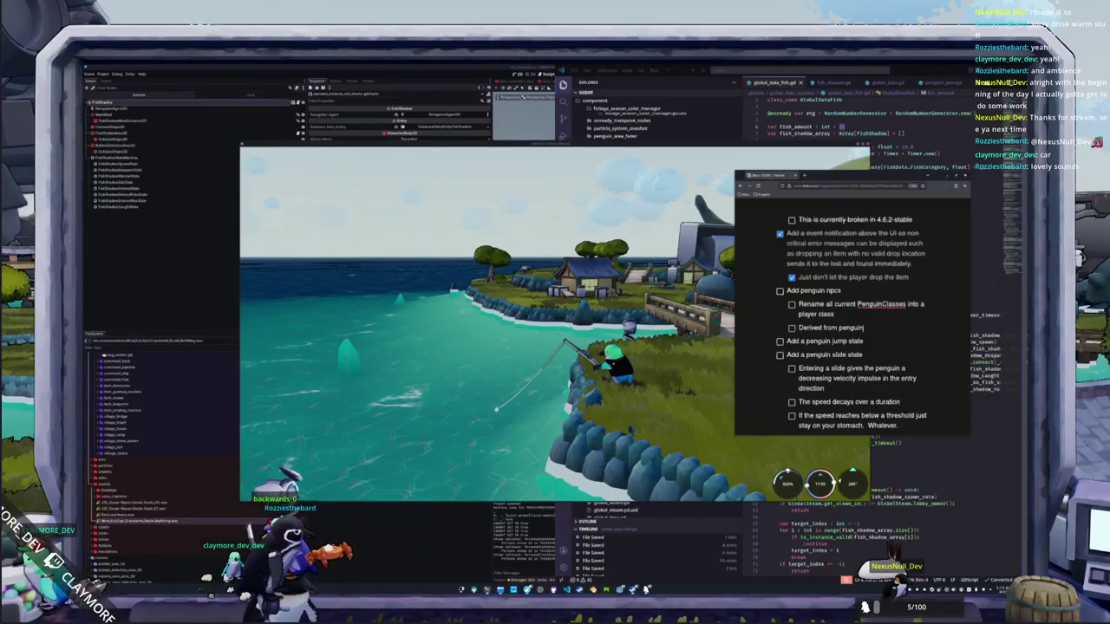
{"action": "key", "text": "Return"}
{"action": "type", "text": "Write a"}
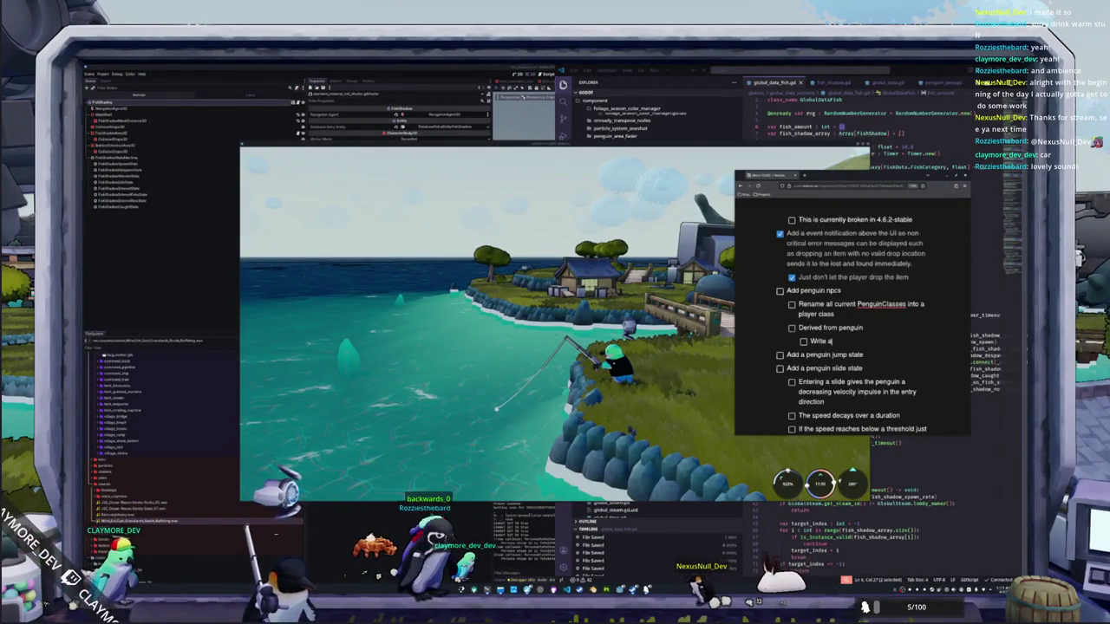
{"action": "type", "text": "NPC s"}
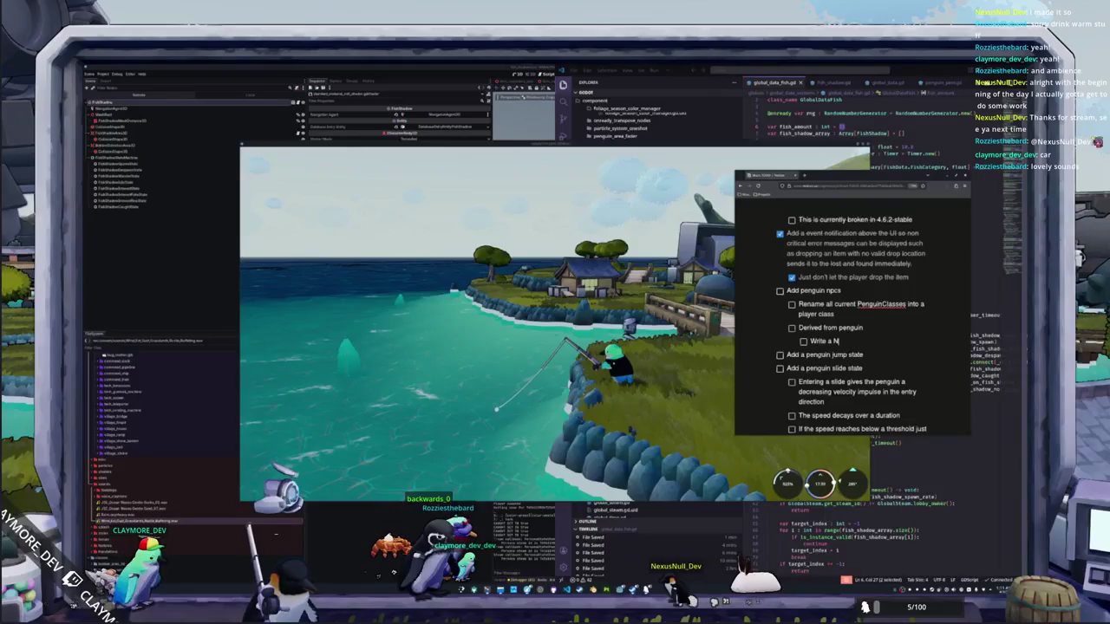
{"action": "type", "text": "ta"}
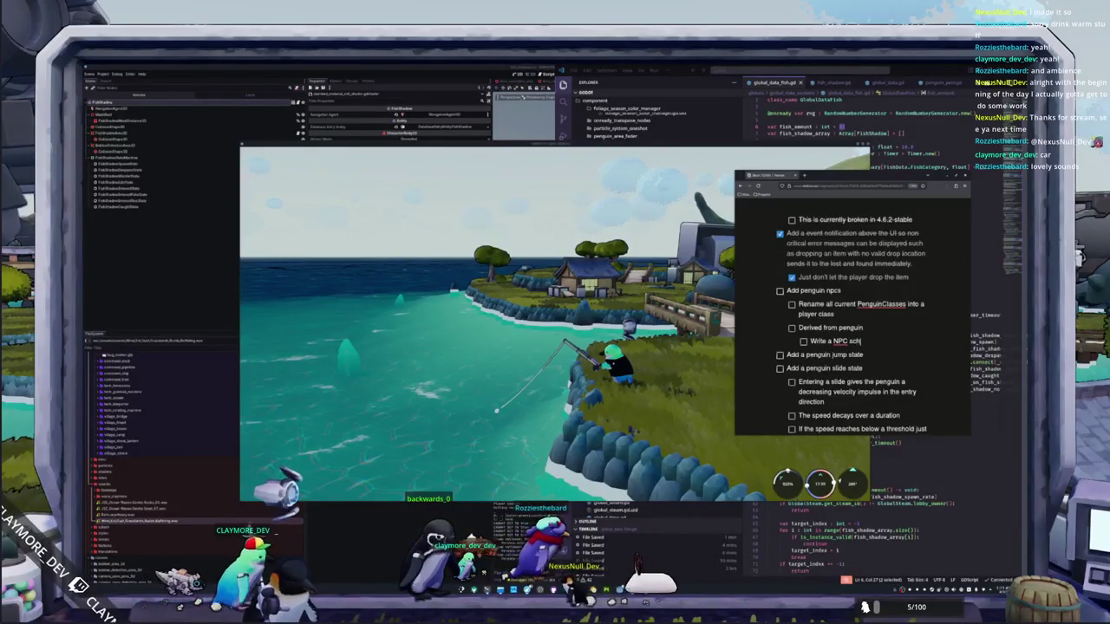
{"action": "type", "text": "te machine"}
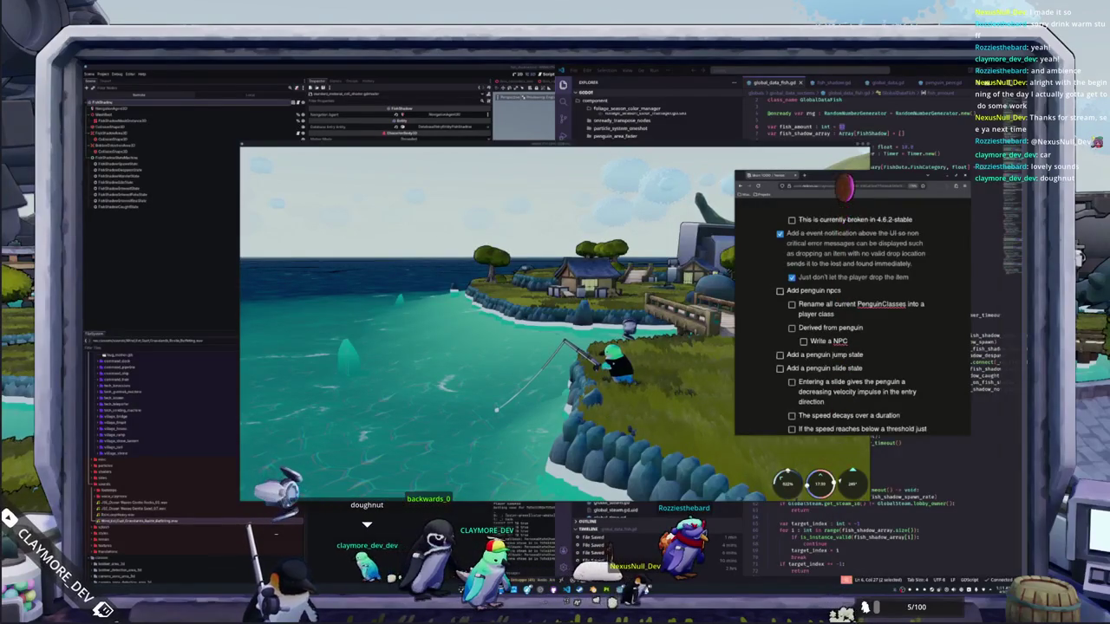
{"action": "type", "text": "ate machine"}
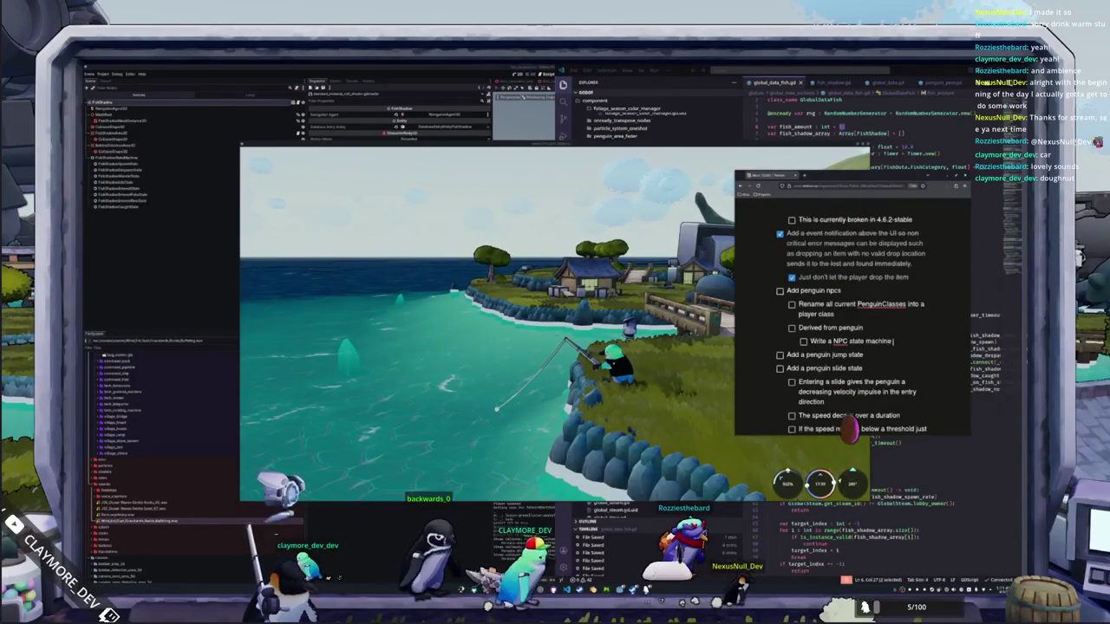
{"action": "type", "text": " for determining"}
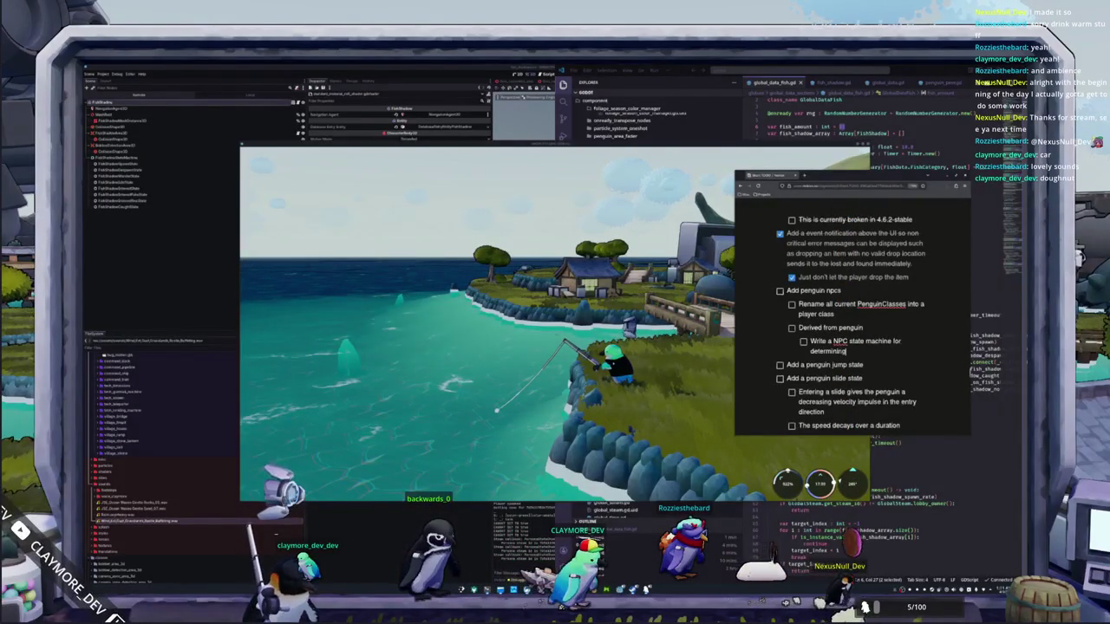
{"action": "type", "text": " their curre"}
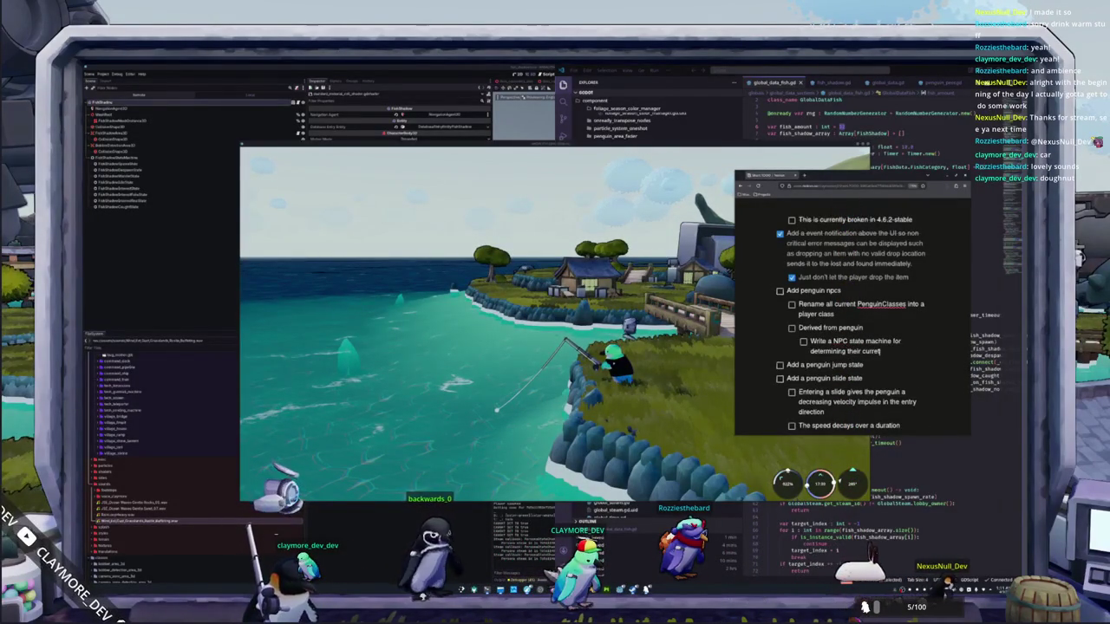
{"action": "type", "text": "nt objective"}
{"action": "key", "text": "Return"}
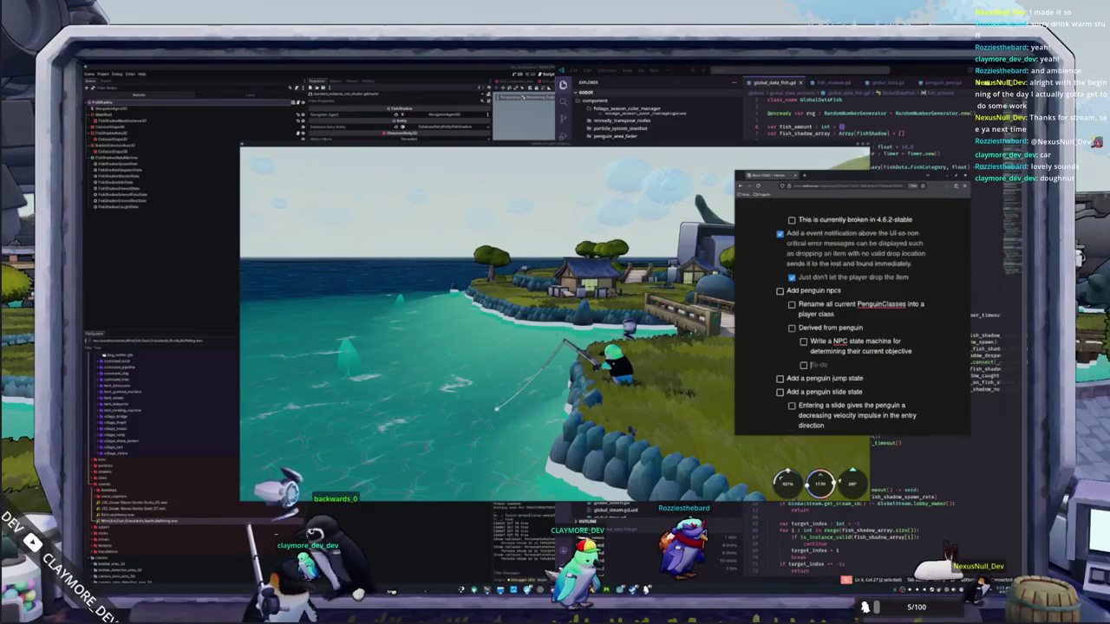
{"action": "type", "text": "YU"}
Step: Write the next sub-task as 'Drive the penguin state machine from the NPC state machine'
{"action": "key", "text": "BackSpace"}
{"action": "key", "text": "BackSpace"}
{"action": "type", "text": "Drive t"}
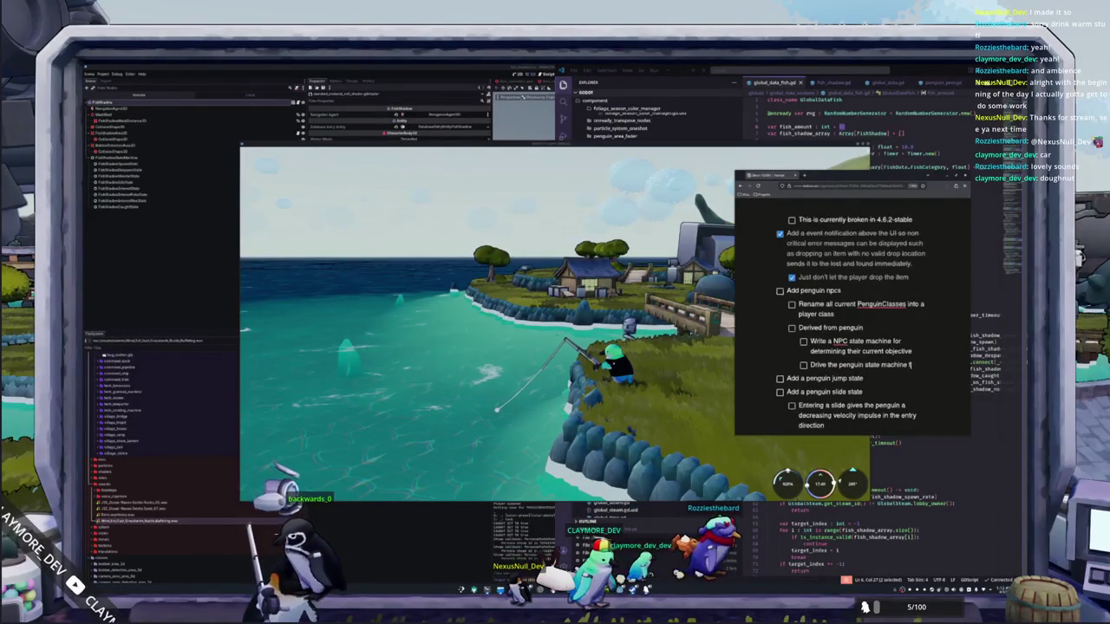
{"action": "type", "text": "he "}
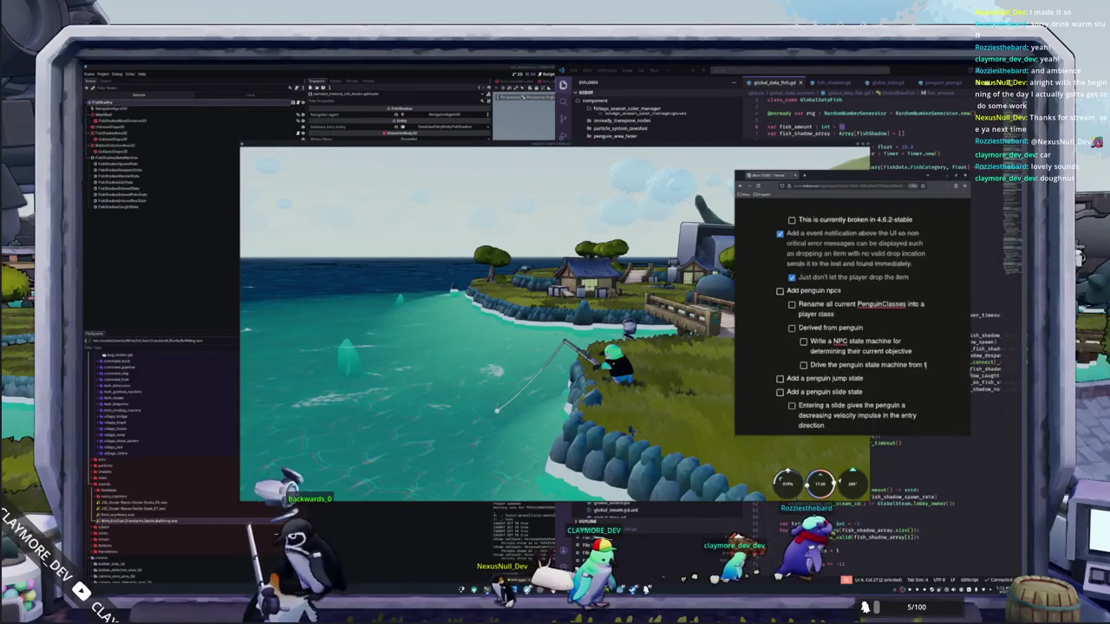
{"action": "type", "text": "NPC state machine"}
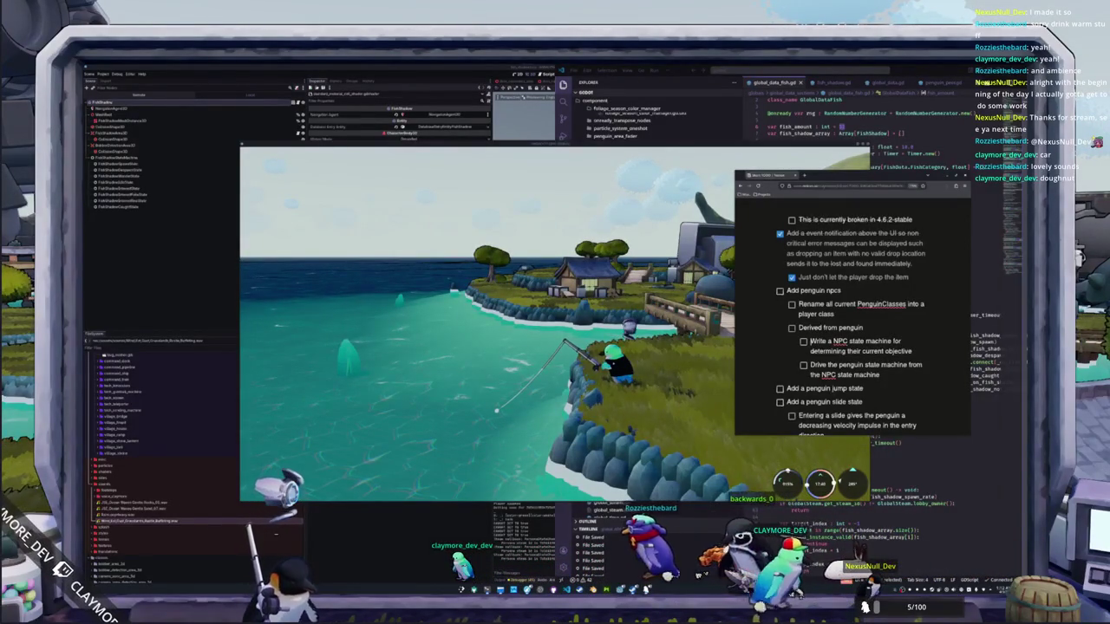
Step: Add the sub-task 'Write a schedule system' under Derived from penguin
{"action": "key", "text": "Return"}
{"action": "type", "text": "Write a schedule"}
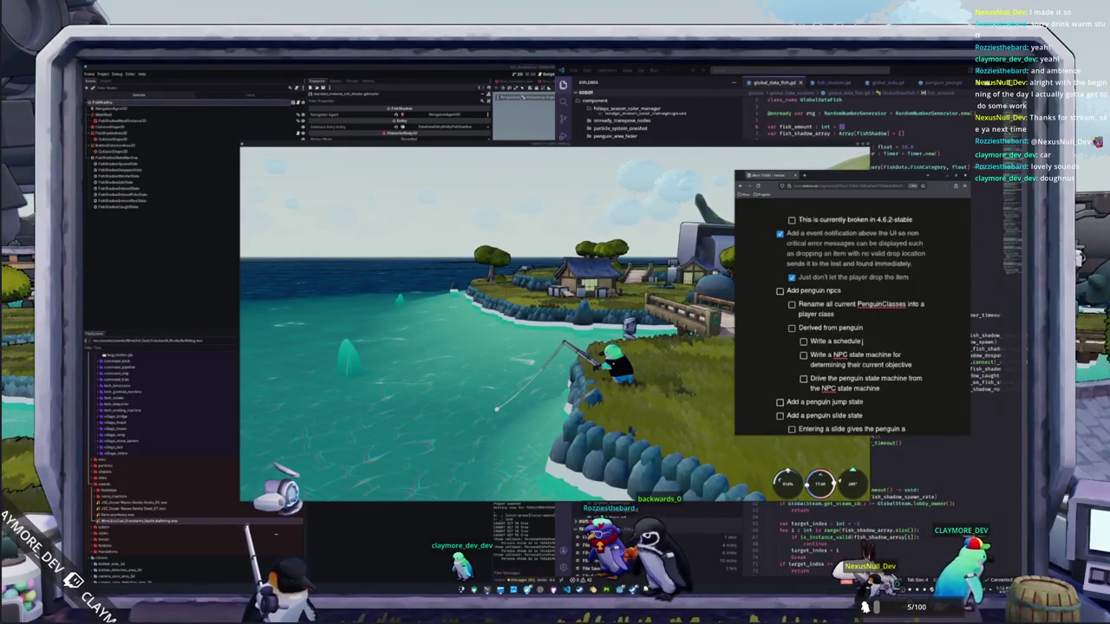
{"action": "type", "text": "system"}
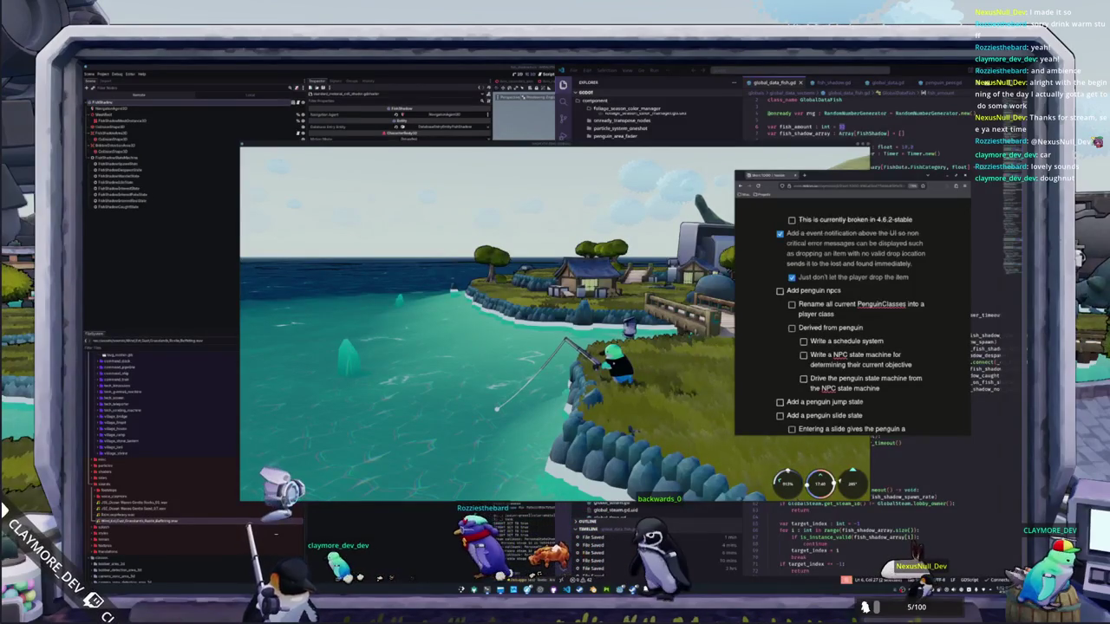
{"action": "type", "text": "system"}
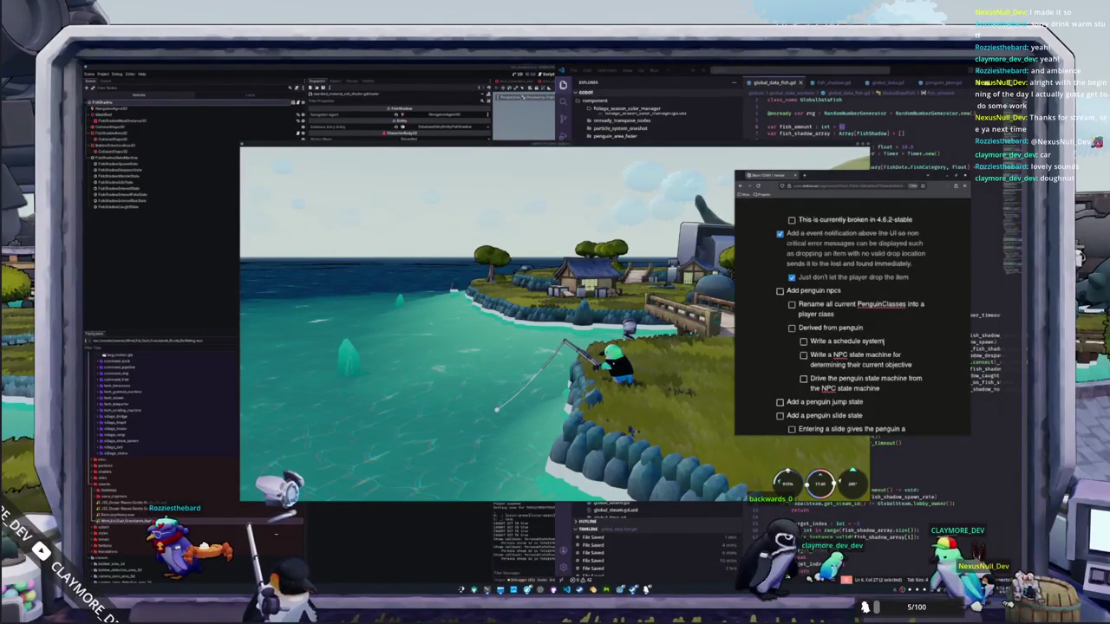
{"action": "key", "text": "alt+Tab"}
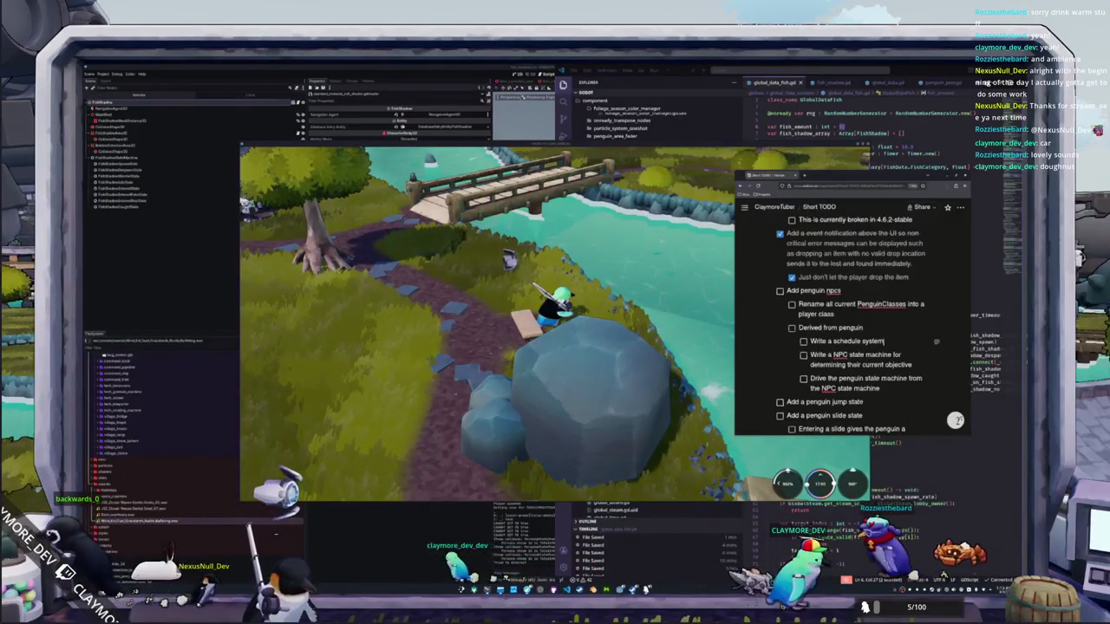
Step: Add the sub-task 'Add NPC only interactions like beds in the houses'
{"action": "key", "text": "Return"}
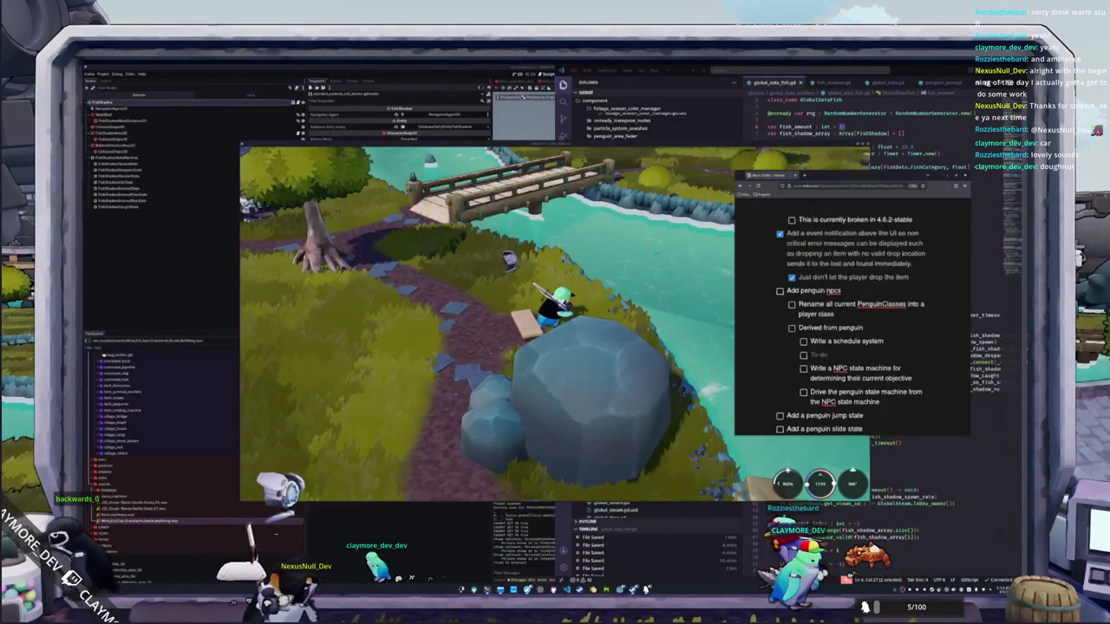
{"action": "type", "text": "Add NPC only in"}
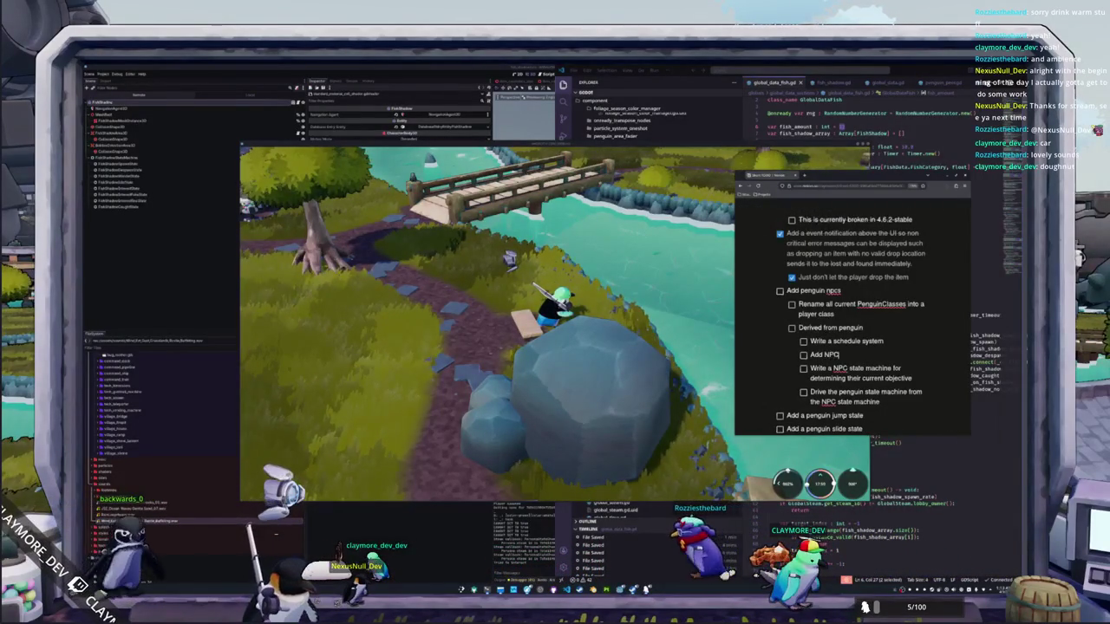
{"action": "type", "text": "teracti"}
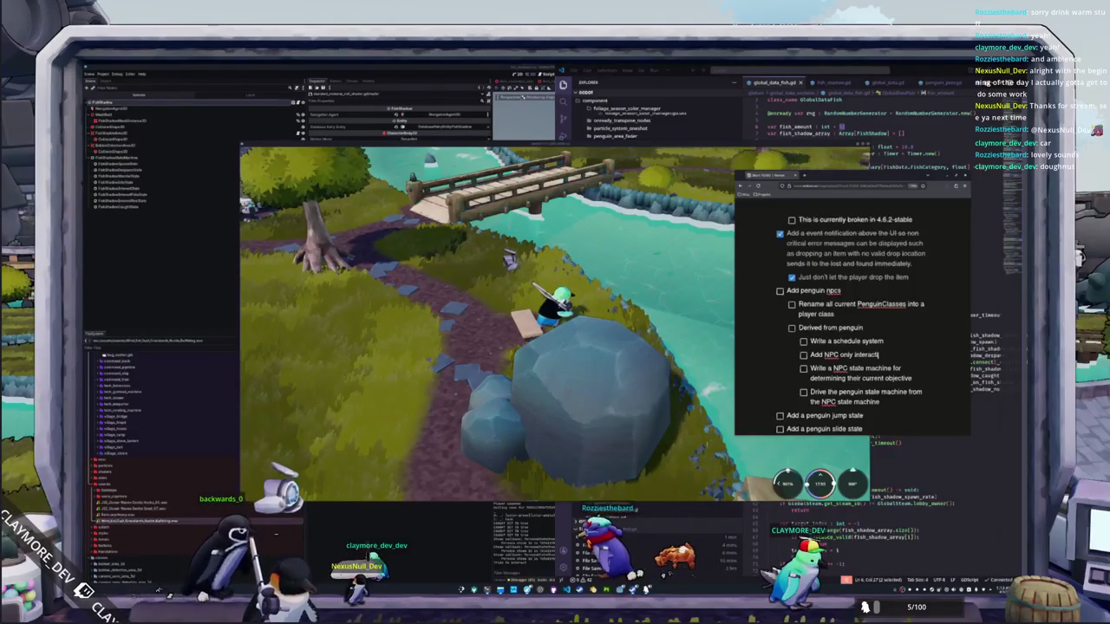
{"action": "type", "text": "ons like beds"}
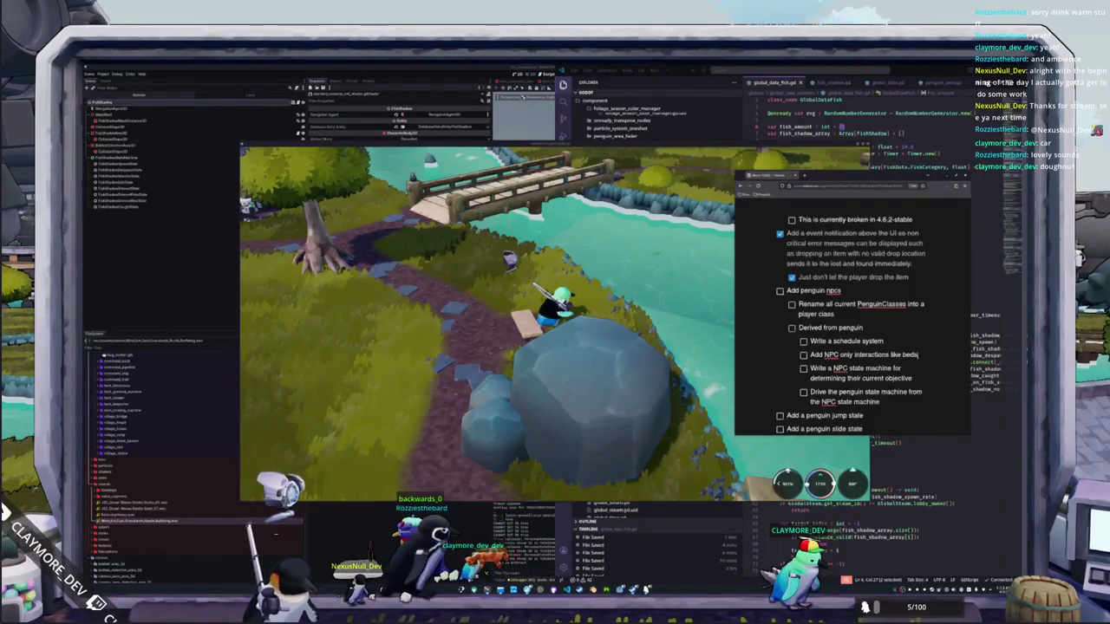
{"action": "type", "text": " in the houses"}
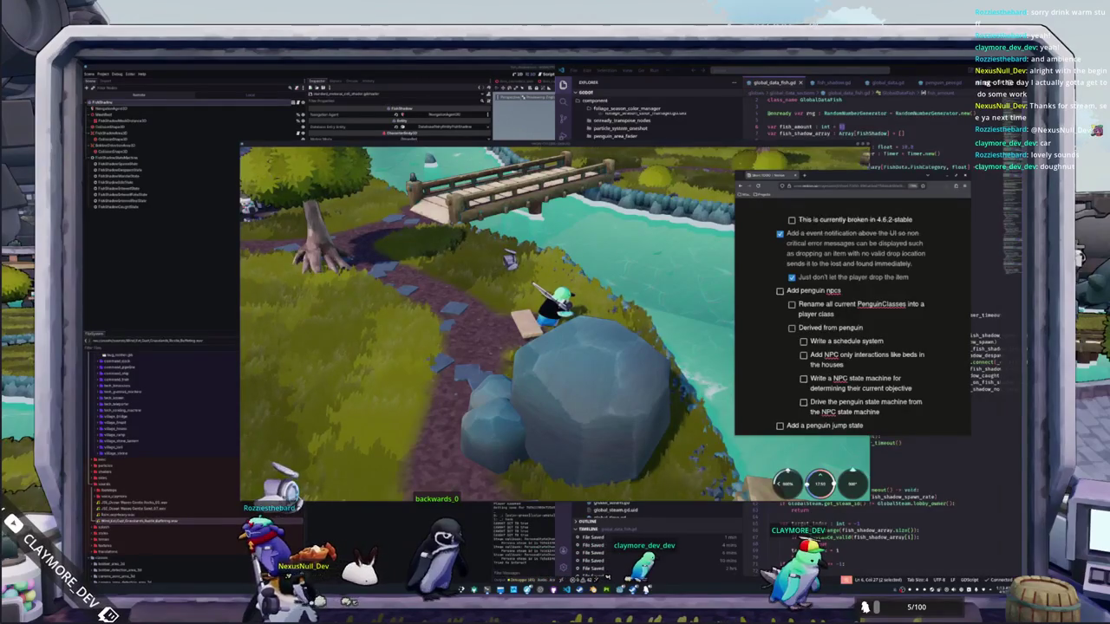
{"action": "key", "text": "alt+Tab"}
Step: Walk the penguin to the riverbank by the wooden bridge, then return to the TODO list
{"action": "key", "text": "w"}
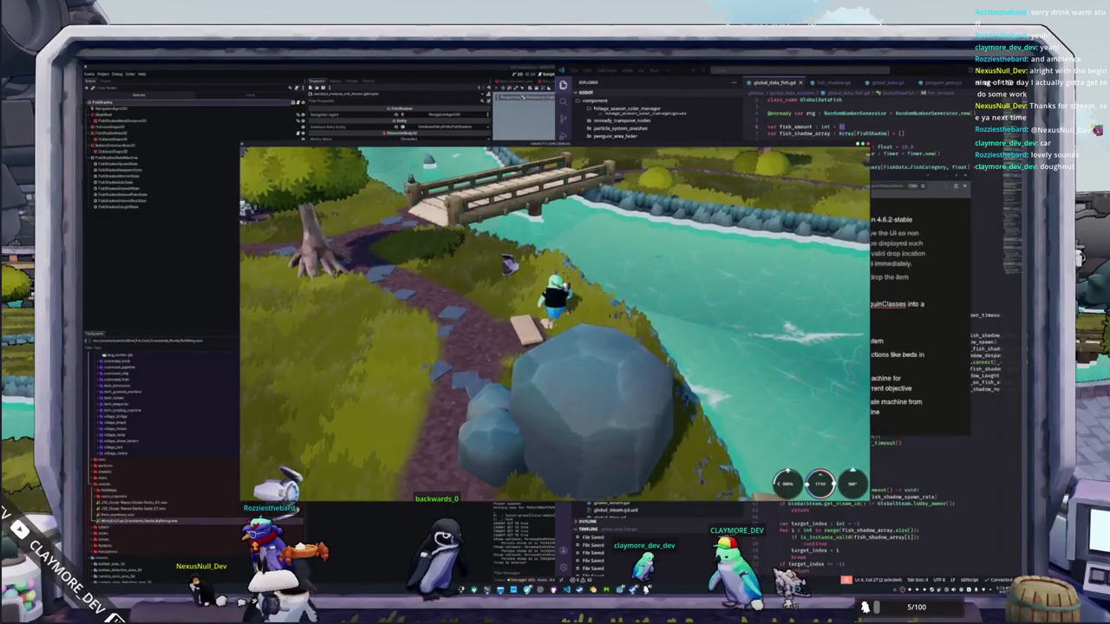
{"action": "key", "text": "w"}
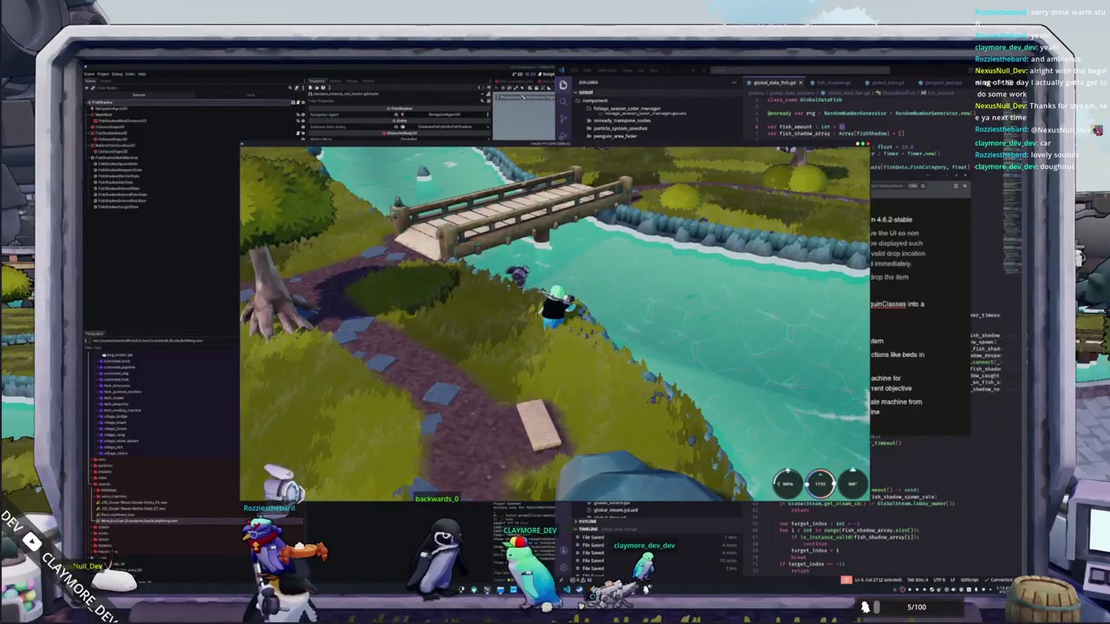
{"action": "key", "text": "w"}
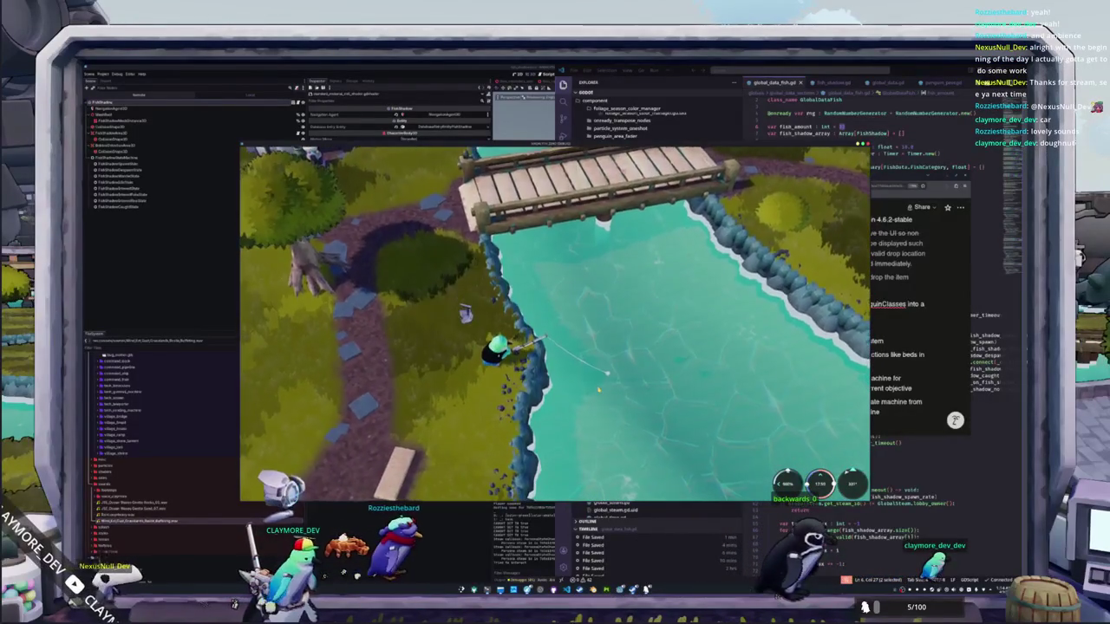
{"action": "left_click", "coordinate": [885, 362]}
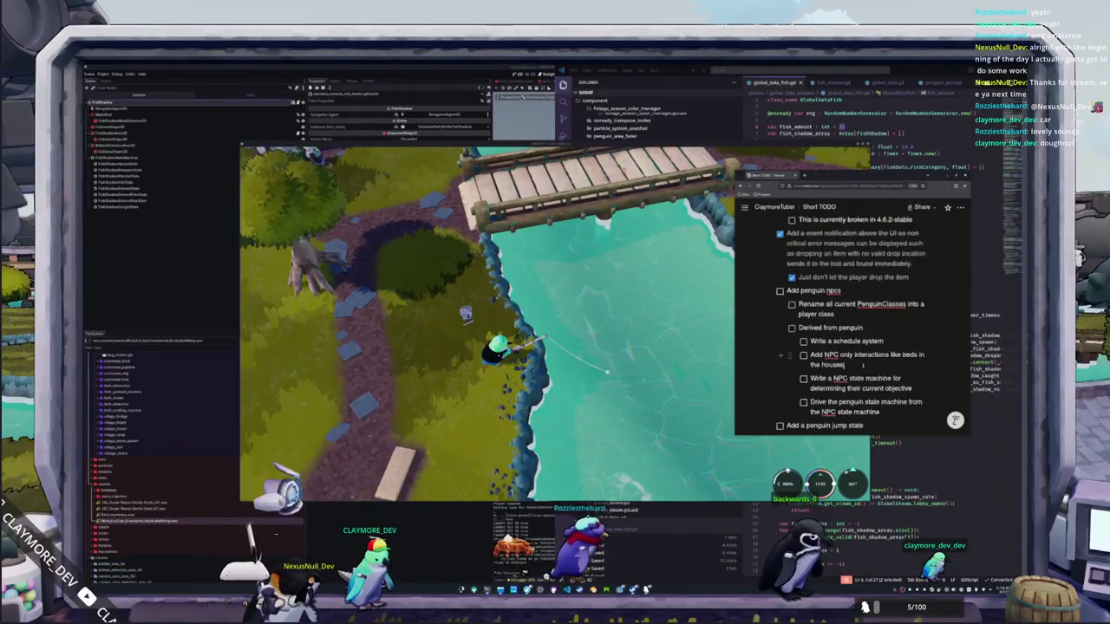
Step: Extend the schedule task with 'for determining where NPCs go' and add an item-box selling task
{"action": "type", "text": " for determini"}
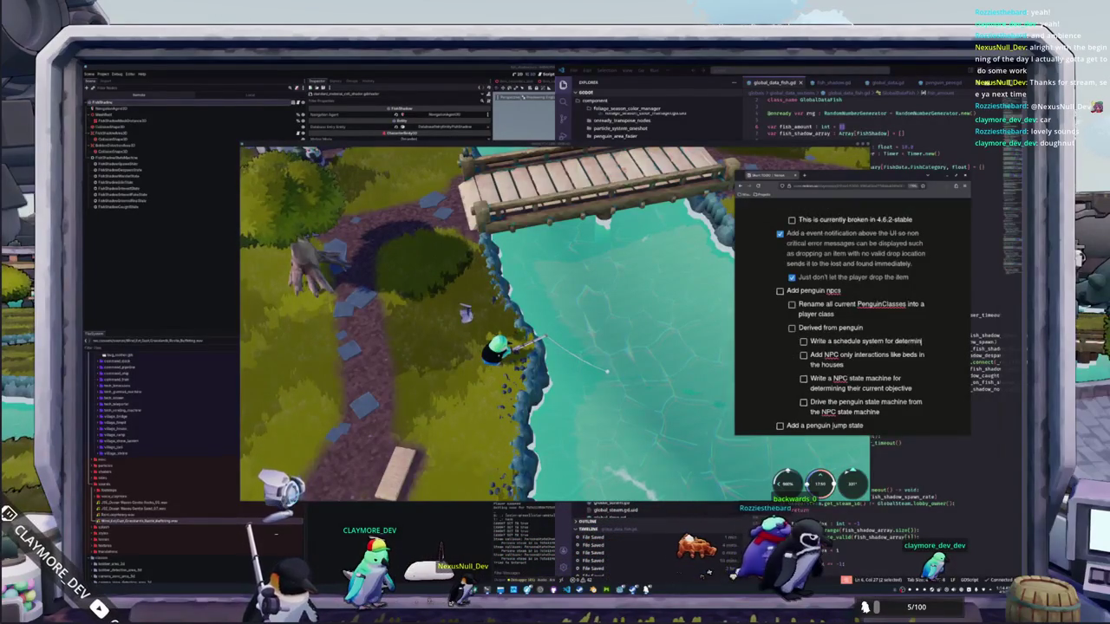
{"action": "type", "text": "ng where NPCs go"}
{"action": "left_click", "coordinate": [834, 314]}
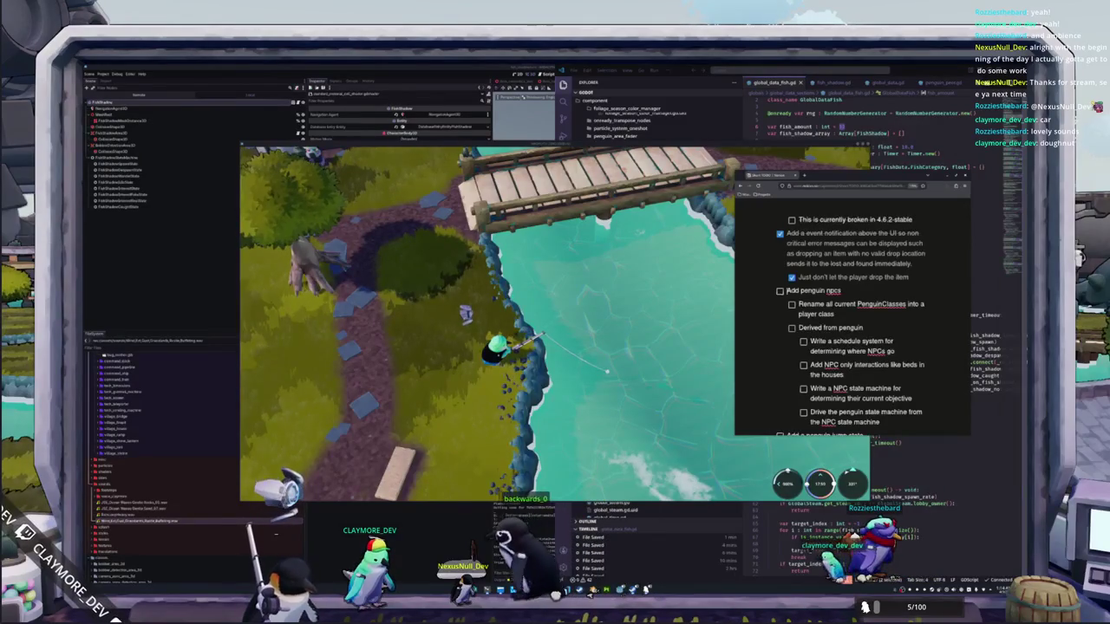
{"action": "key", "text": "Return"}
{"action": "type", "text": "Add an item box"}
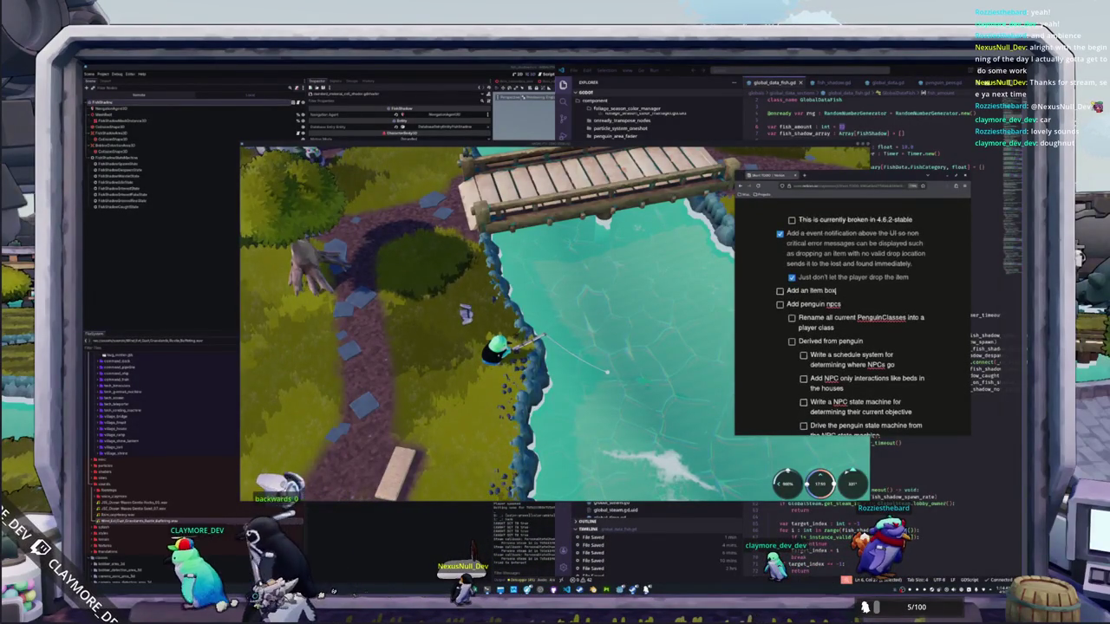
{"action": "type", "text": "so playe"}
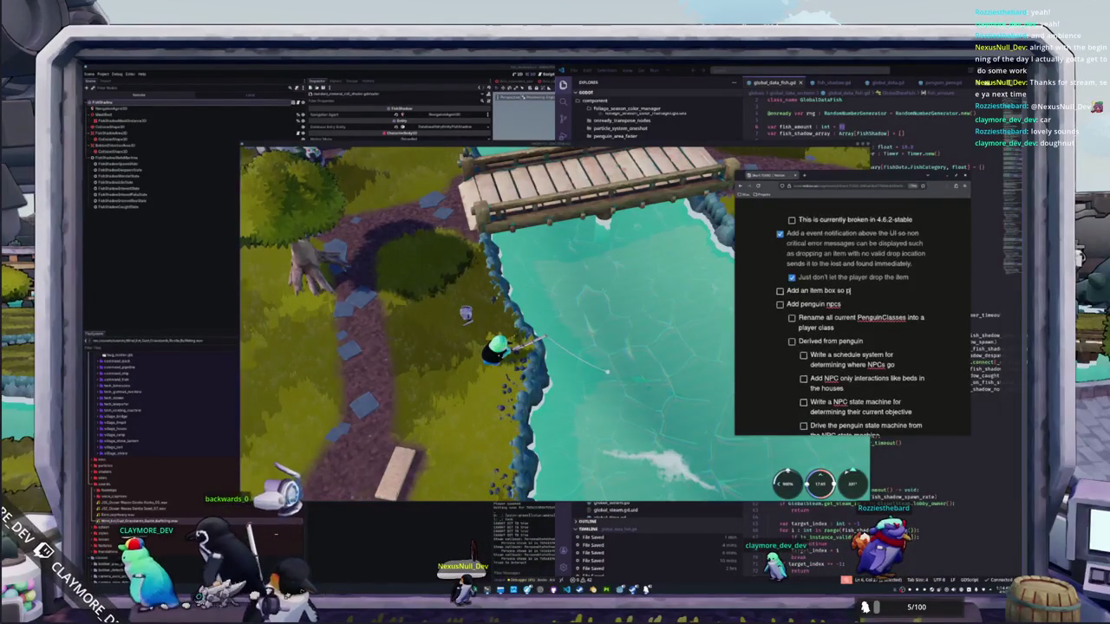
{"action": "type", "text": "r's can se"}
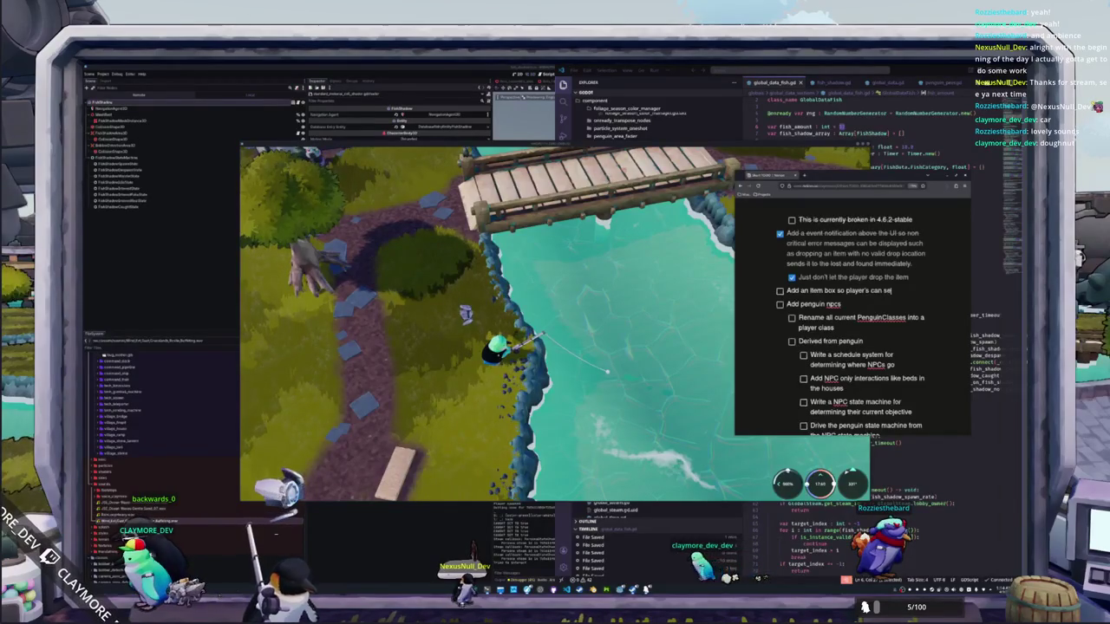
{"action": "key", "text": "BackSpace"}
{"action": "key", "text": "BackSpace"}
{"action": "type", "text": "ir items at any time"}
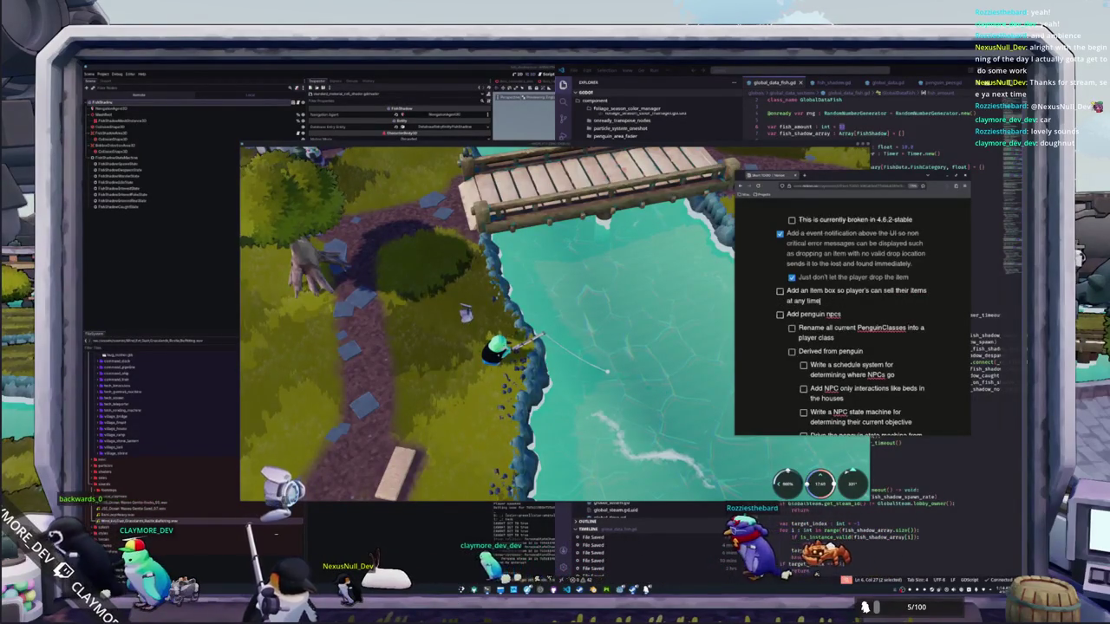
{"action": "key", "text": "alt+Tab"}
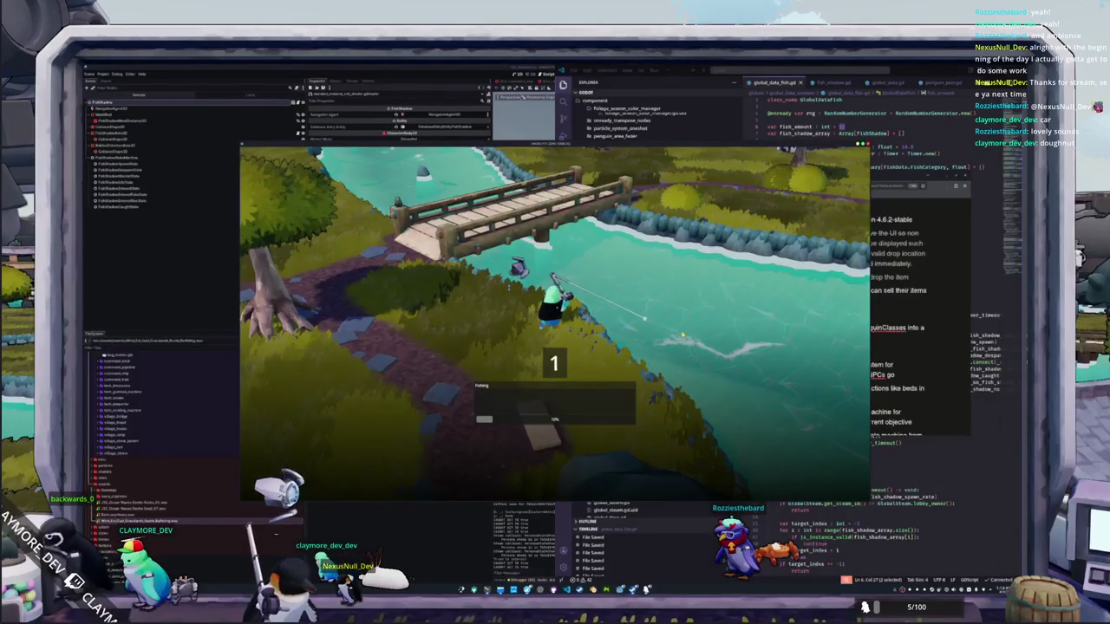
Step: Complete the fishing arrow sequence to land a River Herring and dismiss its catch card
{"action": "key", "text": "Left"}
{"action": "key", "text": "Down"}
{"action": "key", "text": "Right"}
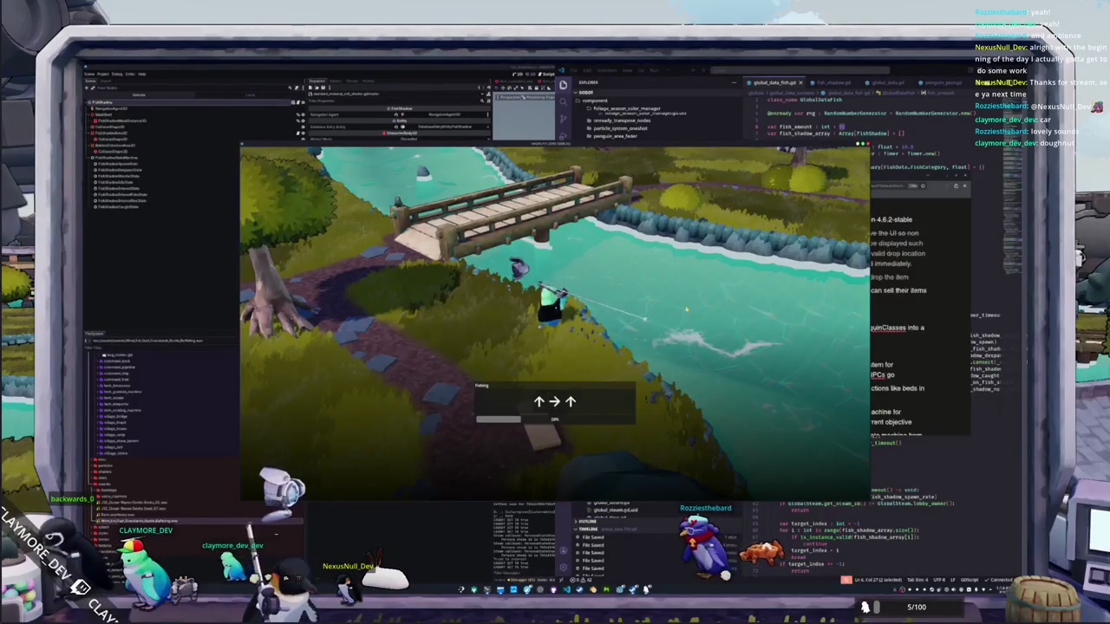
{"action": "key", "text": "Up"}
{"action": "key", "text": "Right"}
{"action": "key", "text": "Up"}
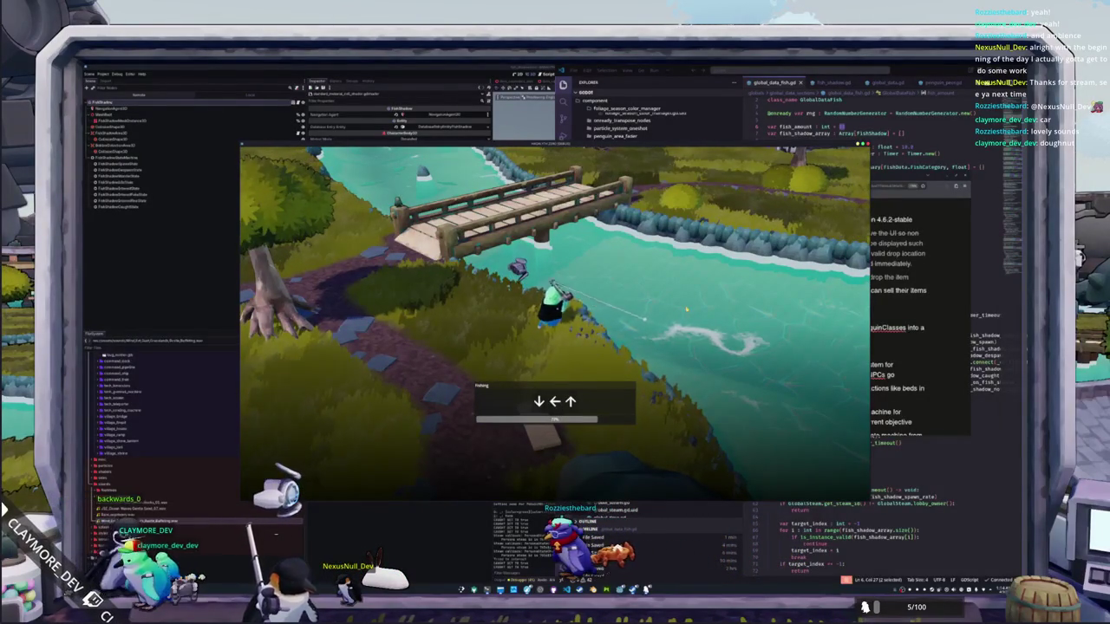
{"action": "key", "text": "Up"}
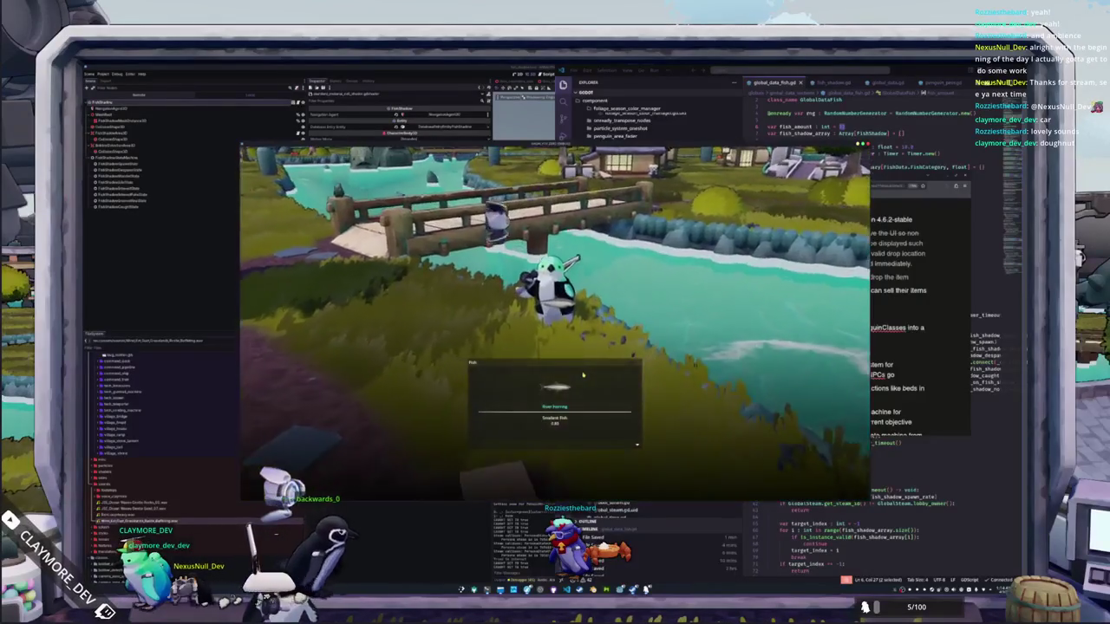
{"action": "left_click", "coordinate": [582, 375]}
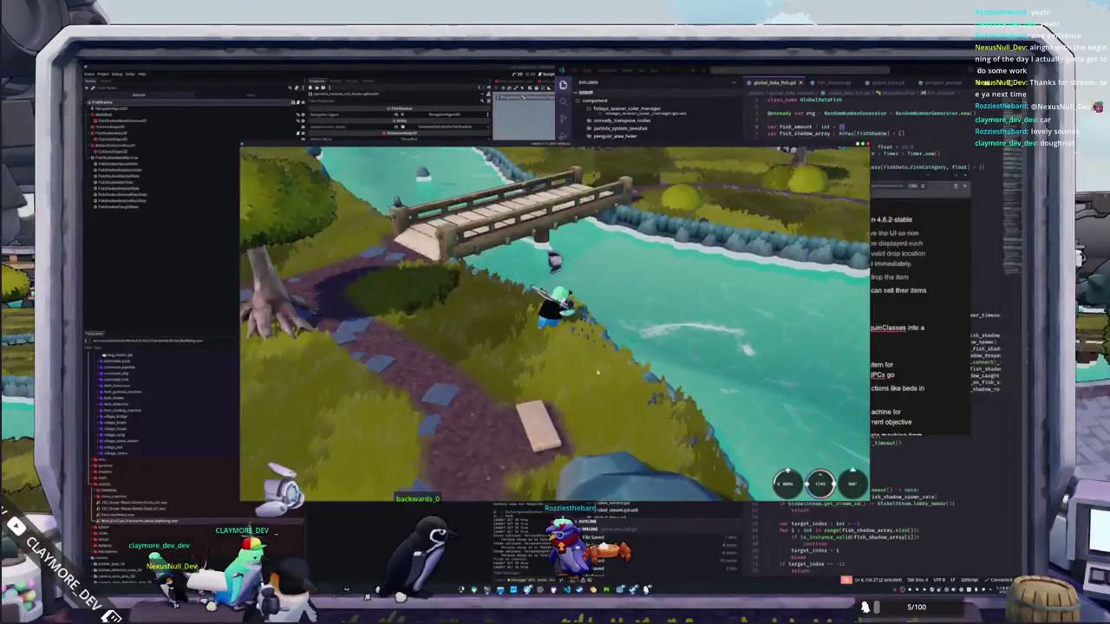
{"action": "left_click", "coordinate": [912, 350]}
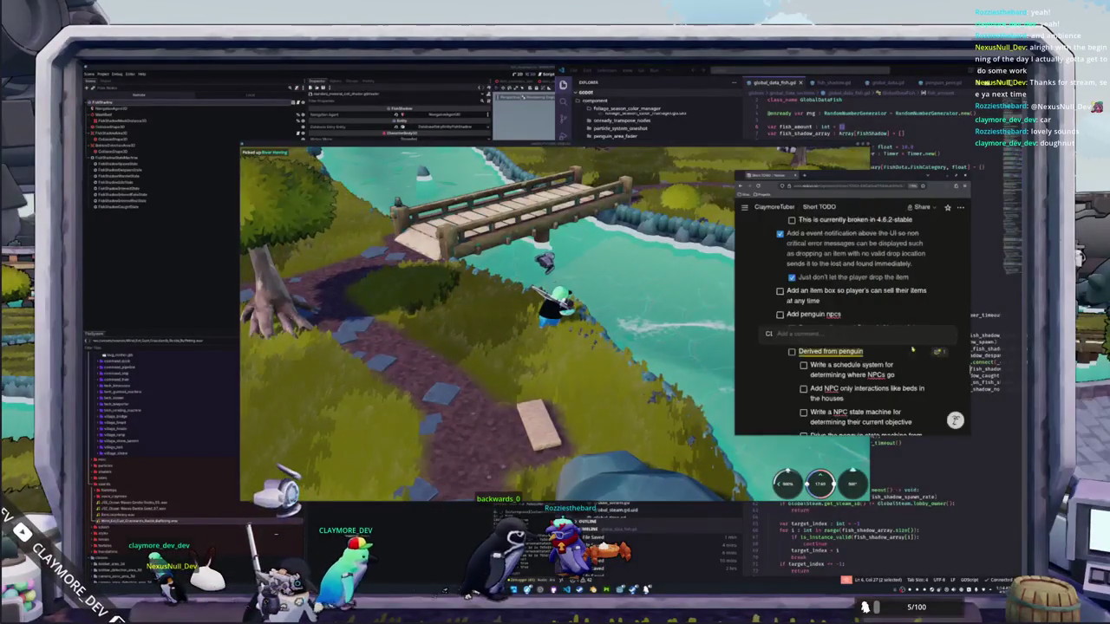
{"action": "left_click", "coordinate": [863, 317]}
{"action": "key", "text": "BackSpace"}
{"action": "right_click", "coordinate": [828, 301]}
{"action": "key", "text": "Escape"}
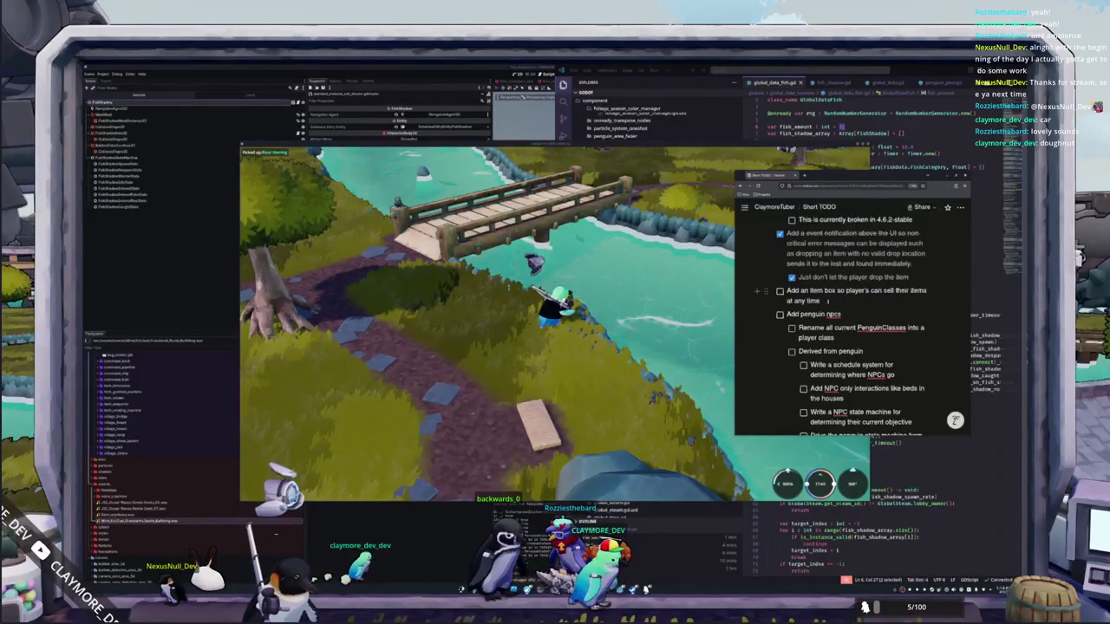
{"action": "scroll", "coordinate": [827, 300], "scroll_direction": "down", "scroll_amount": 1}
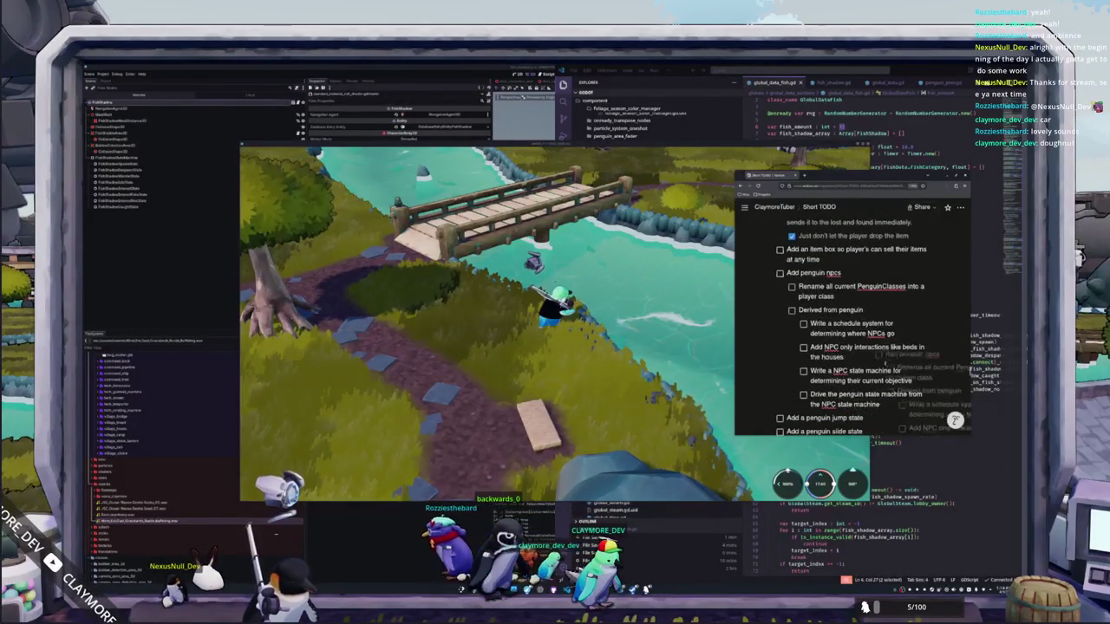
{"action": "mouse_move", "coordinate": [902, 327]}
{"action": "left_mouse_down"}
{"action": "mouse_move", "coordinate": [867, 355]}
{"action": "mouse_move", "coordinate": [867, 404]}
{"action": "left_mouse_up"}
{"action": "left_click", "coordinate": [880, 405]}
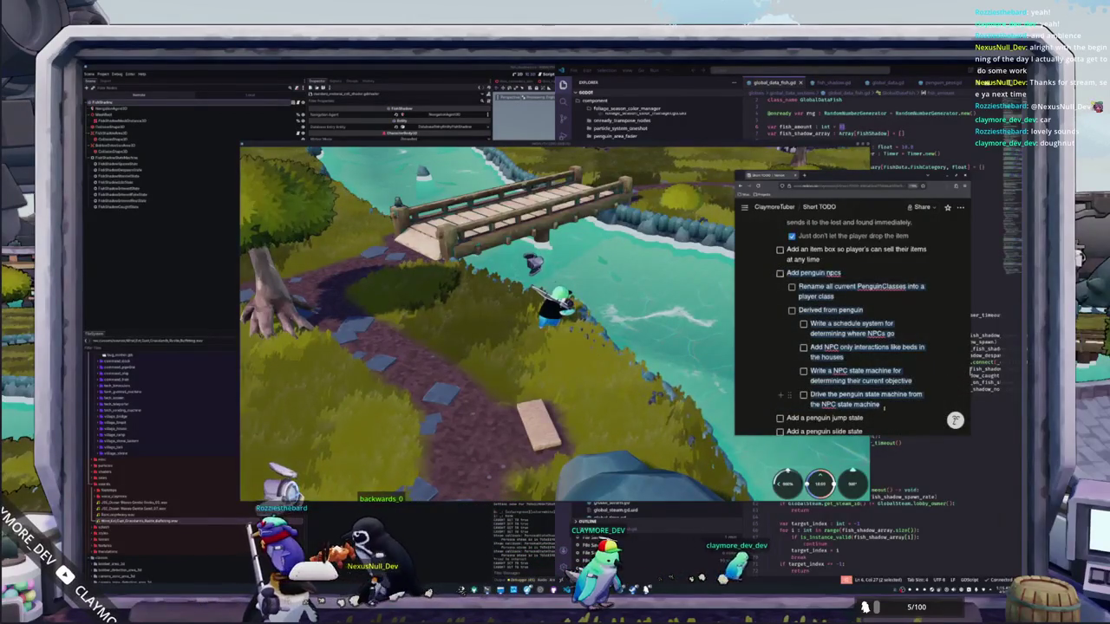
{"action": "scroll", "coordinate": [850, 347], "scroll_direction": "down", "scroll_amount": 1}
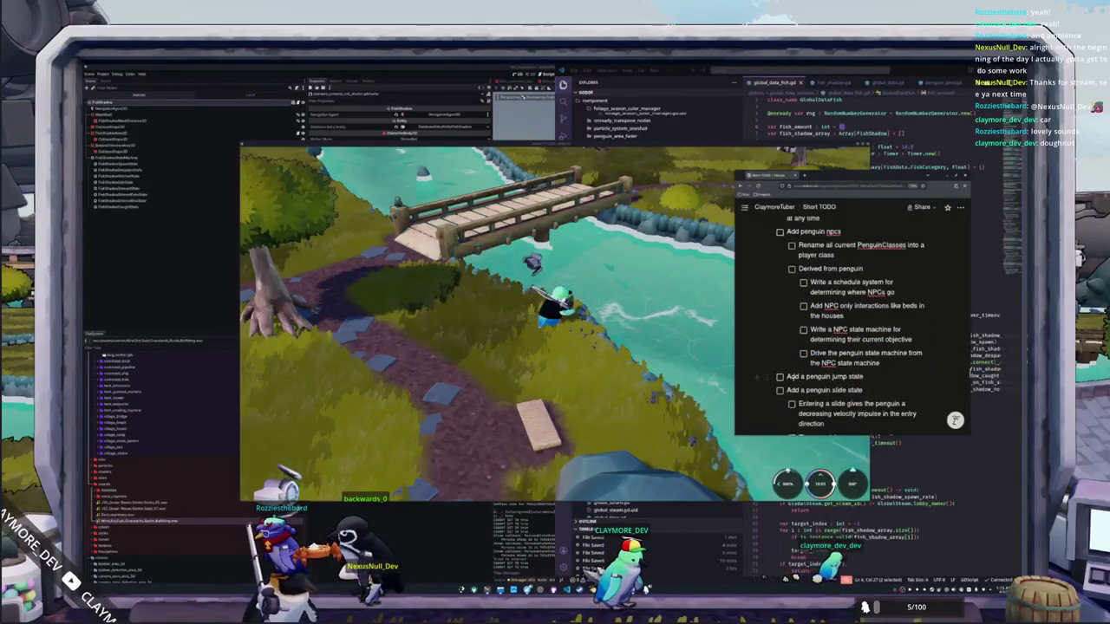
{"action": "scroll", "coordinate": [866, 381], "scroll_direction": "down", "scroll_amount": 6}
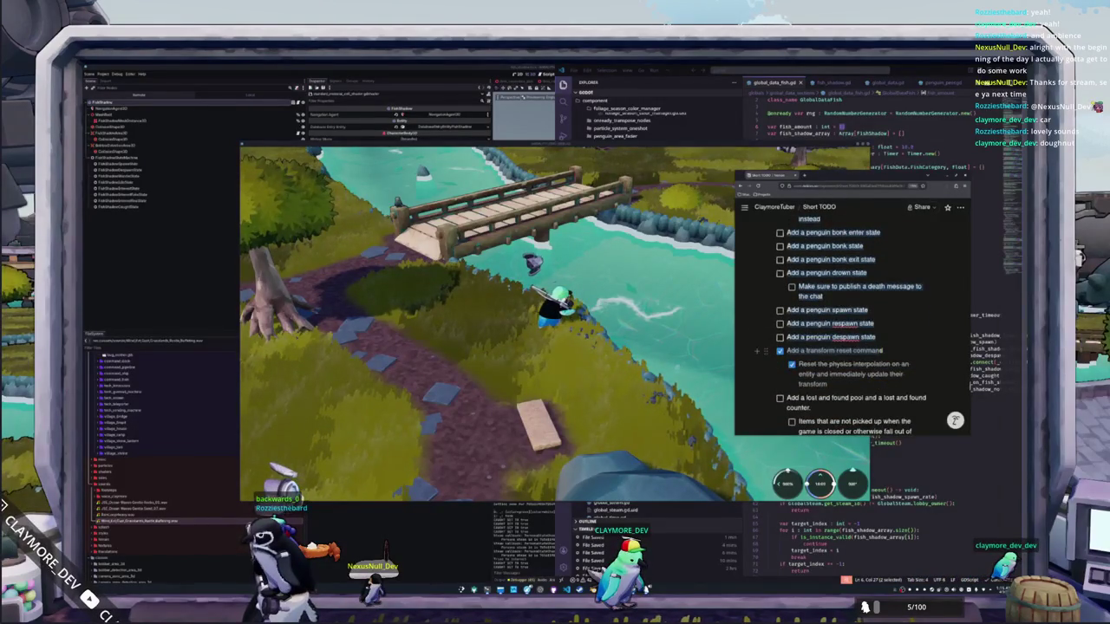
{"action": "scroll", "coordinate": [817, 382], "scroll_direction": "up", "scroll_amount": 3}
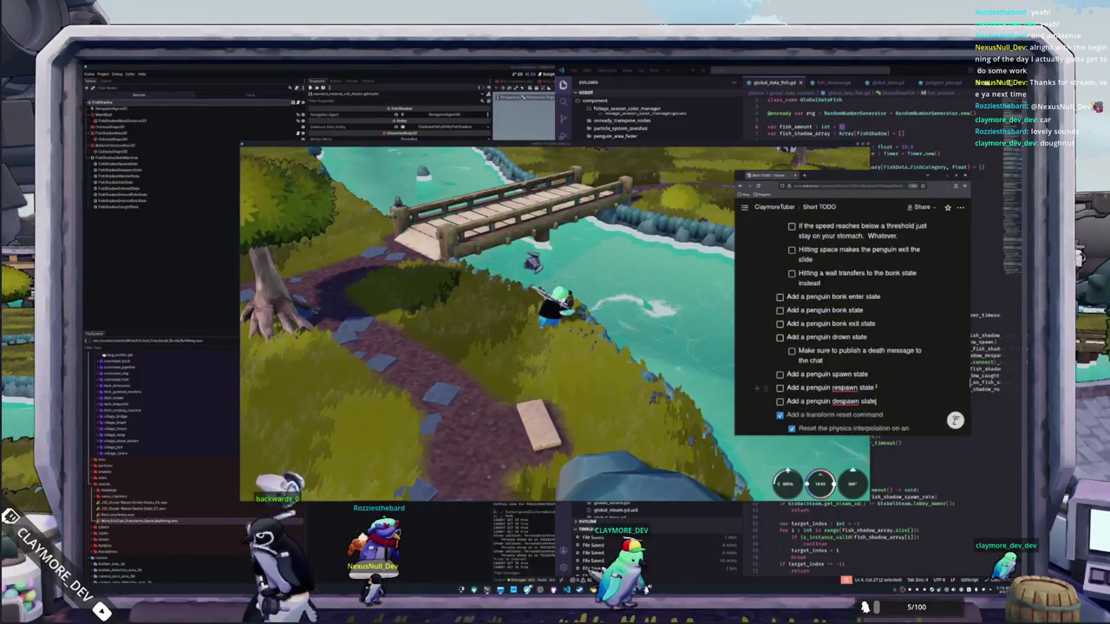
{"action": "scroll", "coordinate": [874, 388], "scroll_direction": "up", "scroll_amount": 10}
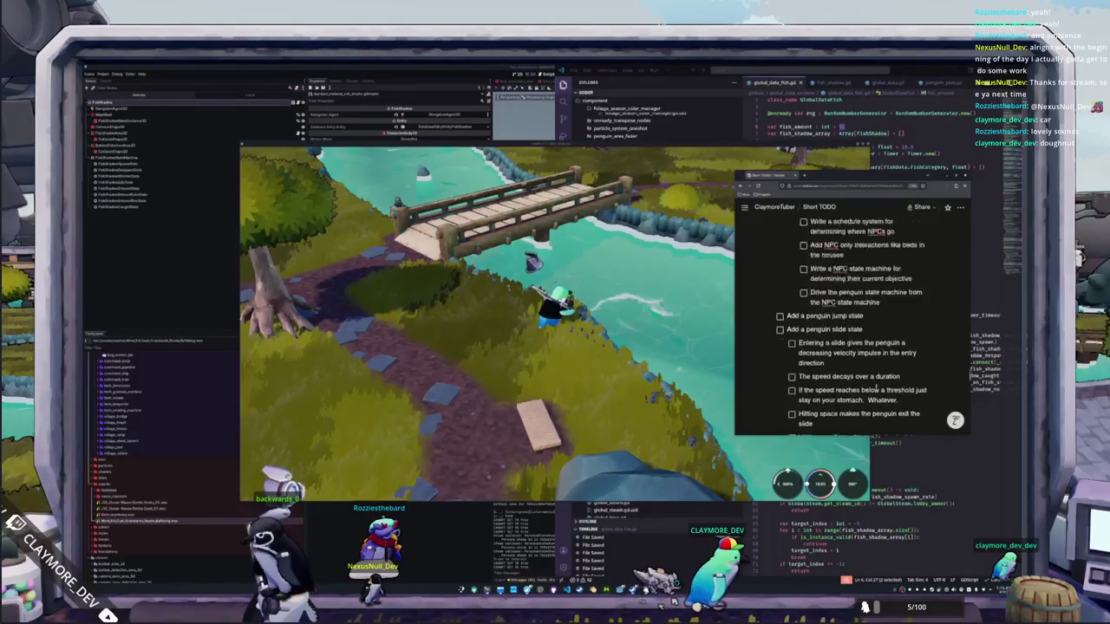
{"action": "scroll", "coordinate": [854, 325], "scroll_direction": "down", "scroll_amount": 10}
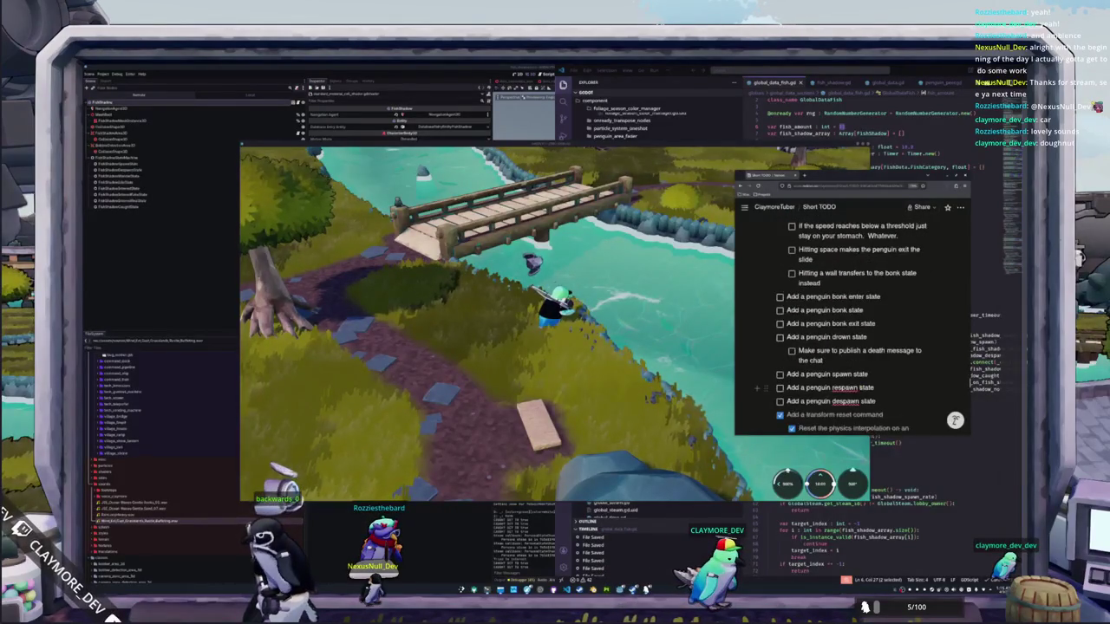
{"action": "scroll", "coordinate": [828, 373], "scroll_direction": "down", "scroll_amount": 2}
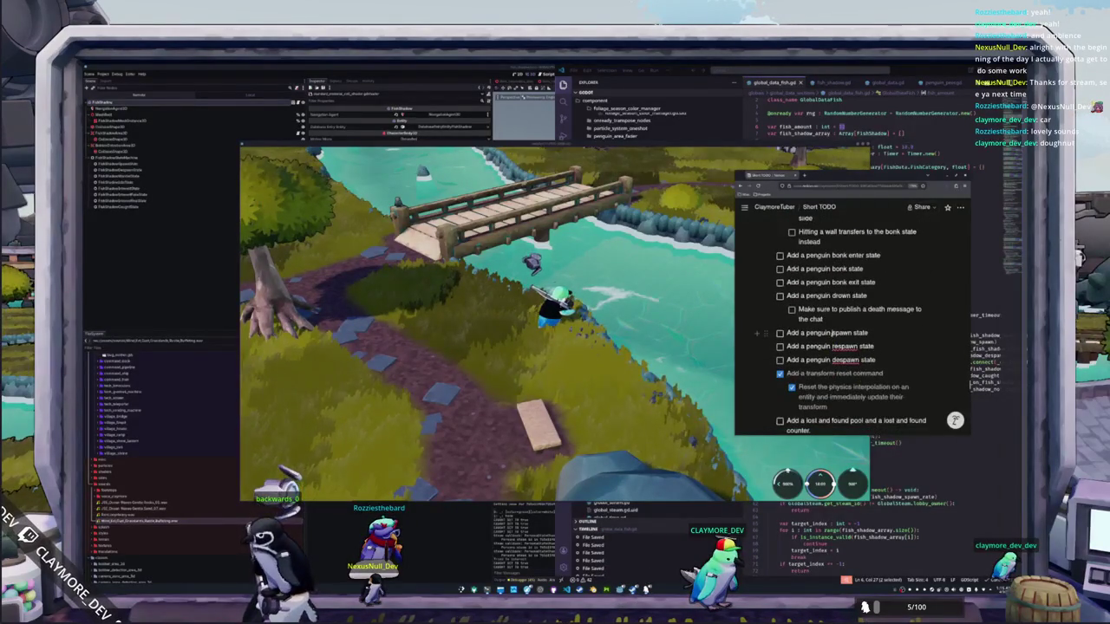
{"action": "scroll", "coordinate": [831, 334], "scroll_direction": "up", "scroll_amount": 10}
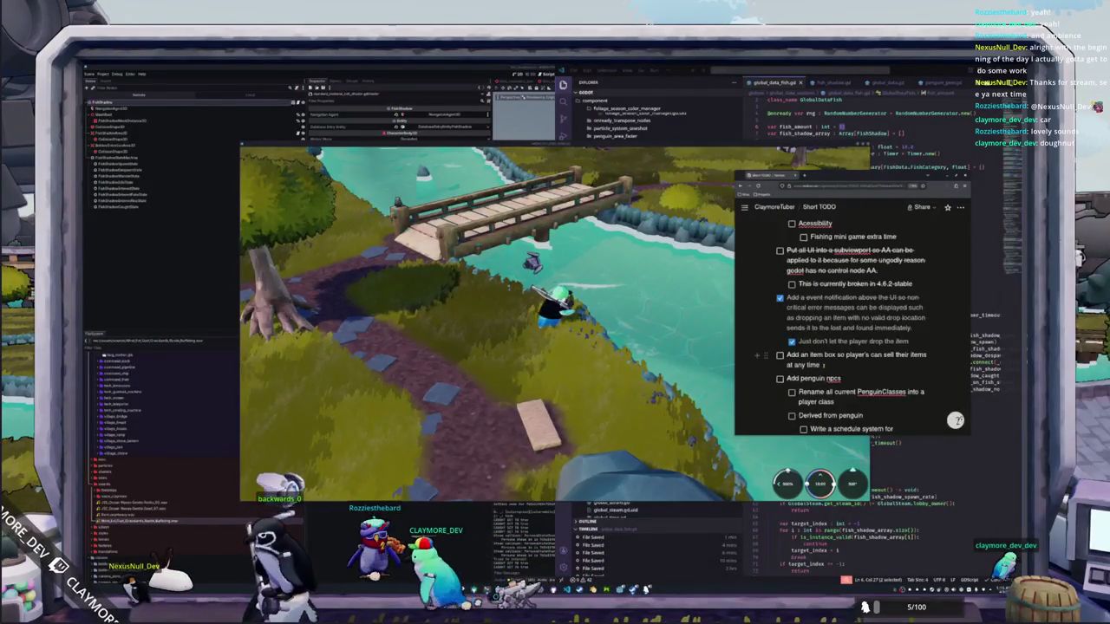
Step: Add sub-task 'Allow players to interact and open a new UI panel for selling items', then open the inventory
{"action": "key", "text": "Return"}
{"action": "key", "text": "Tab"}
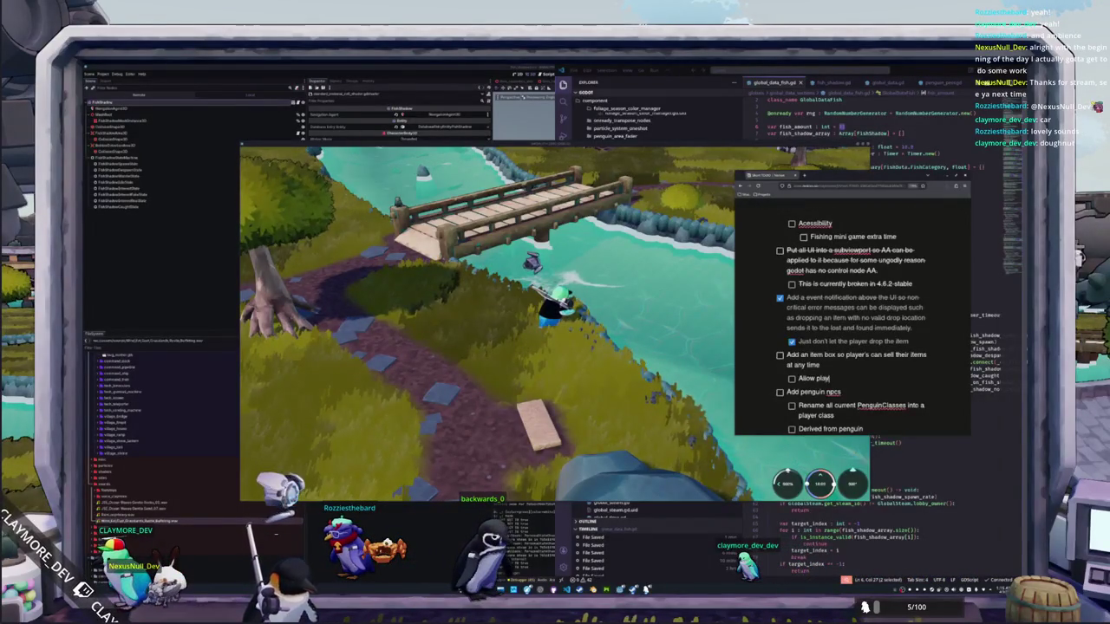
{"action": "type", "text": "ers to interac"}
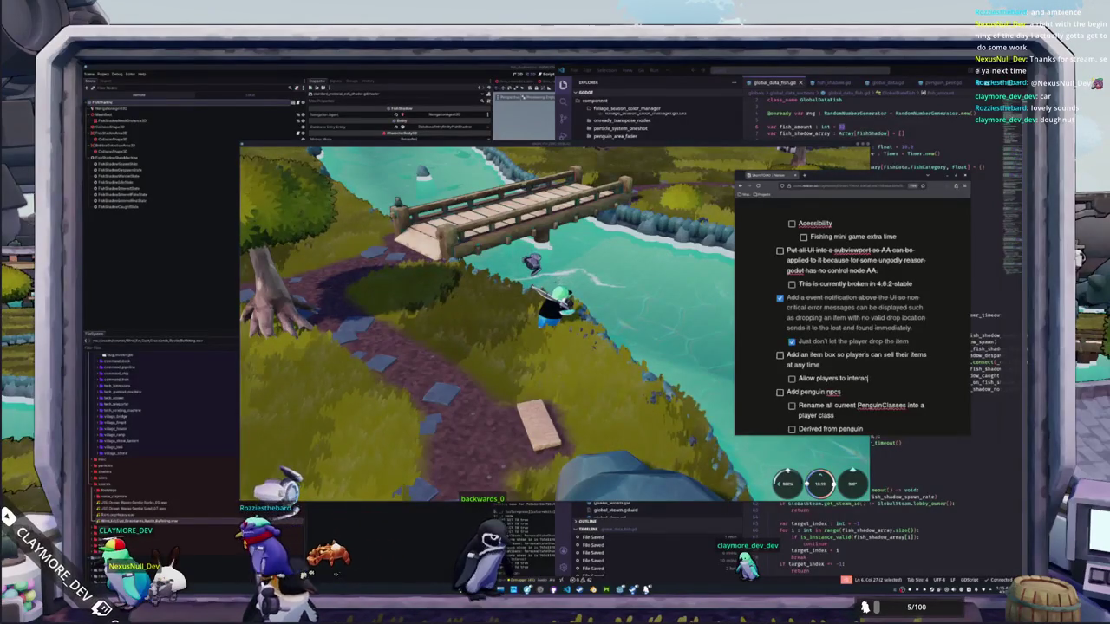
{"action": "type", "text": "t and open a ne"}
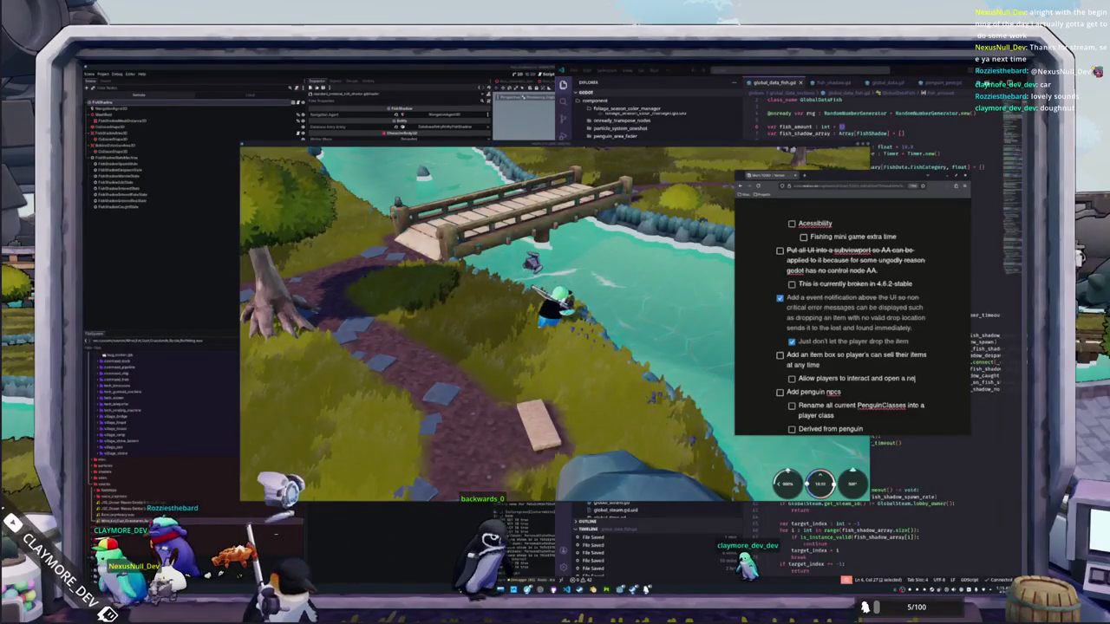
{"action": "type", "text": "w UI pan"}
{"action": "type", "text": "el for selling items"}
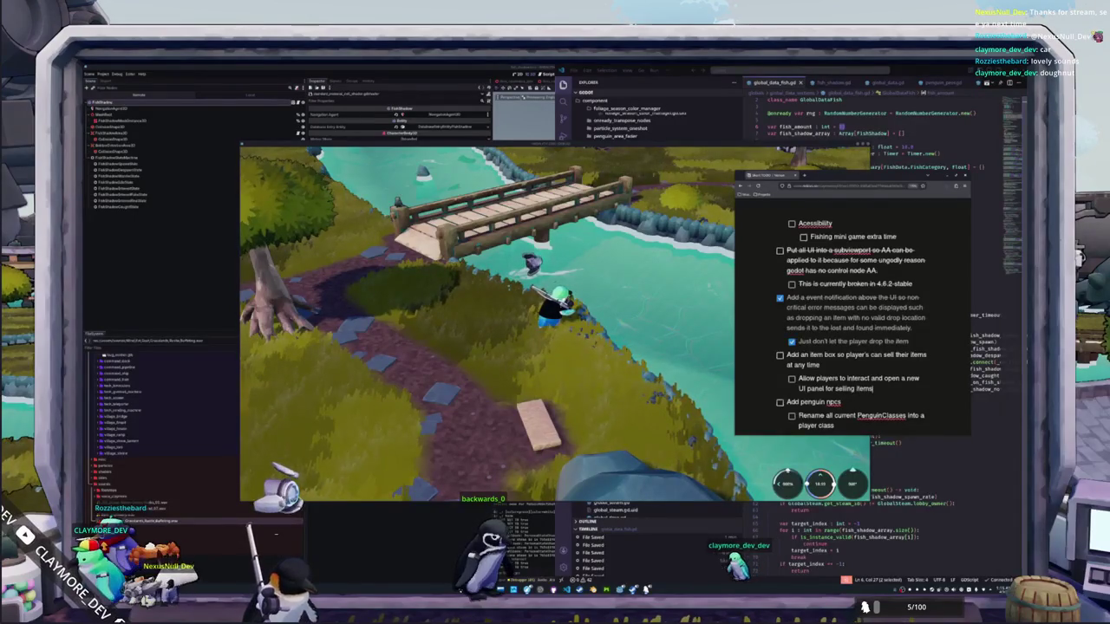
{"action": "key", "text": "Return"}
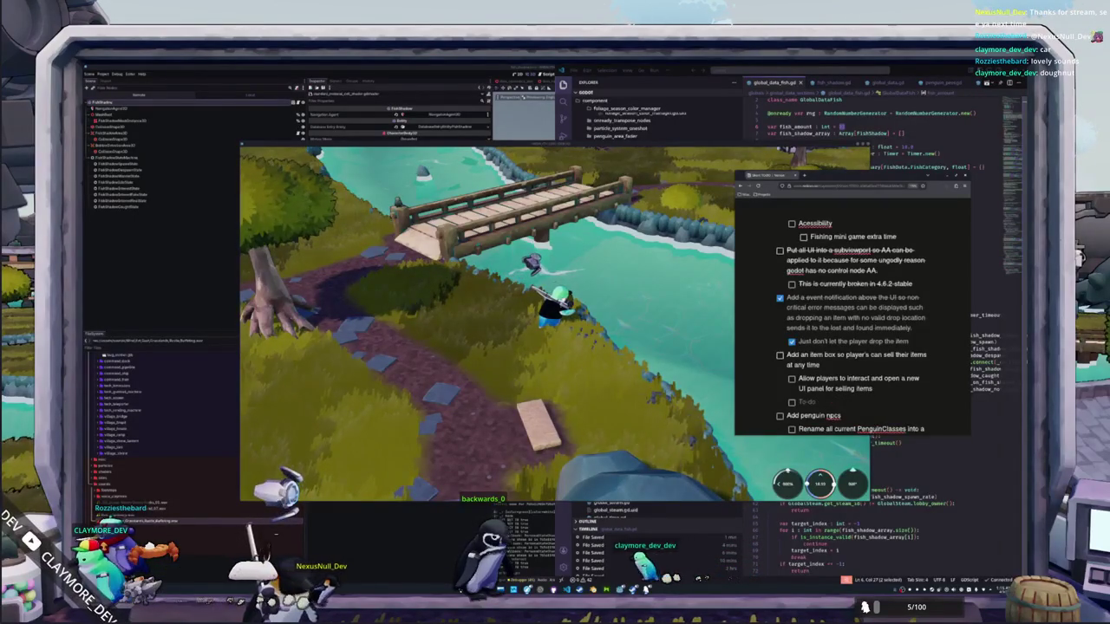
{"action": "left_click", "coordinate": [644, 340]}
{"action": "key", "text": "Tab"}
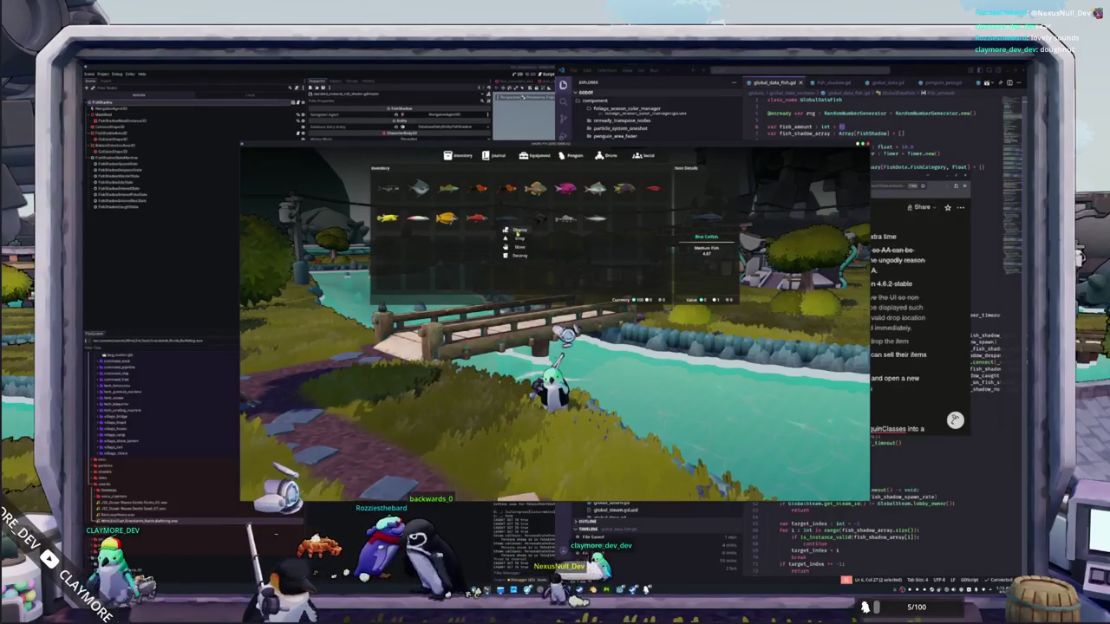
Step: Close the Blue Catfish menu and pick up the Man Of War Fish to move it
{"action": "left_click", "coordinate": [565, 218]}
{"action": "left_click", "coordinate": [595, 235]}
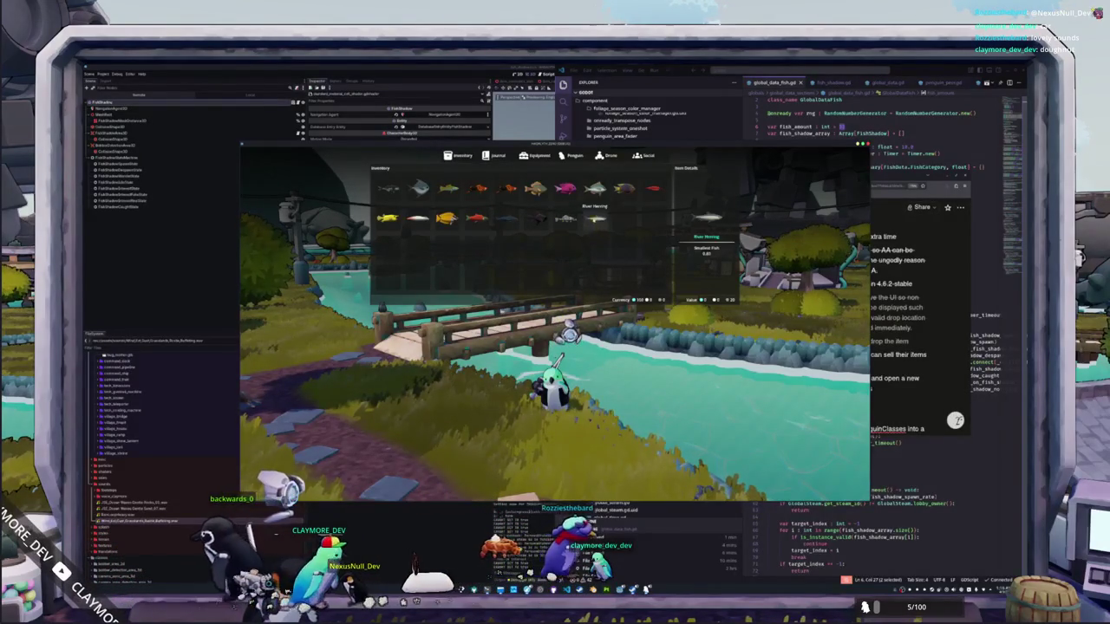
{"action": "right_click", "coordinate": [387, 189]}
{"action": "left_click", "coordinate": [401, 217]}
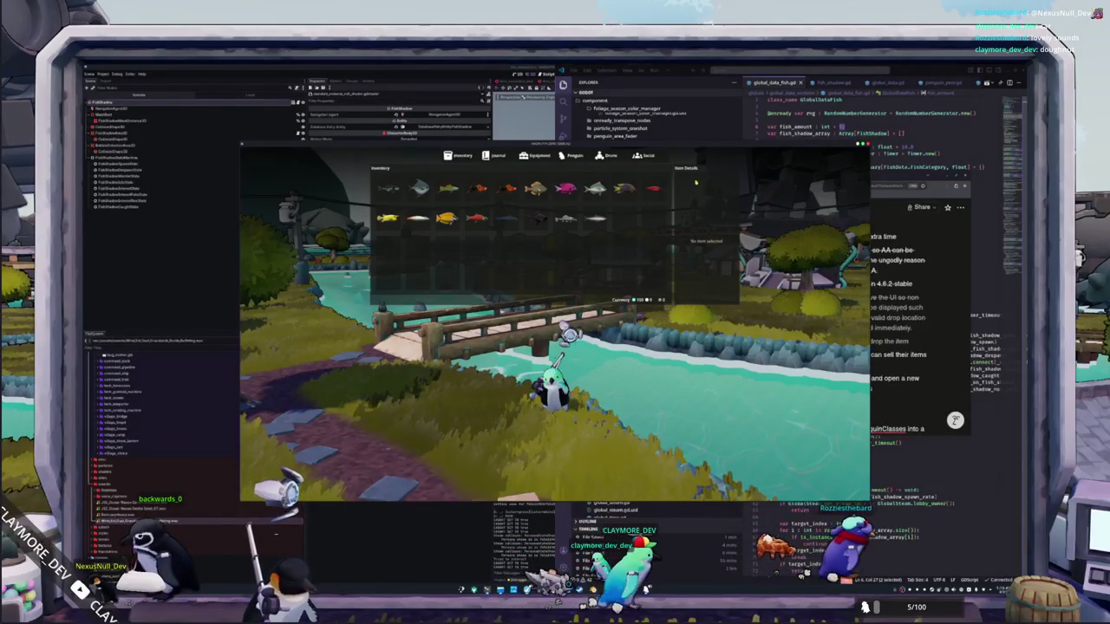
{"action": "key", "text": "alt+Tab"}
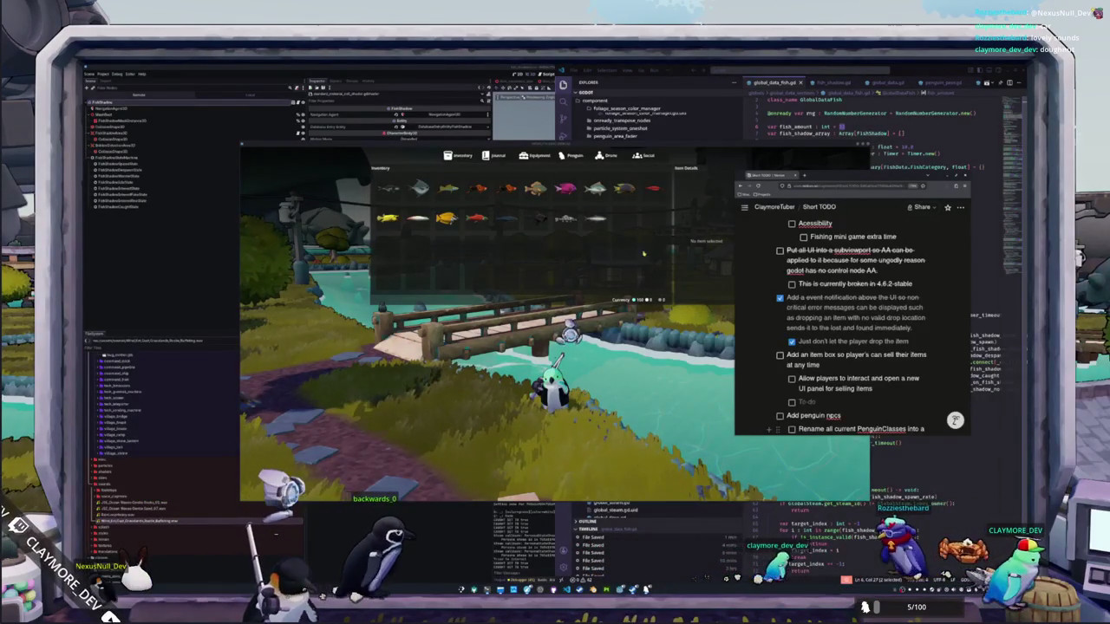
{"action": "key", "text": "alt+Tab"}
Step: Display the Black Moor Goldfish and close the fish inventory
{"action": "right_click", "coordinate": [541, 220]}
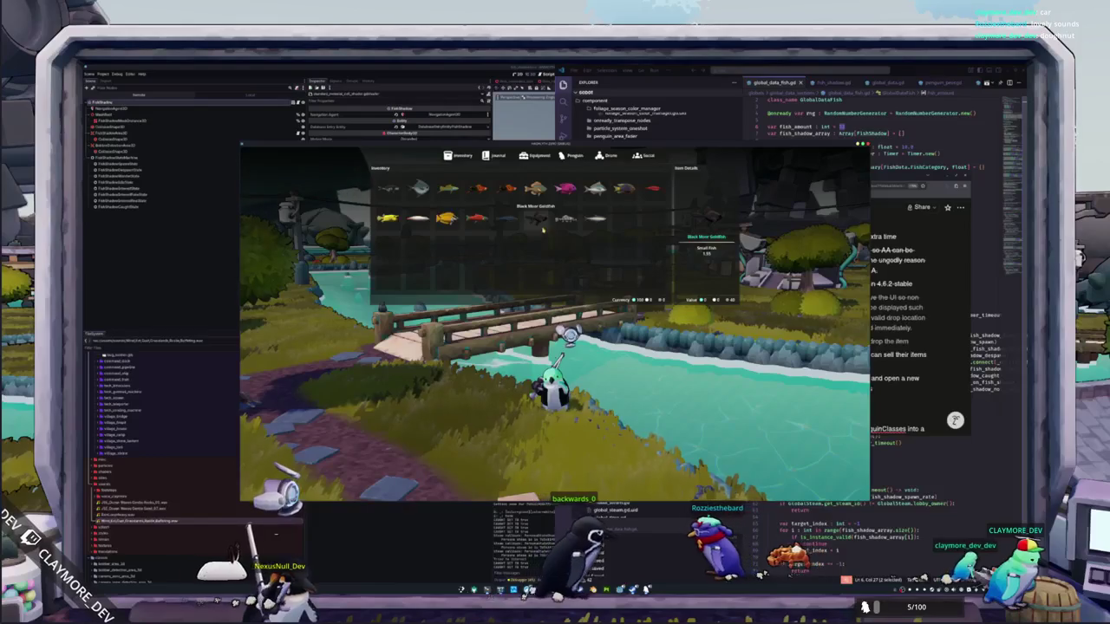
{"action": "left_click", "coordinate": [536, 230]}
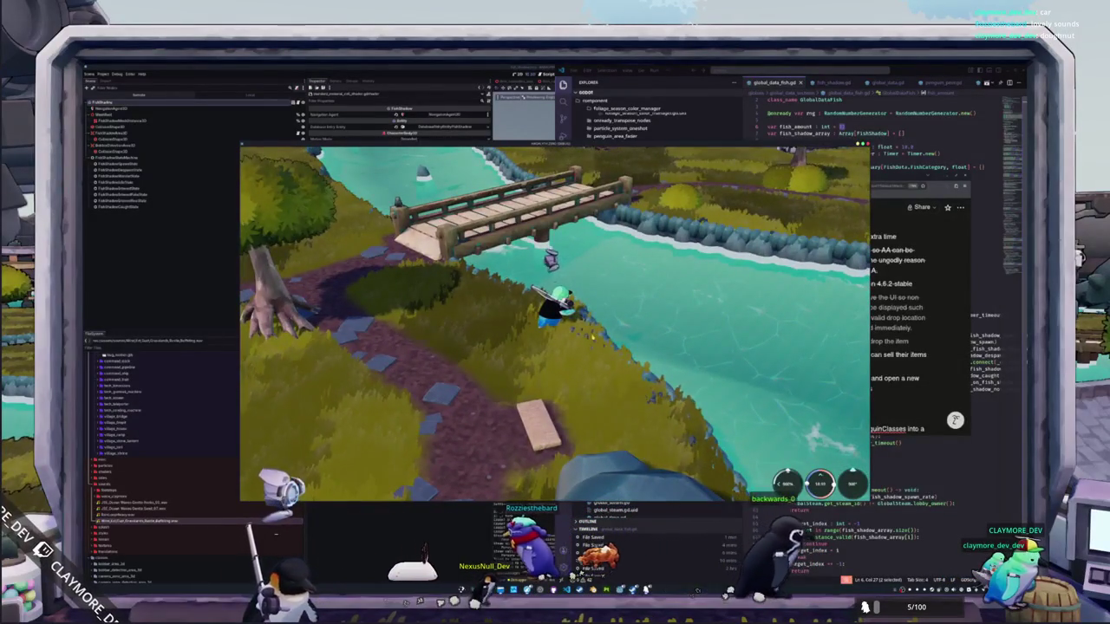
{"action": "key", "text": "Escape"}
{"action": "right_click", "coordinate": [531, 217]}
{"action": "left_click", "coordinate": [537, 232]}
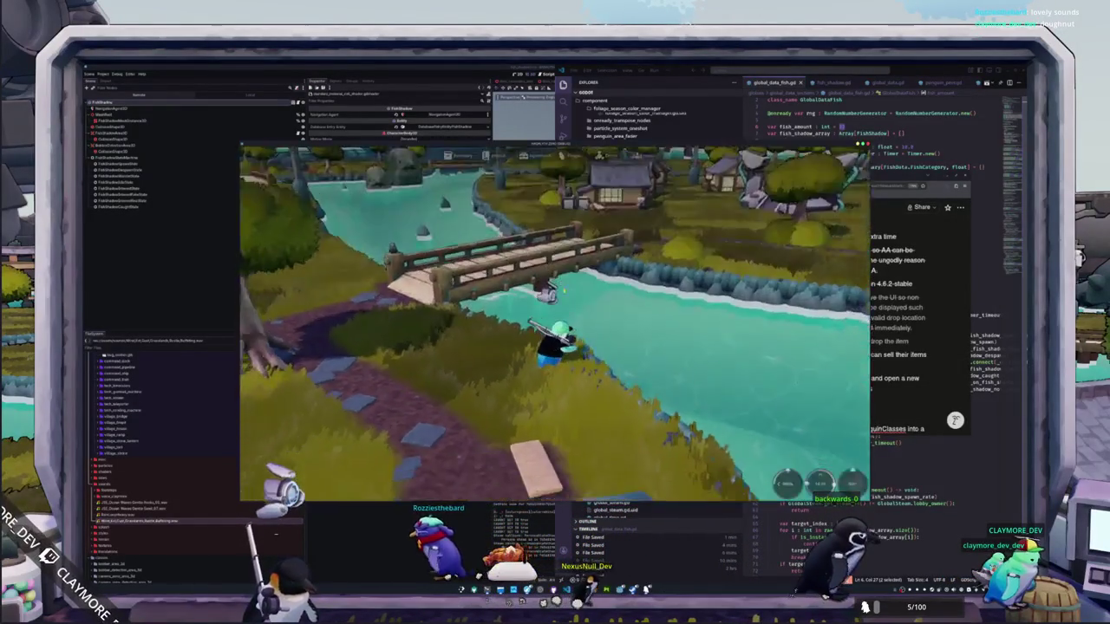